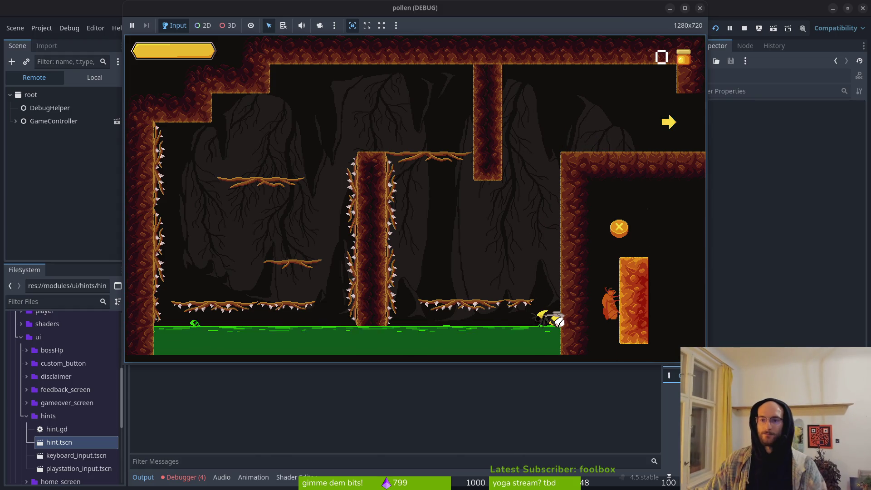
# Stop the running game and adjust the clinging hint's y position in tutorial_1.gd
pyautogui.click(700, 8)
pyautogui.hotkey('alt', 'Tab')
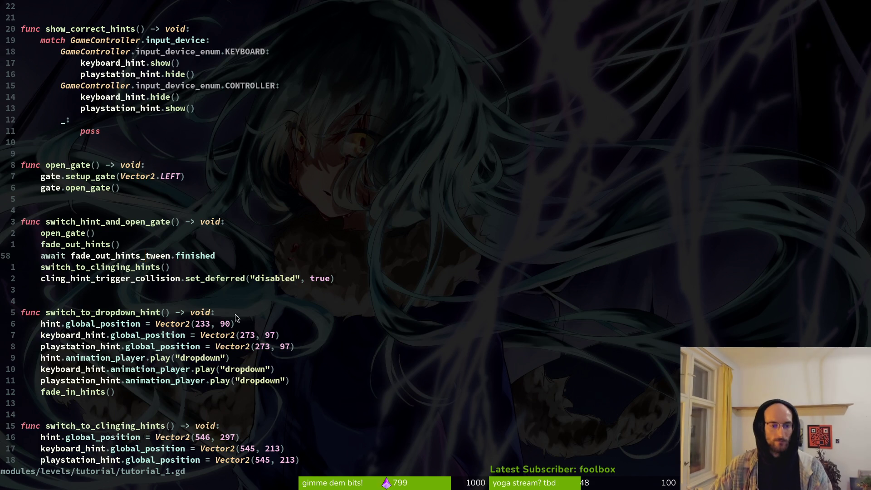
pyautogui.scroll(-4, 234, 271)
pyautogui.click(203, 188)
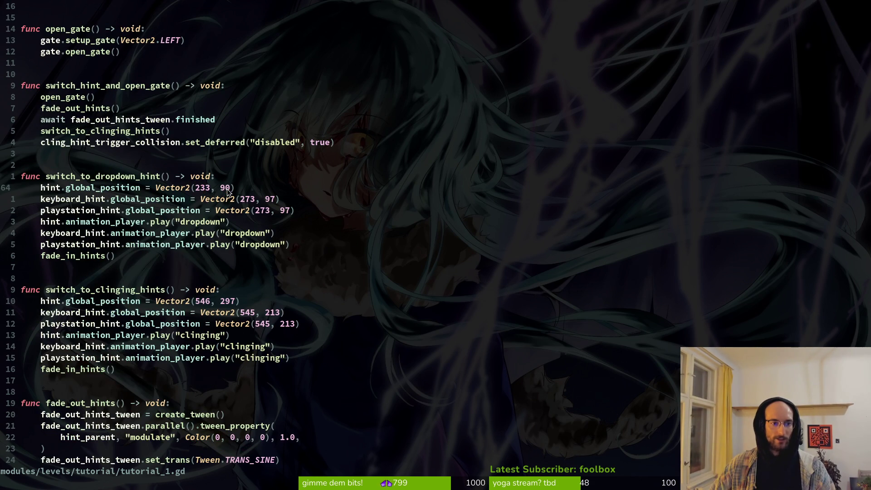
pyautogui.click(225, 302)
pyautogui.write('88')
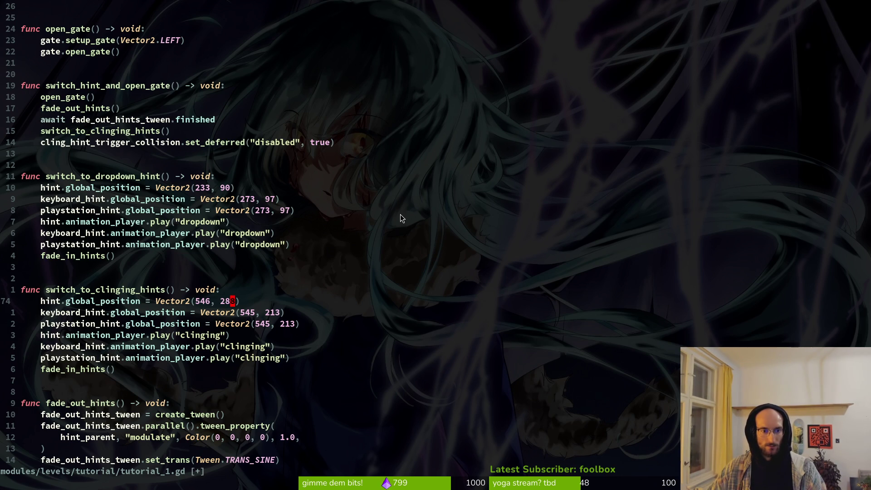
pyautogui.hotkey('ctrl', 'v')
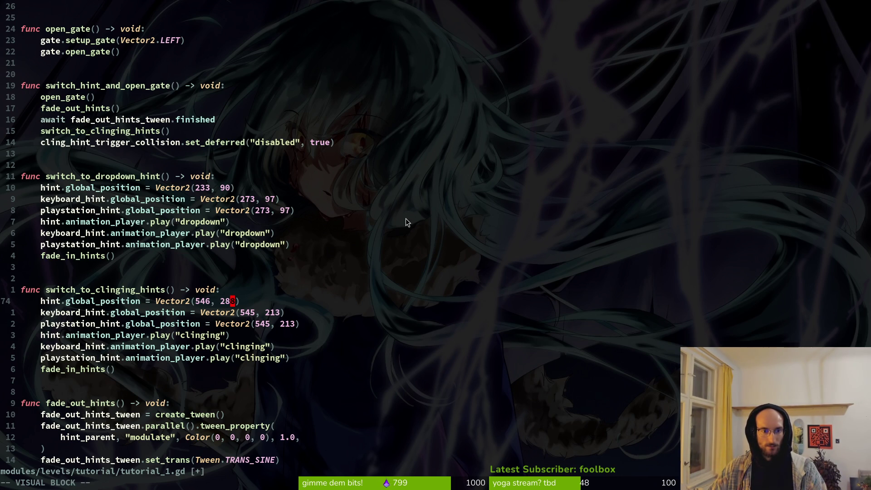
pyautogui.press('u')
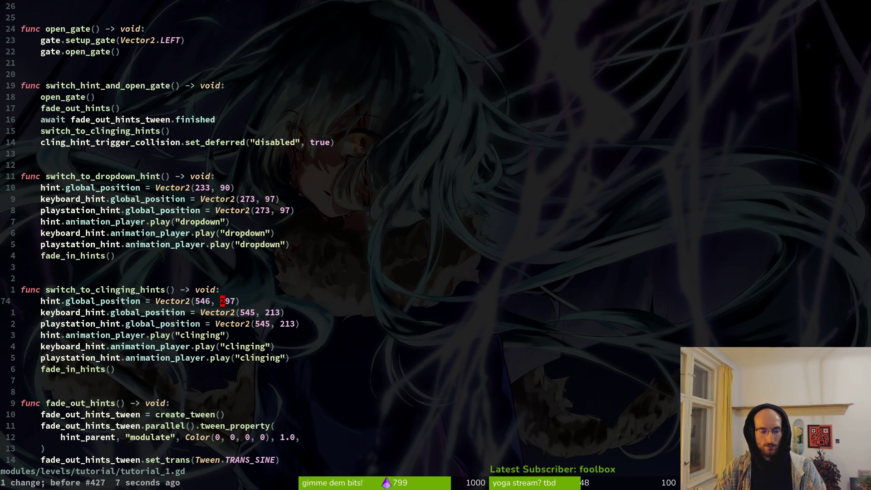
pyautogui.hotkey('ctrl', 'r')
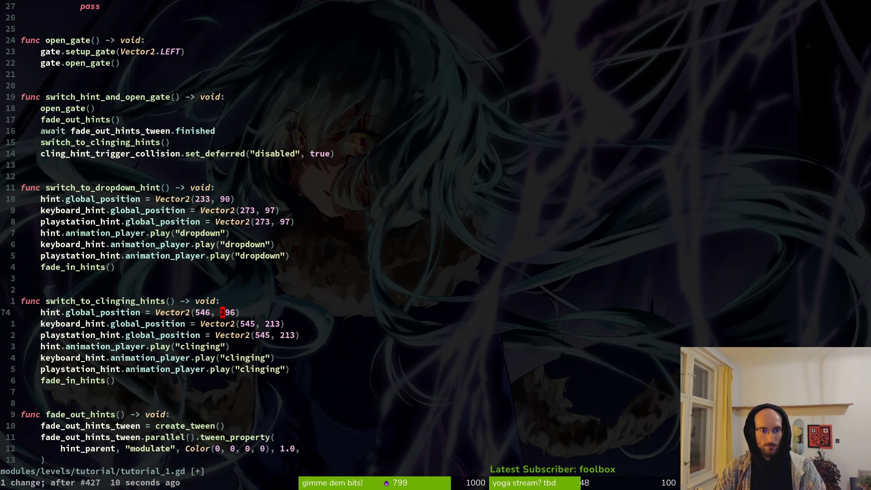
pyautogui.press('u')
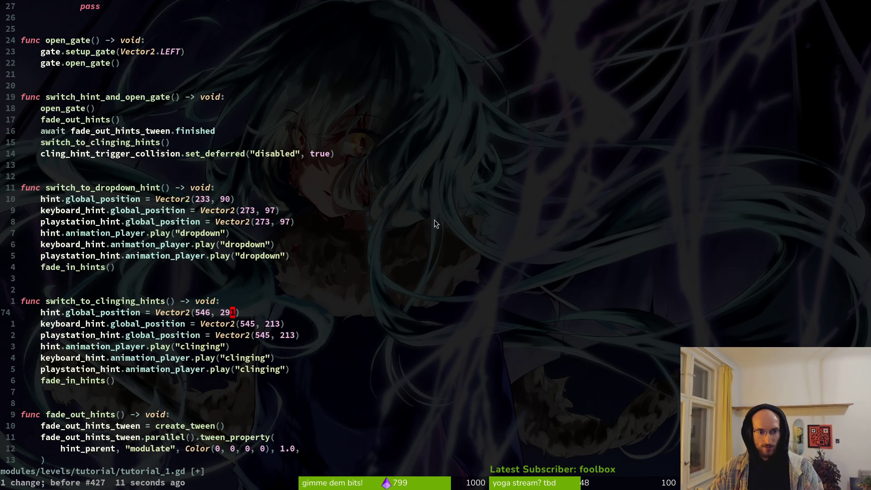
# Lower the keyboard and PlayStation hint y values to 206, save, and relaunch the game
pyautogui.click(270, 323)
pyautogui.hotkey('ctrl', 'x')
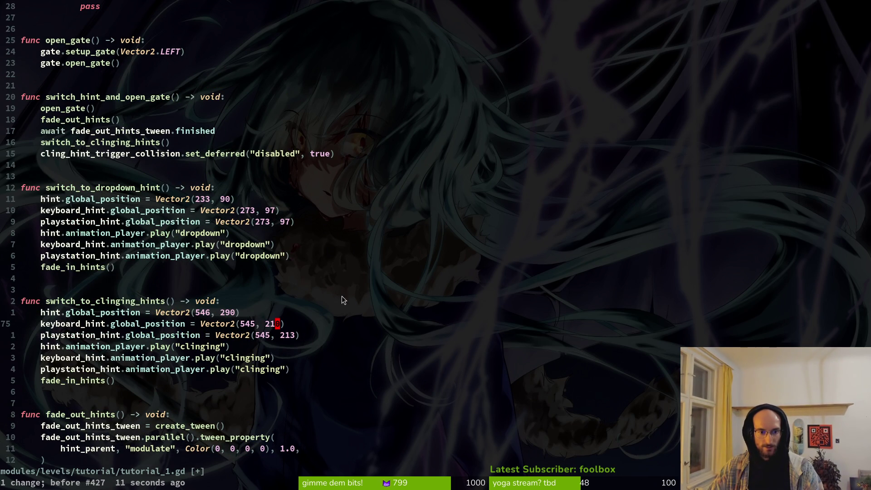
pyautogui.hotkey('ctrl', 'x')
pyautogui.click(288, 335)
pyautogui.hotkey('ctrl', 'x')
pyautogui.hotkey('ctrl', 'x')
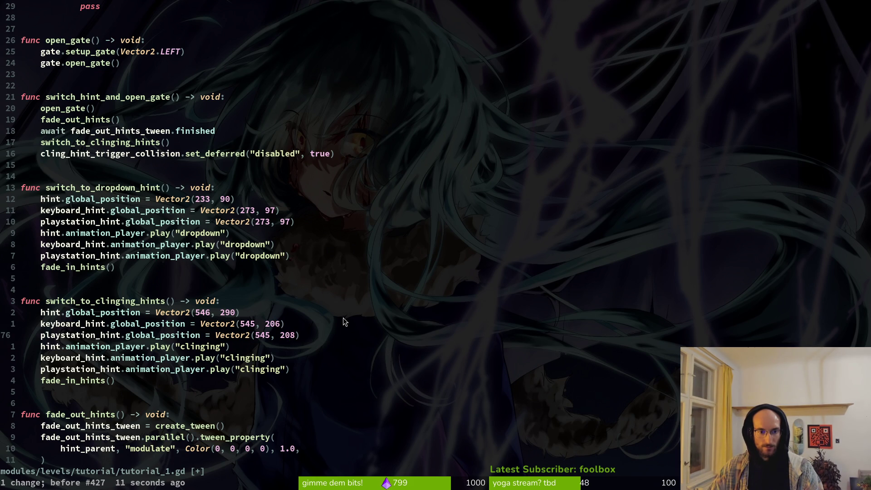
pyautogui.write(':w')
pyautogui.press('Return')
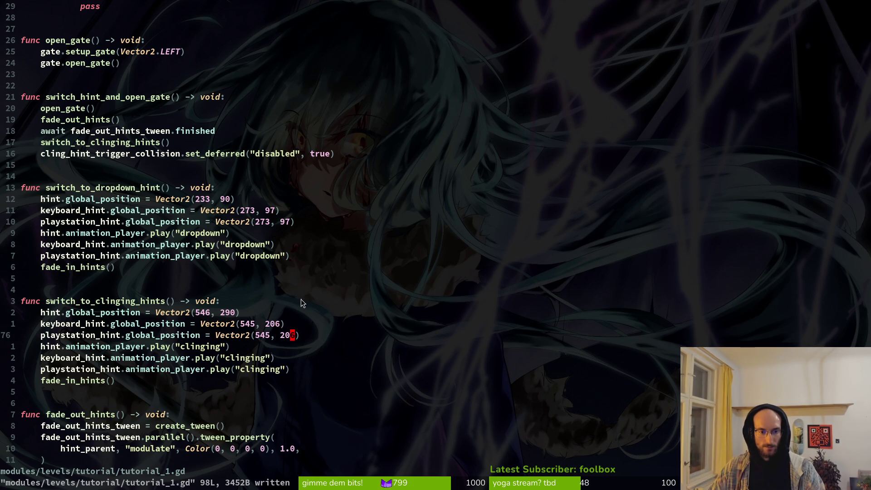
pyautogui.hotkey('alt', 'Tab')
pyautogui.click(716, 28)
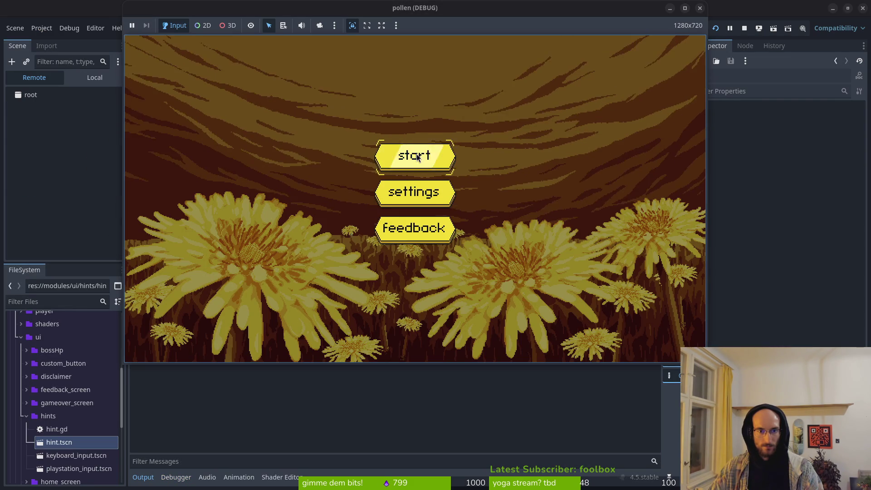
# Start the tutorial and fly the bee over the central pillar to the upper branch
pyautogui.click(417, 157)
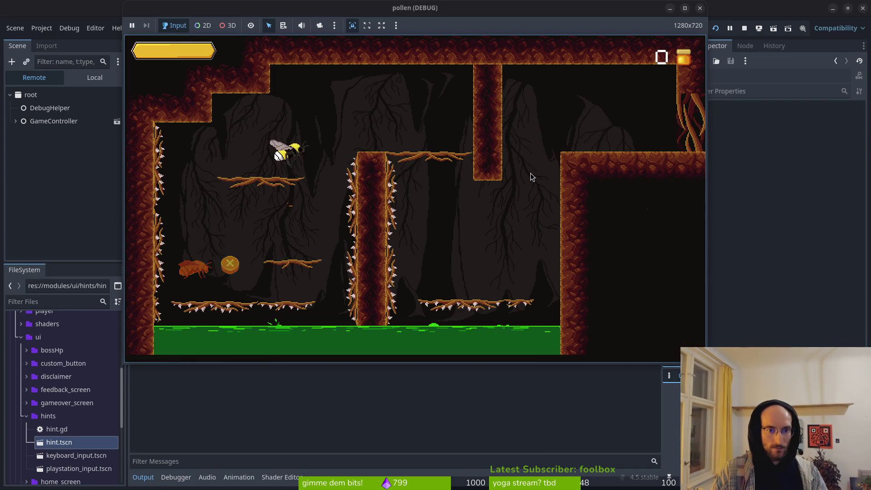
pyautogui.press('Down')
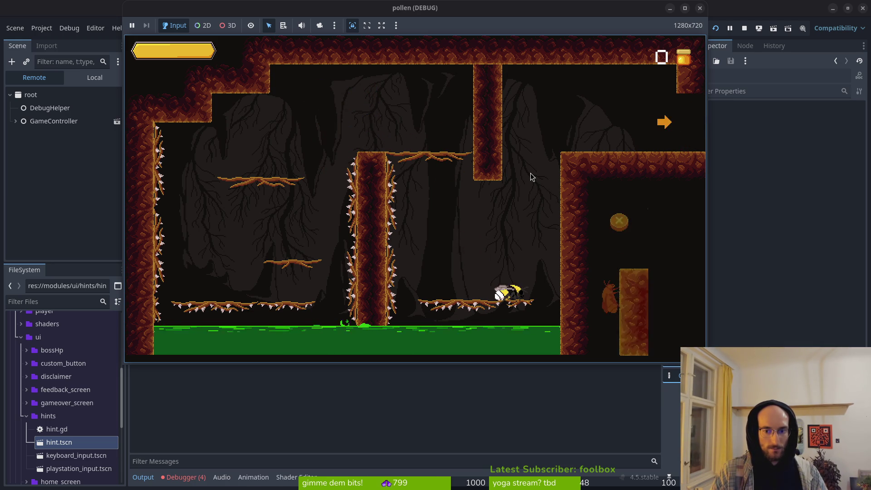
pyautogui.press('Left')
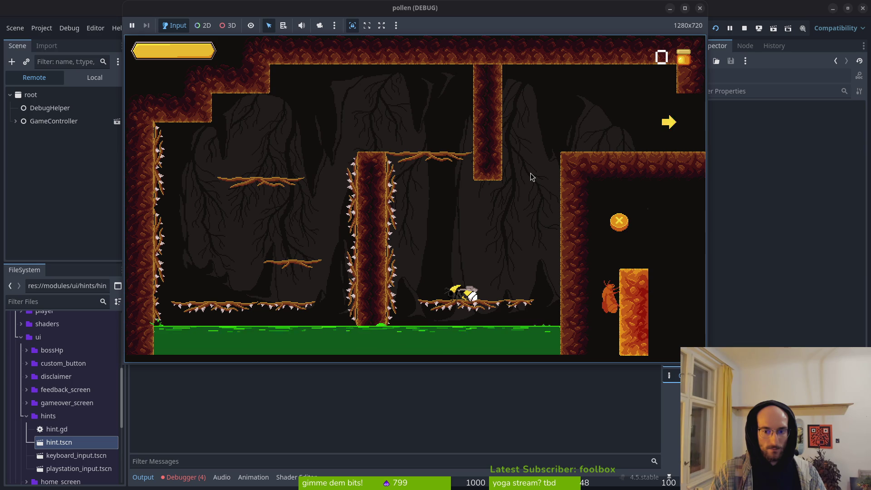
pyautogui.press('Right')
pyautogui.press('space')
pyautogui.press('Left')
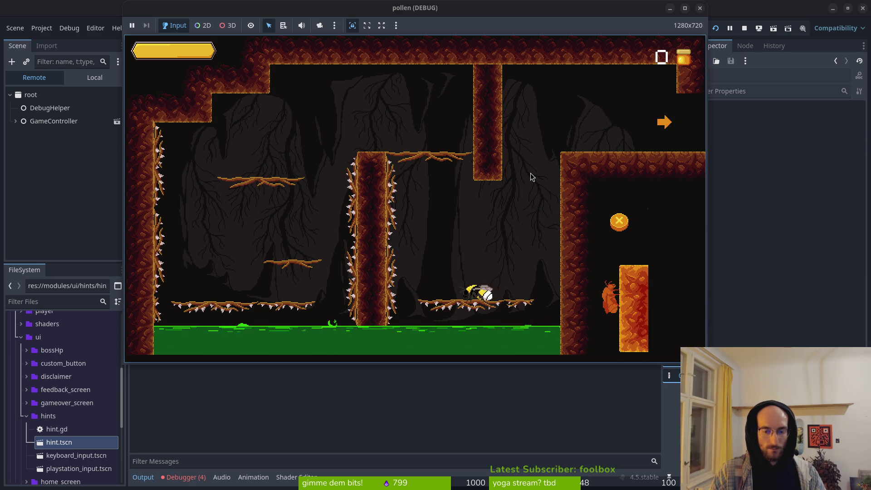
pyautogui.press('space')
pyautogui.press('space')
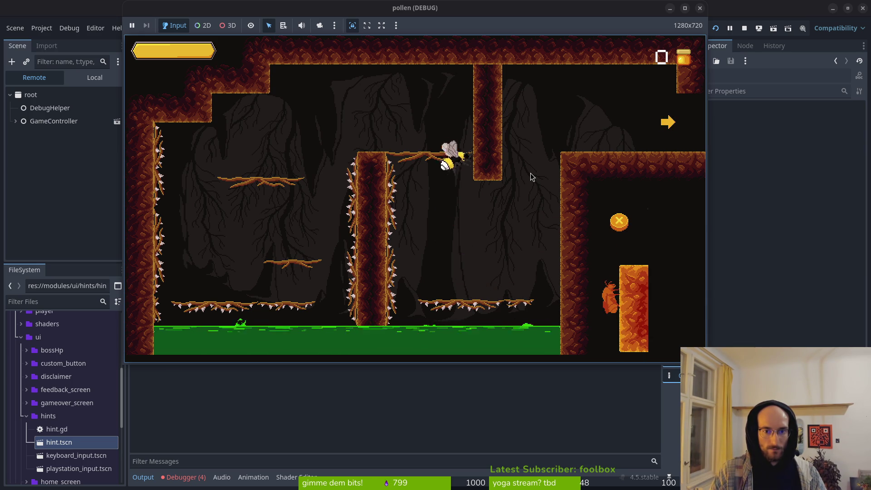
pyautogui.press('Left')
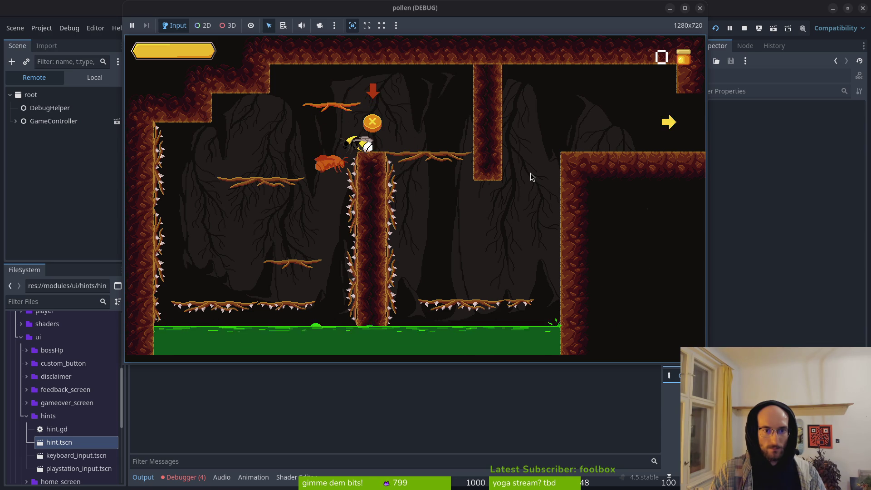
pyautogui.press('Right')
pyautogui.press('Left')
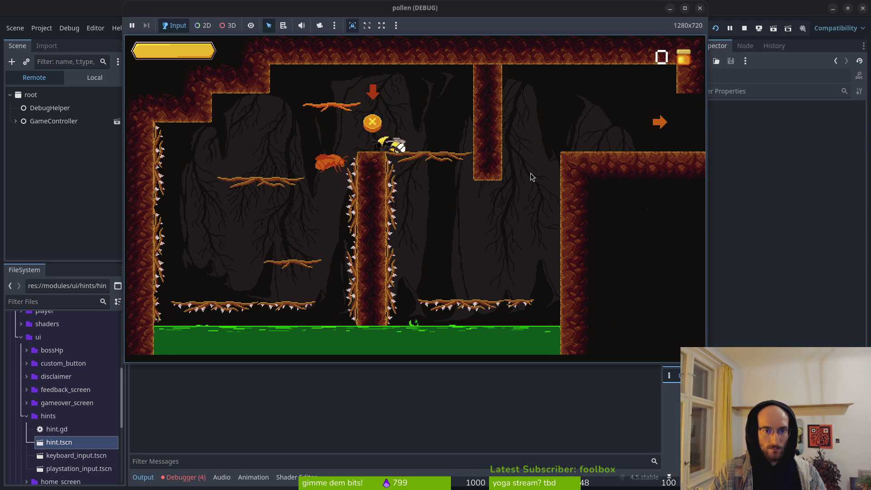
pyautogui.press('Right')
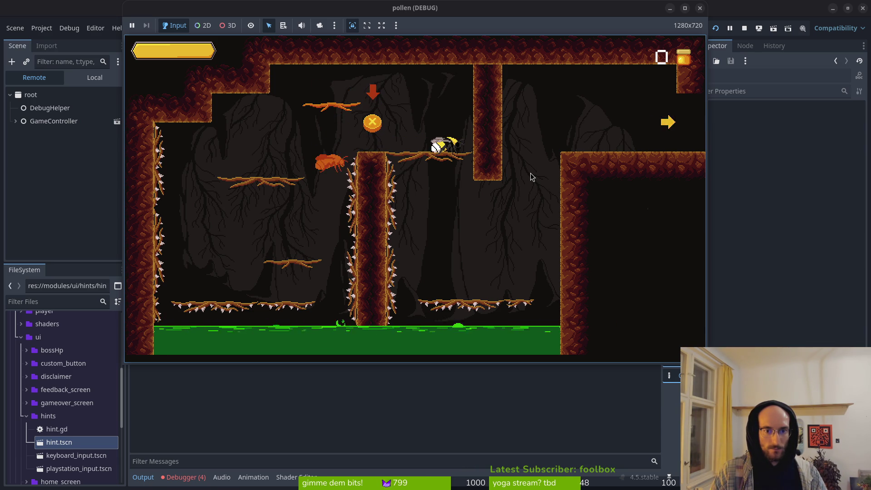
pyautogui.press('Left')
# Play through the left, middle and lower branches, then close the game and return to Neovim
pyautogui.press('Left')
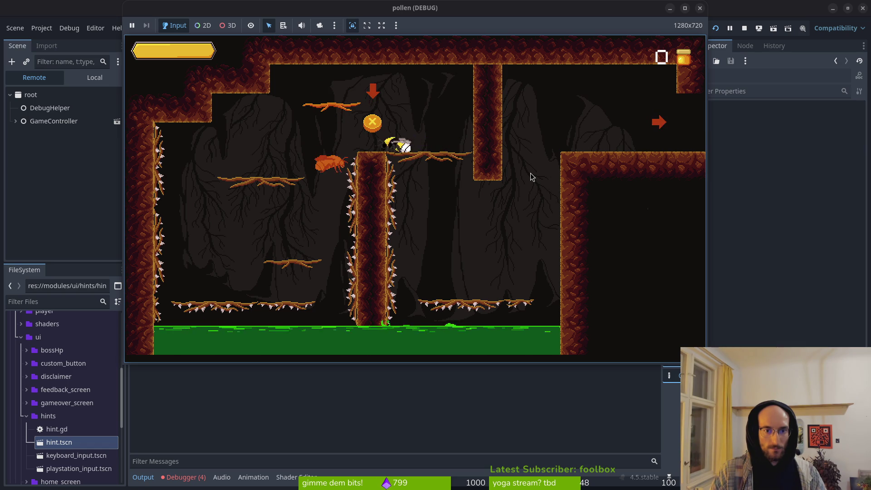
pyautogui.press('space')
pyautogui.press('Left')
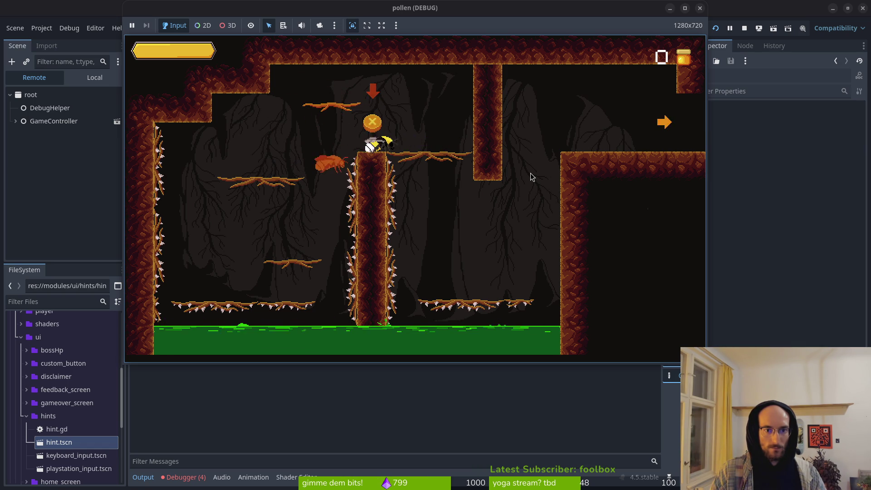
pyautogui.press('Left')
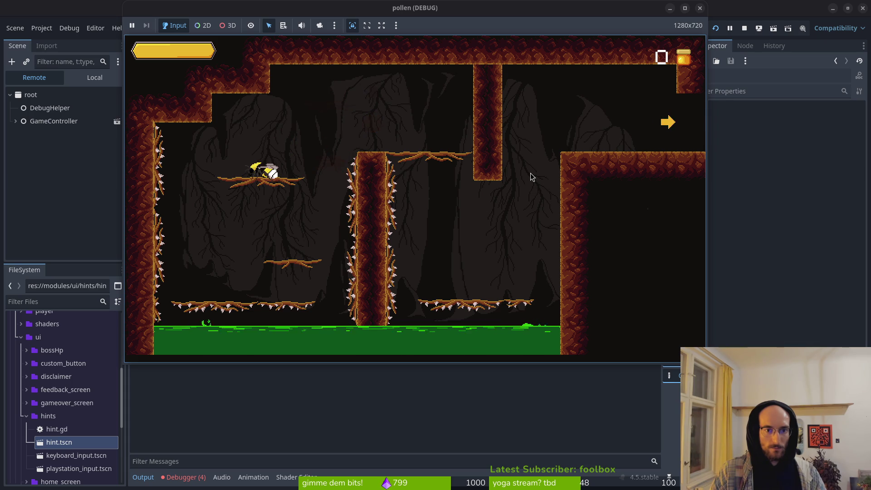
pyautogui.press('space')
pyautogui.press('Right')
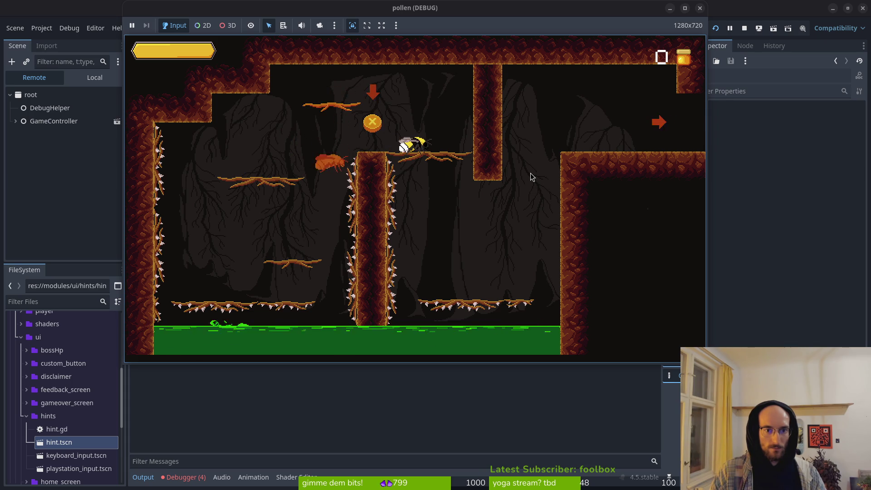
pyautogui.press('Right')
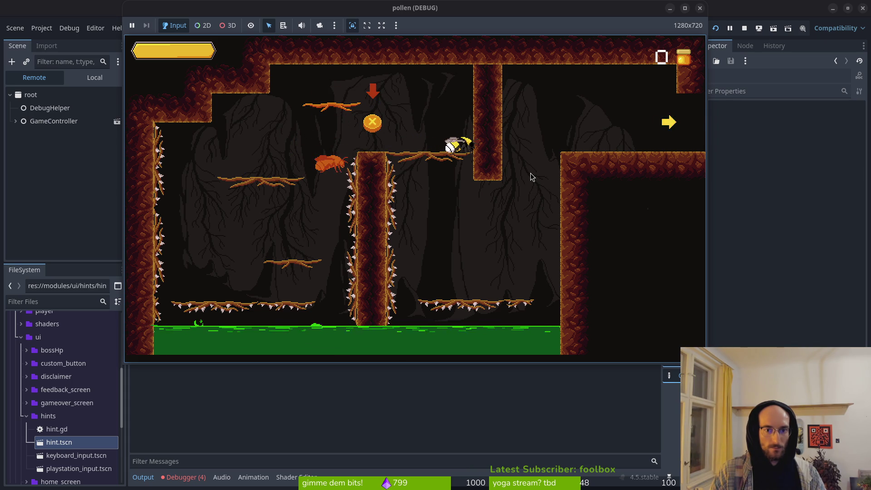
pyautogui.press('Down')
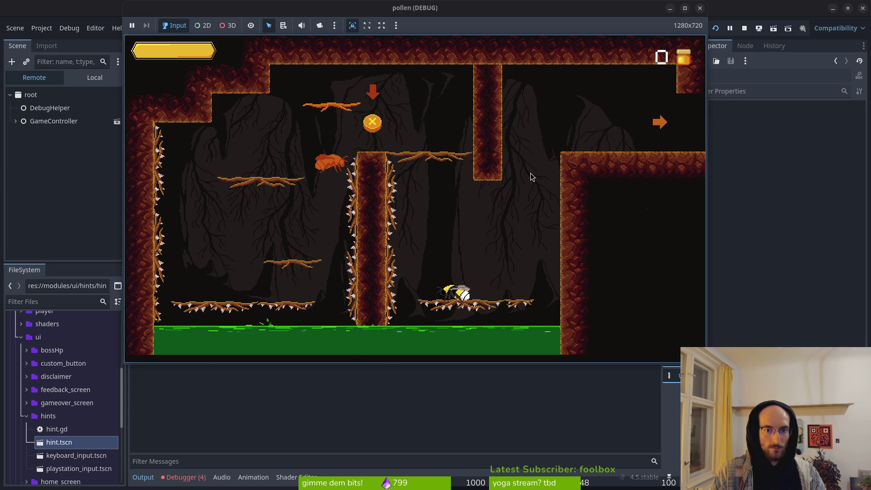
pyautogui.press('Right')
pyautogui.press('space')
pyautogui.press('Left')
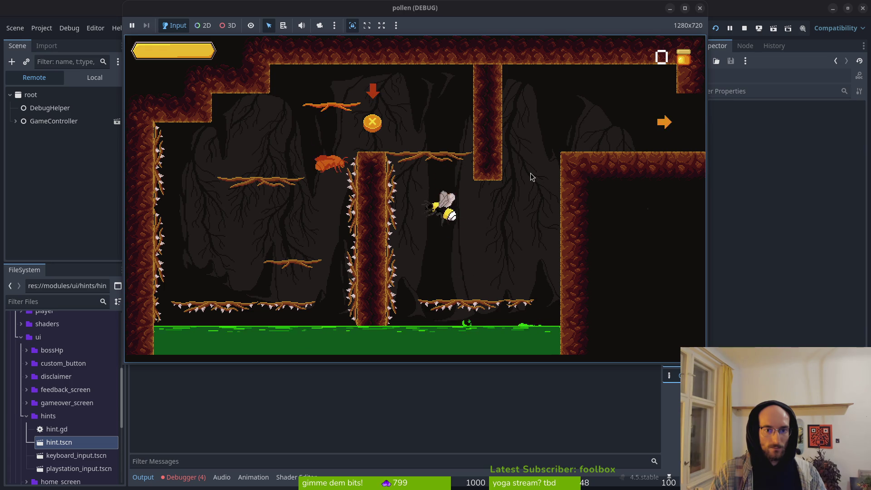
pyautogui.press('Right')
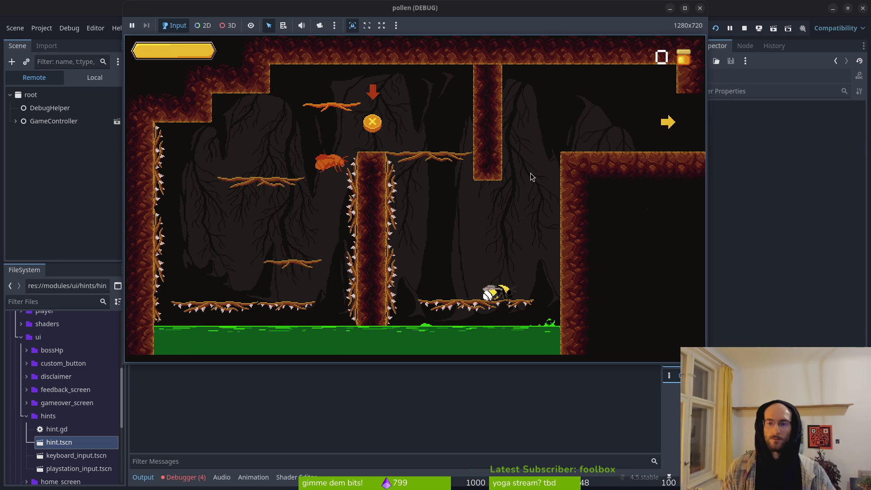
pyautogui.press('F8')
pyautogui.hotkey('alt', 'Tab')
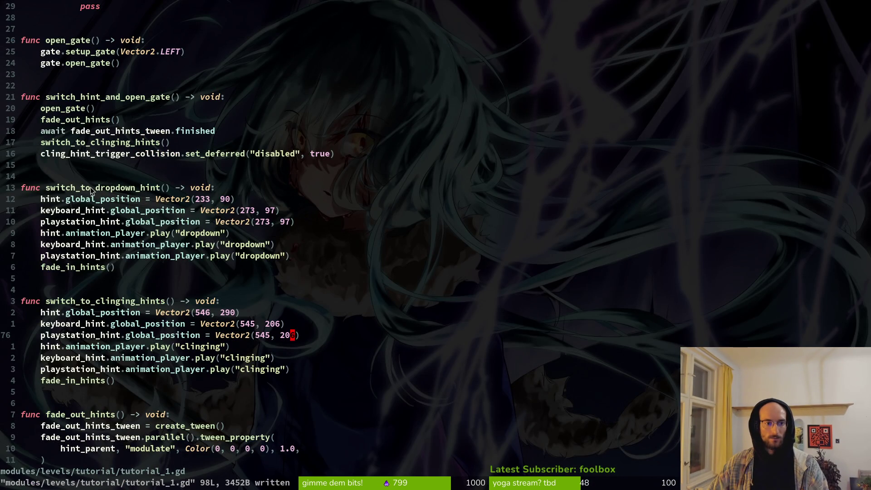
# Open an empty line below playstation_hint.animation_player.play("dropdown") in switch_to_dropdown_hint
pyautogui.click(300, 257)
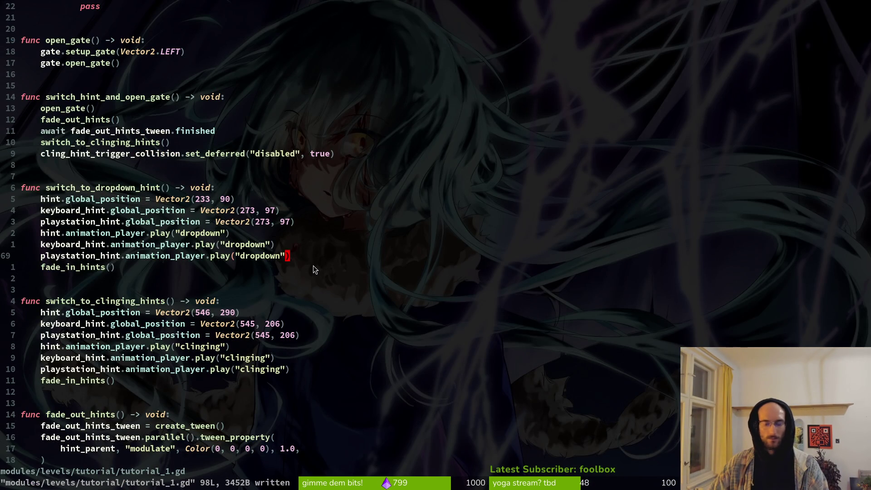
pyautogui.press('o')
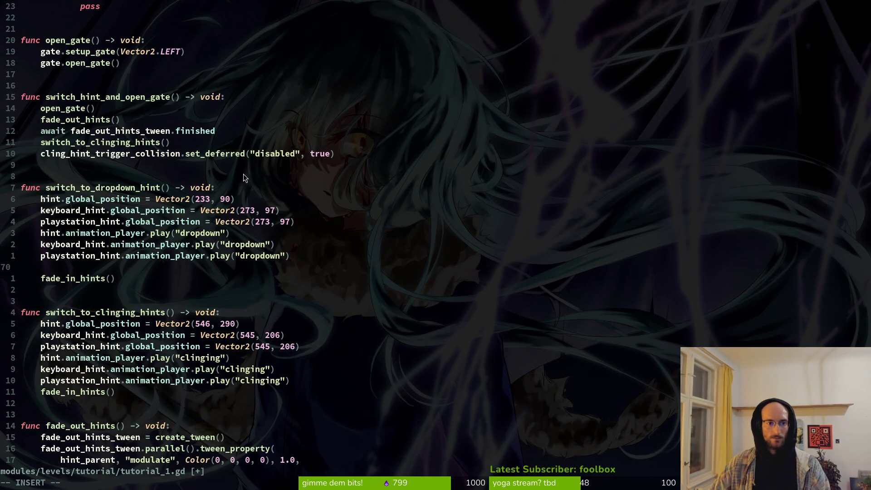
pyautogui.scroll(13, 244, 173)
pyautogui.scroll(2, 169, 105)
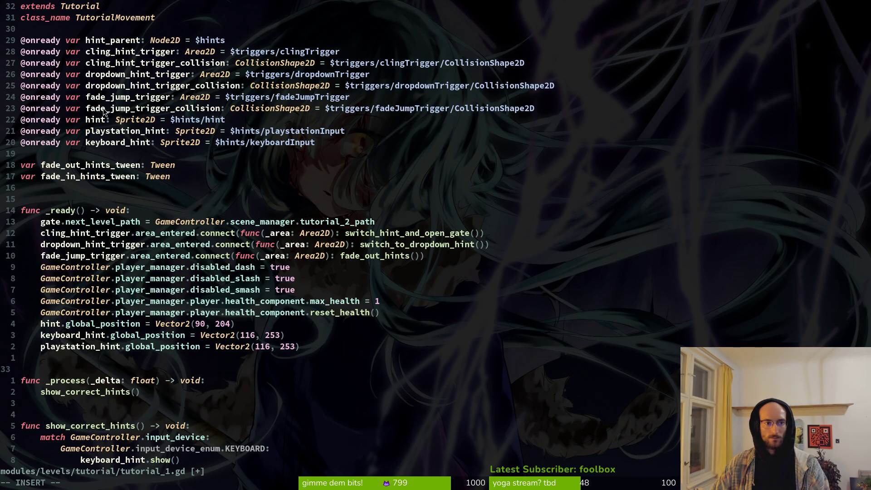
pyautogui.scroll(-6, 123, 166)
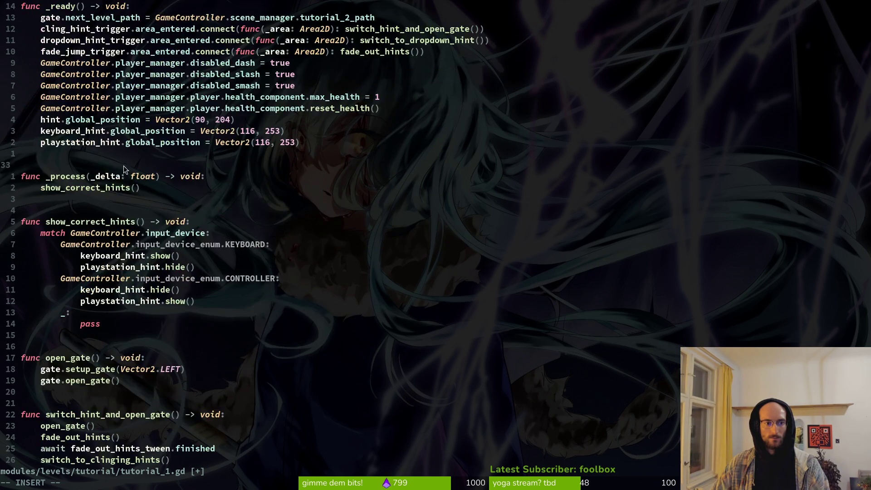
pyautogui.scroll(4, 132, 173)
pyautogui.hotkey('alt', 'Tab')
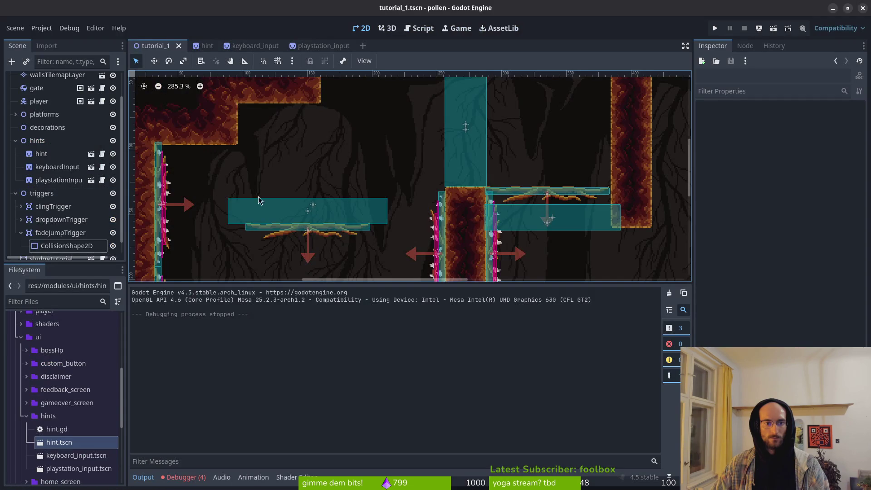
# Remove the fadeJumpTrigger node and its children from the tutorial_1 scene tree, confirming the deletion
pyautogui.scroll(-3, 369, 222)
pyautogui.moveTo(369, 222); pyautogui.dragTo(350, 192)
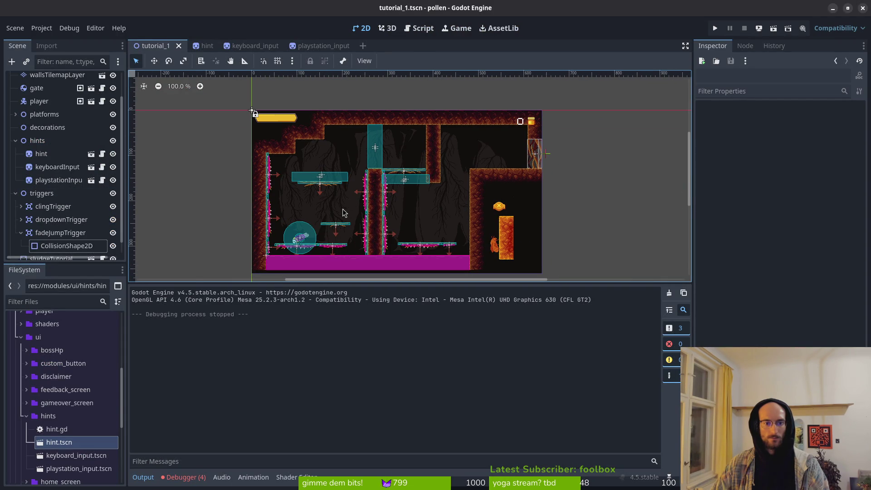
pyautogui.click(306, 180)
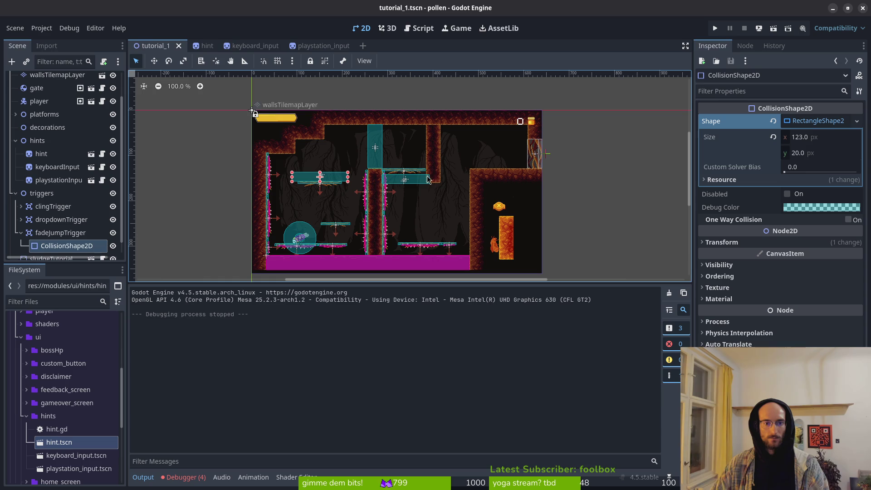
pyautogui.click(60, 232)
pyautogui.press('Delete')
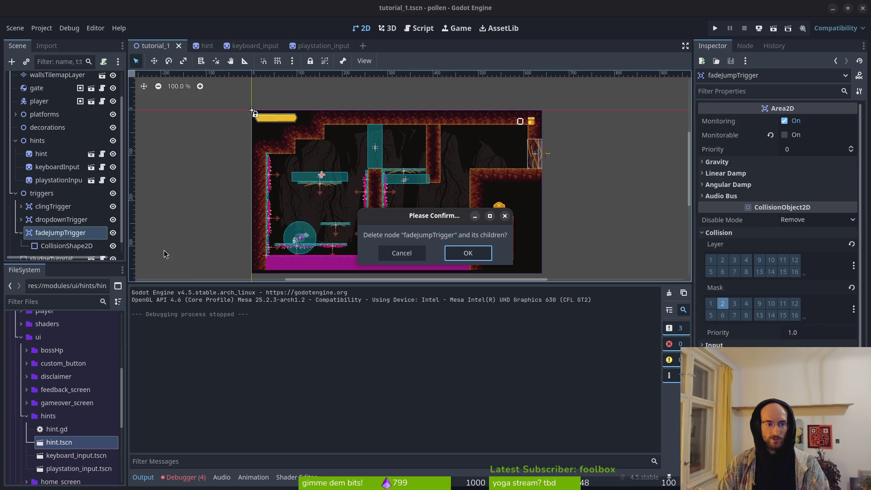
pyautogui.click(486, 258)
pyautogui.hotkey('alt', 'Tab')
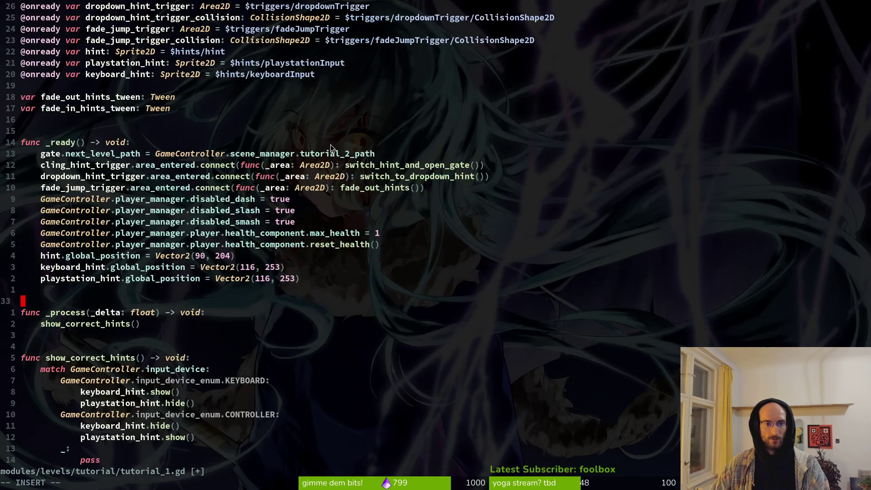
# Delete the fade_jump_trigger.area_entered connection line from _ready and save
pyautogui.click(75, 187)
pyautogui.write('VD')
pyautogui.press('Escape')
pyautogui.hotkey('shift', 'v')
pyautogui.write('d')
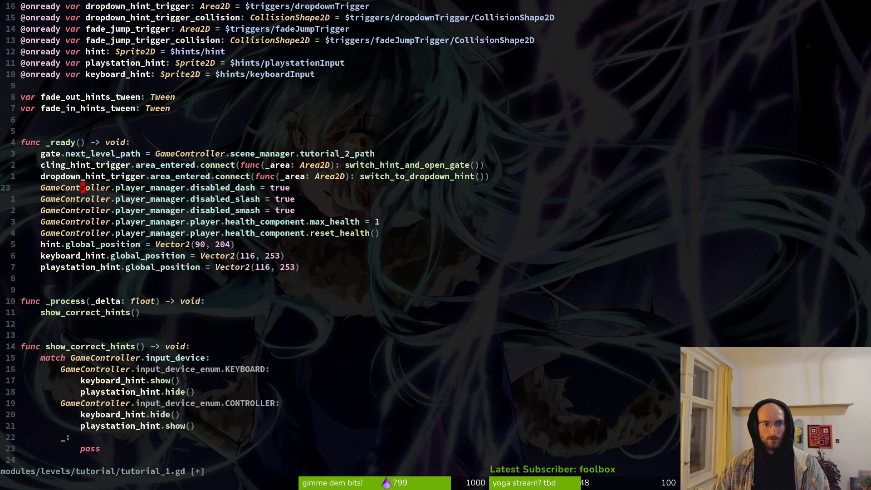
pyautogui.write(':w')
pyautogui.press('Return')
# Paste a copy of fade_out_hints() into switch_to_dropdown_hint, remove the blank line, and save
pyautogui.scroll(-12, 219, 205)
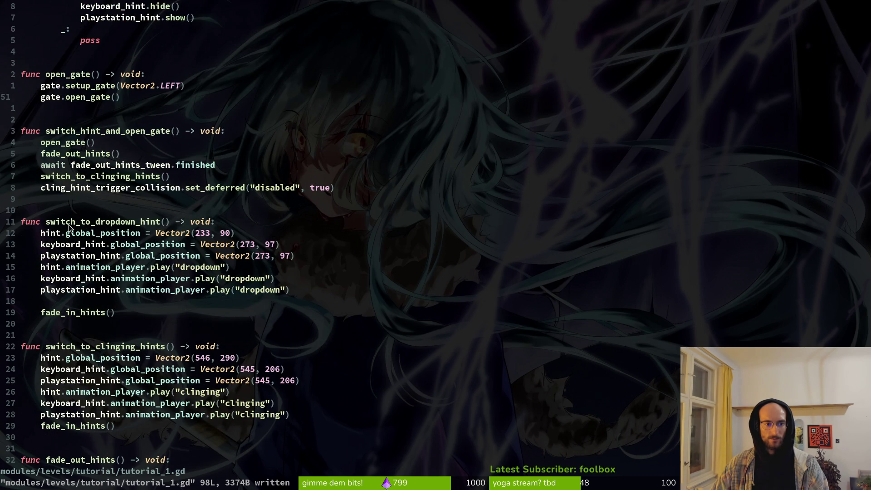
pyautogui.click(77, 155)
pyautogui.press('y')
pyautogui.press('y')
pyautogui.press('j')
pyautogui.press('j')
pyautogui.press('j')
pyautogui.press('j')
pyautogui.press('j')
pyautogui.write('p')
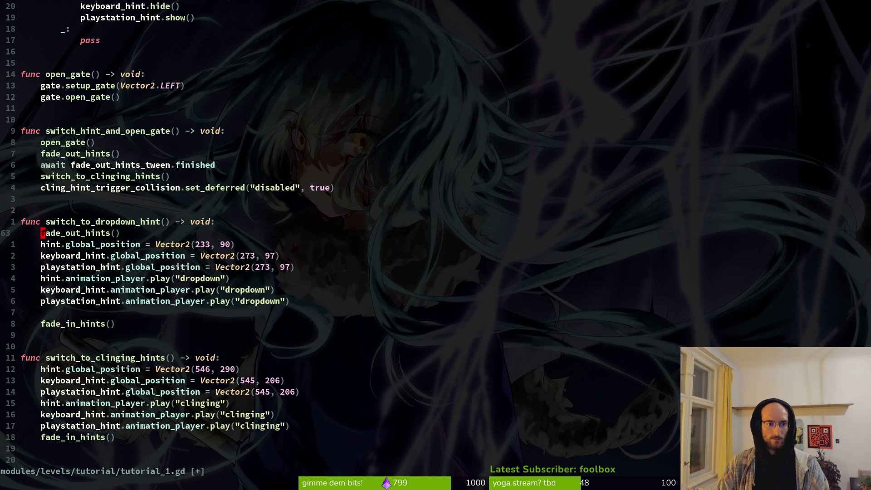
pyautogui.write(':w')
pyautogui.press('Return')
pyautogui.press('j')
pyautogui.press('j')
pyautogui.press('j')
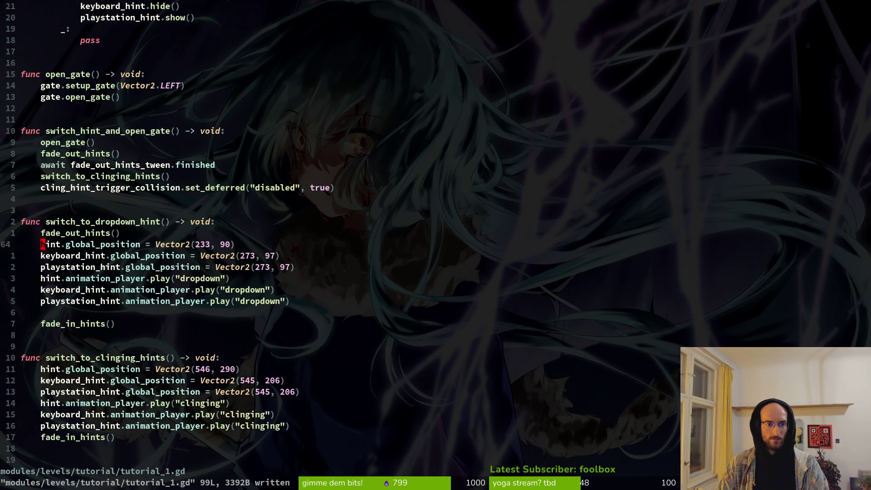
pyautogui.press('j')
pyautogui.press('j')
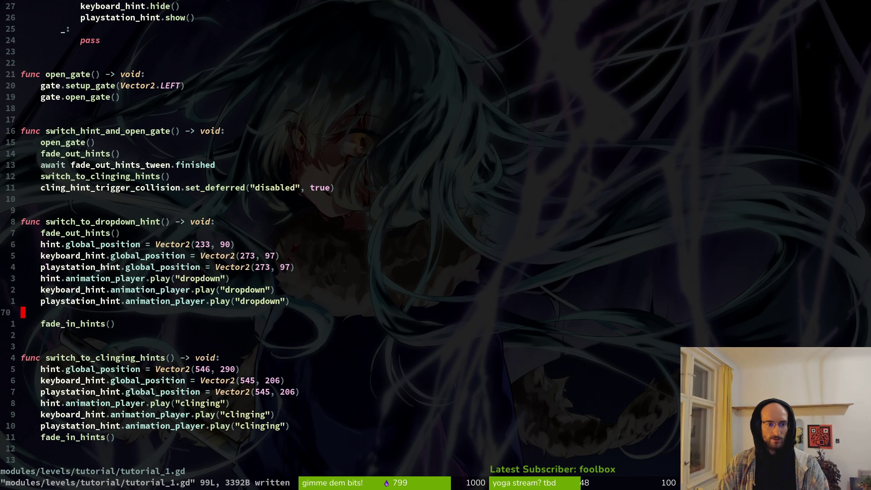
pyautogui.press('d')
pyautogui.press('d')
pyautogui.write(':w')
pyautogui.press('Return')
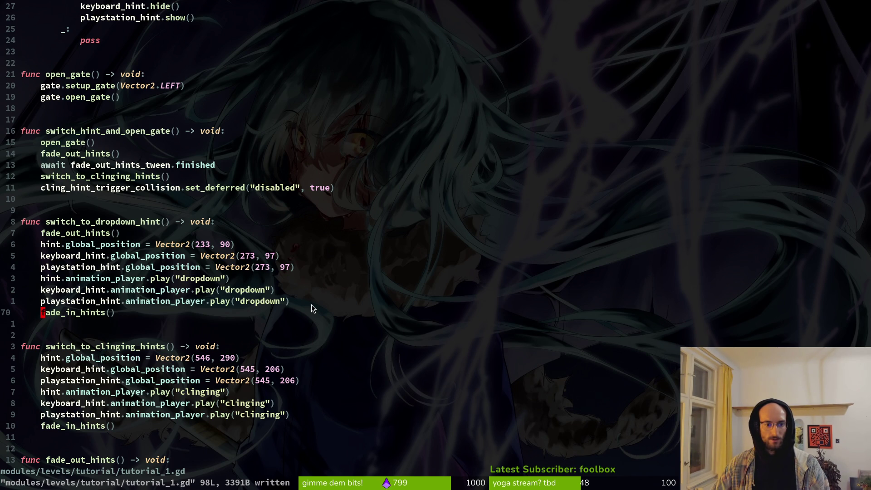
# Clean up the empty line before fade_in_hints() after the dropdown calls and save
pyautogui.scroll(14, 312, 309)
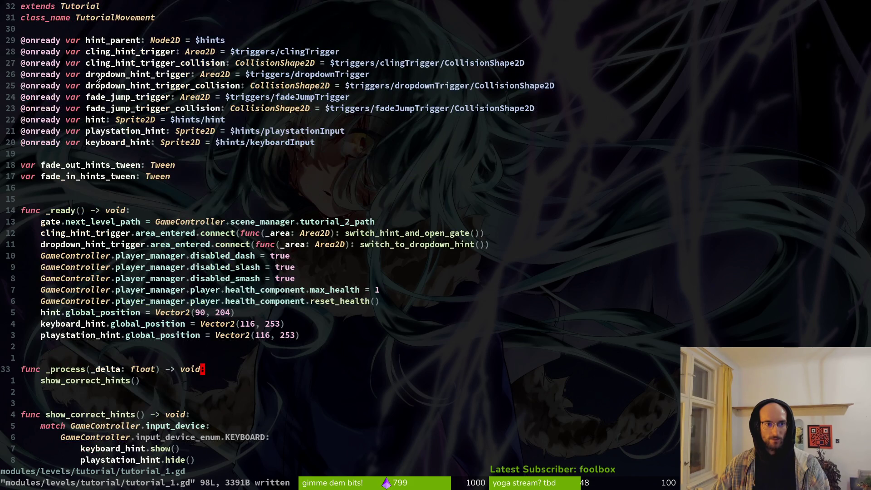
pyautogui.scroll(-17, 290, 170)
pyautogui.click(310, 199)
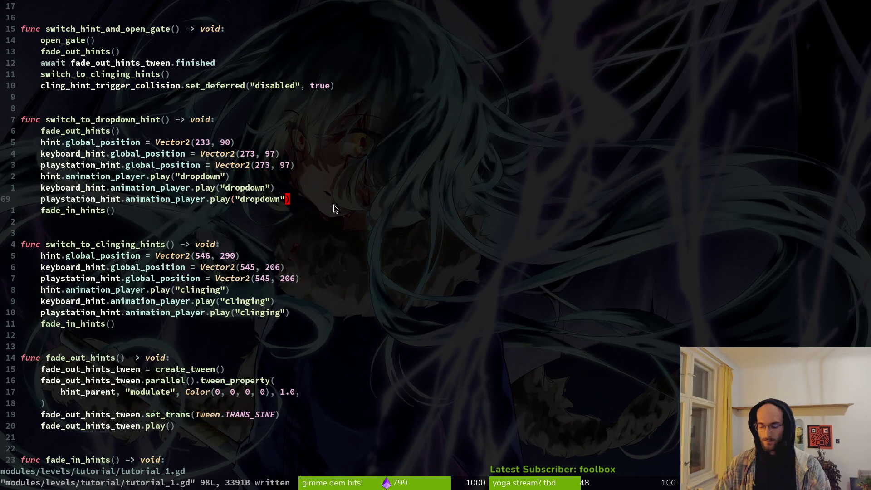
pyautogui.press('o')
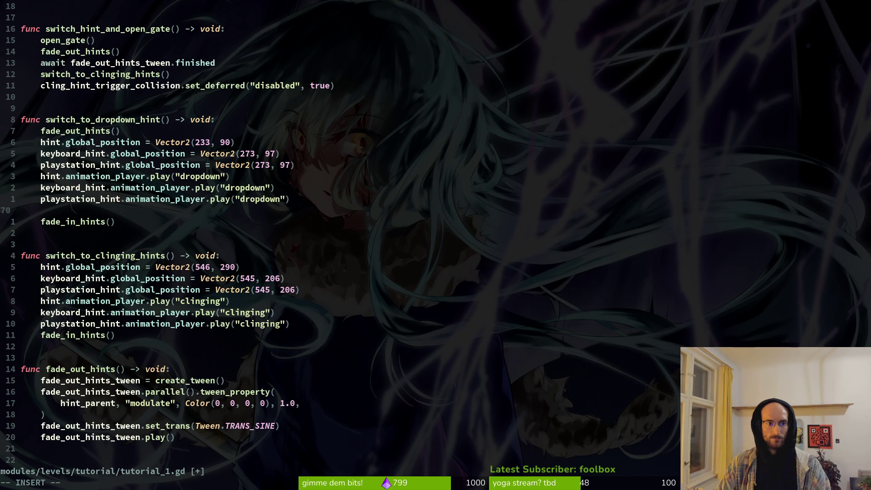
pyautogui.write('unl')
pyautogui.press('BackSpace')
pyautogui.press('BackSpace')
pyautogui.press('BackSpace')
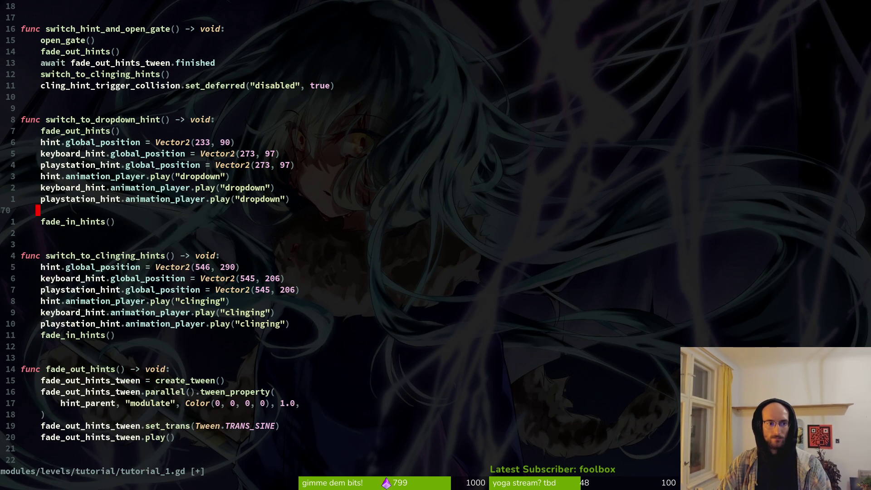
pyautogui.press('d')
pyautogui.press('d')
pyautogui.write(':w')
pyautogui.press('Return')
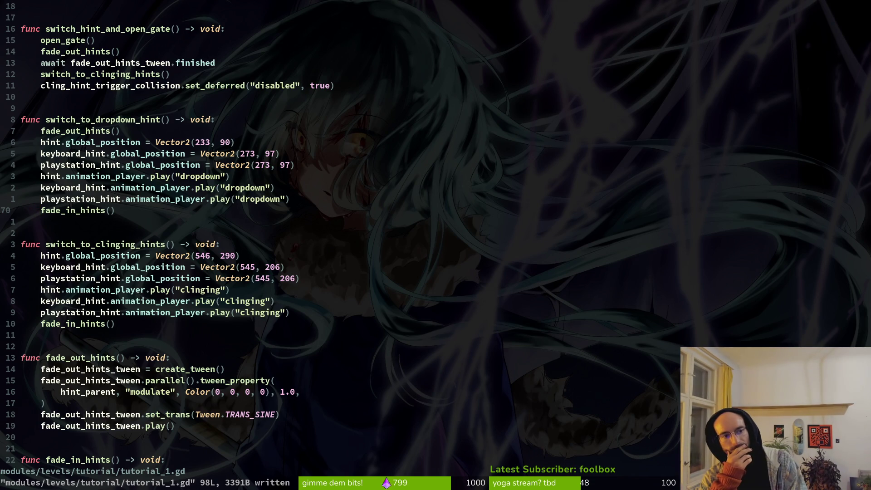
# Run the project with F5 after the F6 error, fly the bee onto the spiky pillar, then close the game
pyautogui.hotkey('alt', 'Tab')
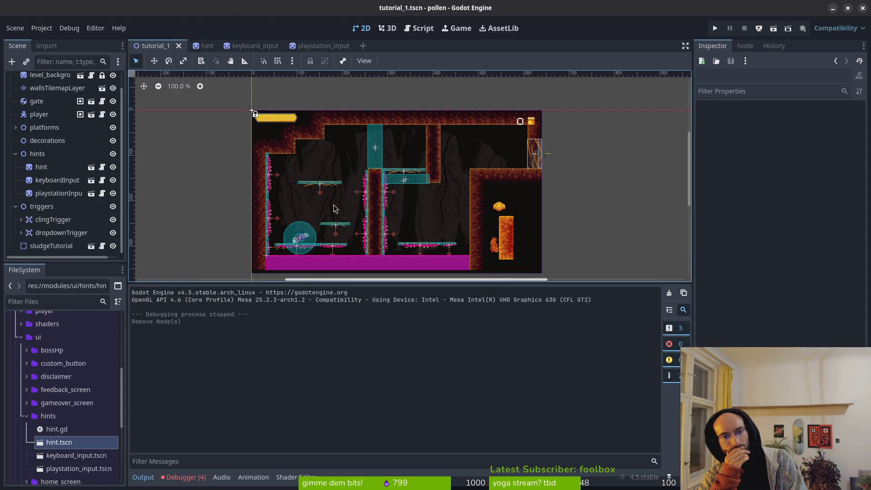
pyautogui.press('F6')
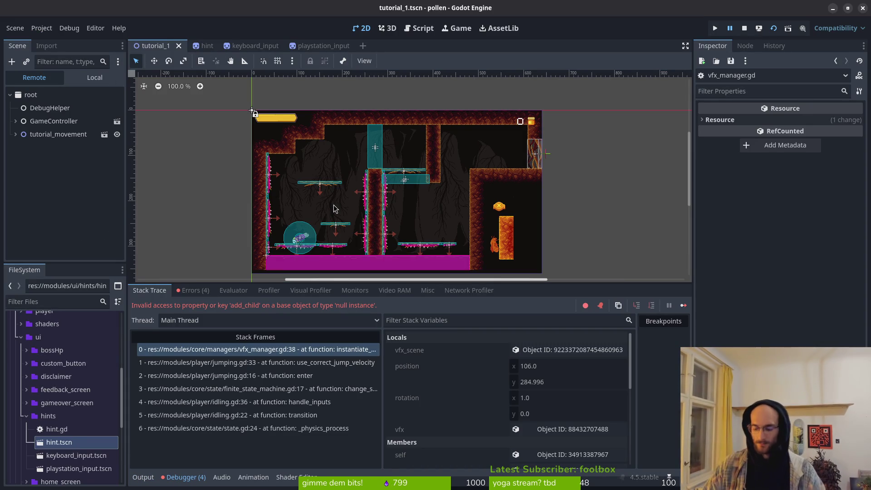
pyautogui.press('F5')
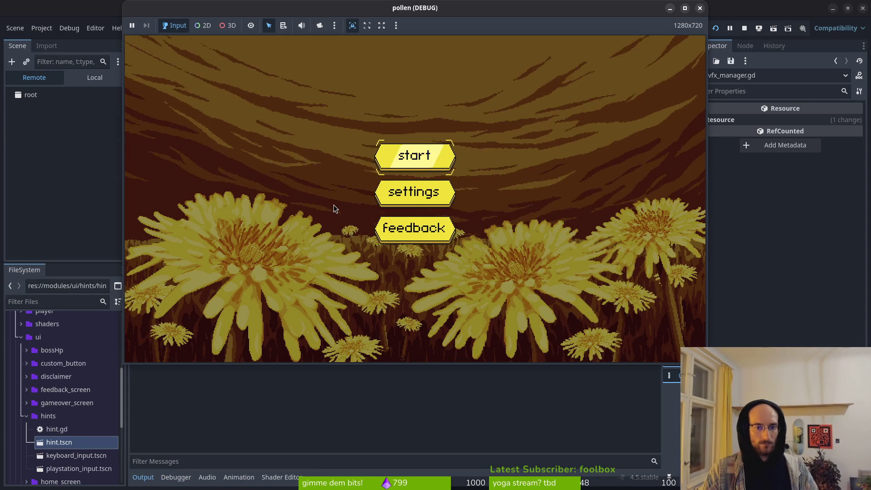
pyautogui.press('Return')
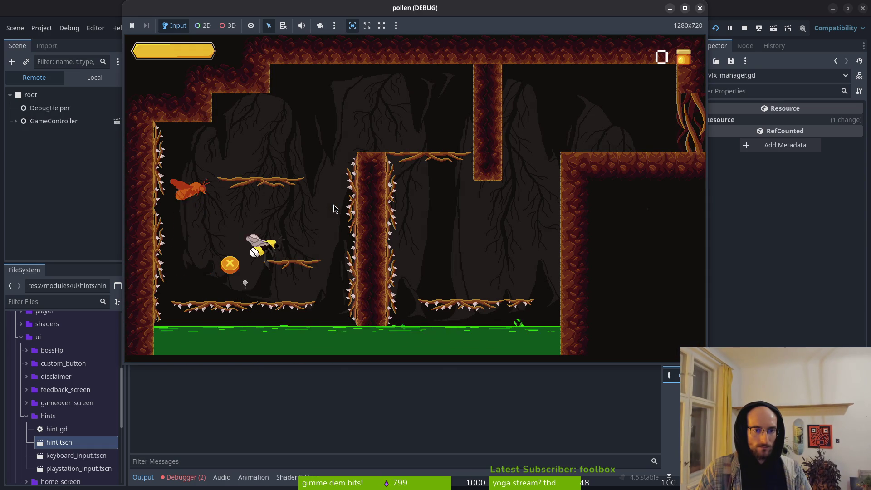
pyautogui.press('space')
pyautogui.press('Right')
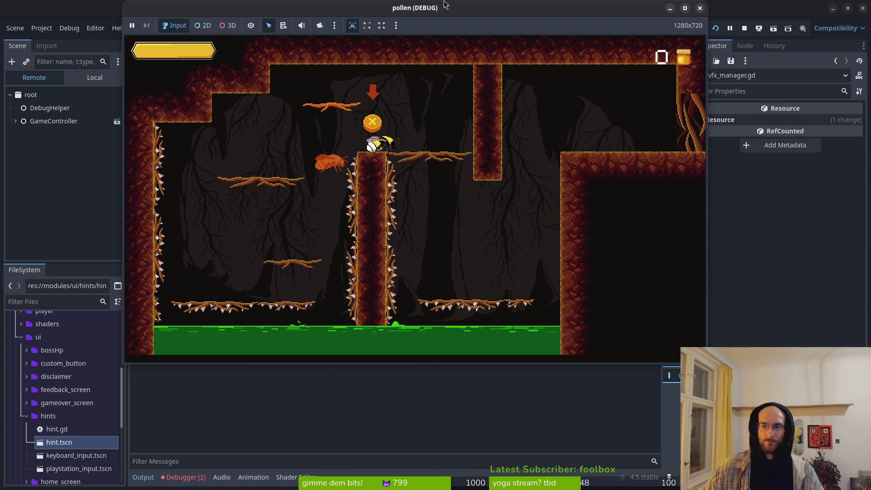
pyautogui.click(701, 8)
pyautogui.hotkey('alt', 'Tab')
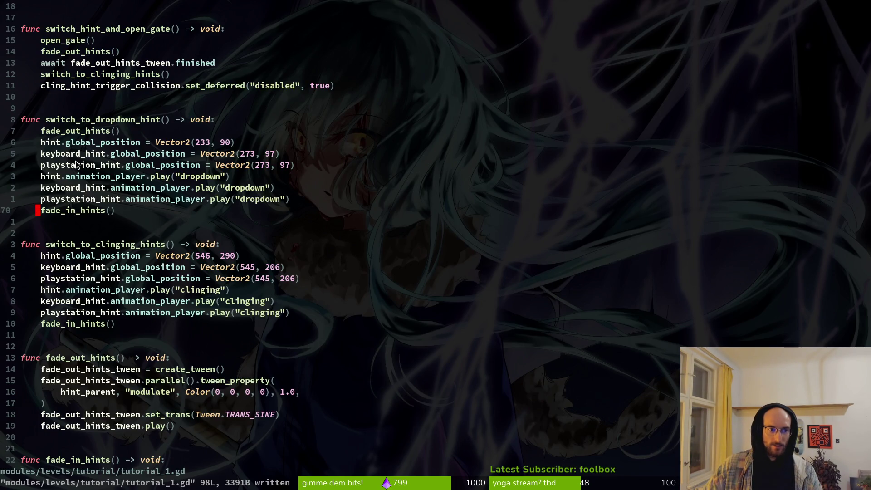
# Add an unfinished 'await' line below fade_out_hints(), then select the dropdownTrigger collision shape in Godot
pyautogui.click(128, 132)
pyautogui.write('oawait')
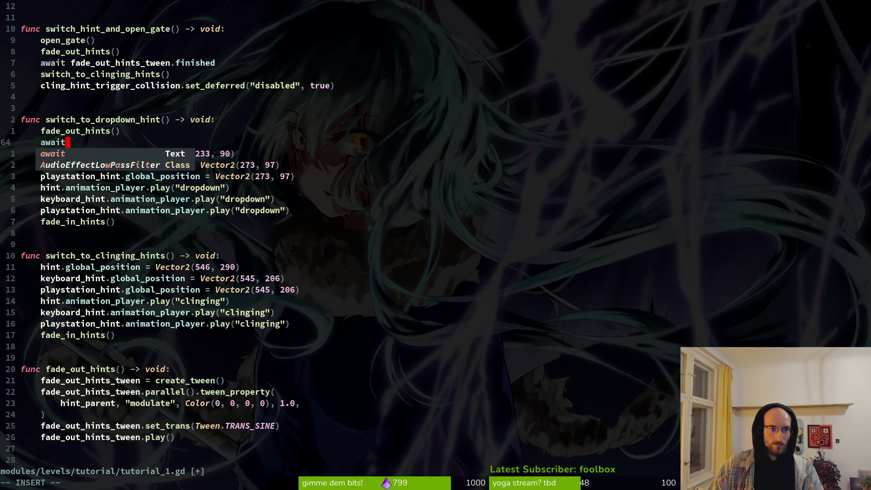
pyautogui.press('Escape')
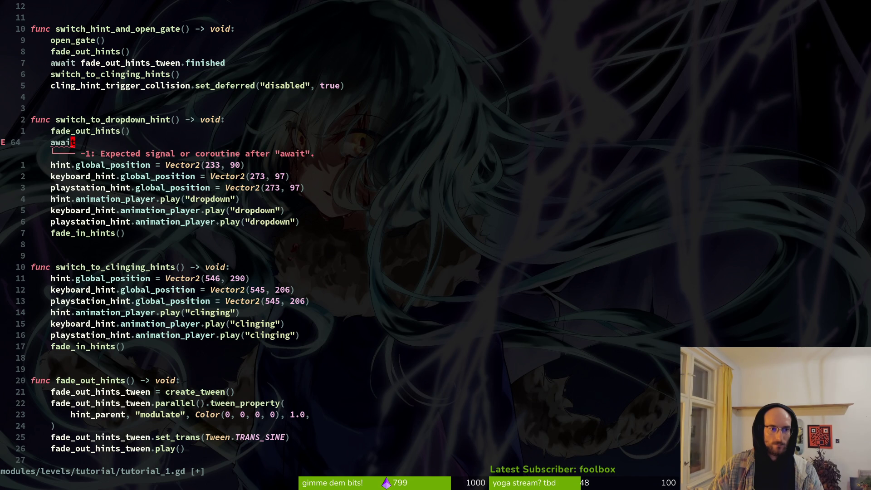
pyautogui.hotkey('alt', 'Tab')
pyautogui.click(379, 152)
pyautogui.scroll(6, 386, 154)
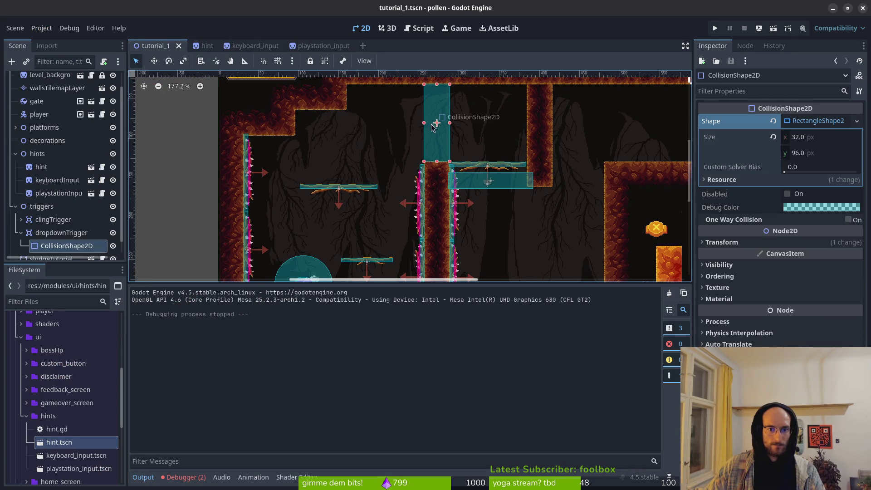
# Undo the deletion to restore fadeJumpTrigger and its collision shape, then save tutorial_1.tscn
pyautogui.hotkey('ctrl', 'z')
pyautogui.click(363, 182)
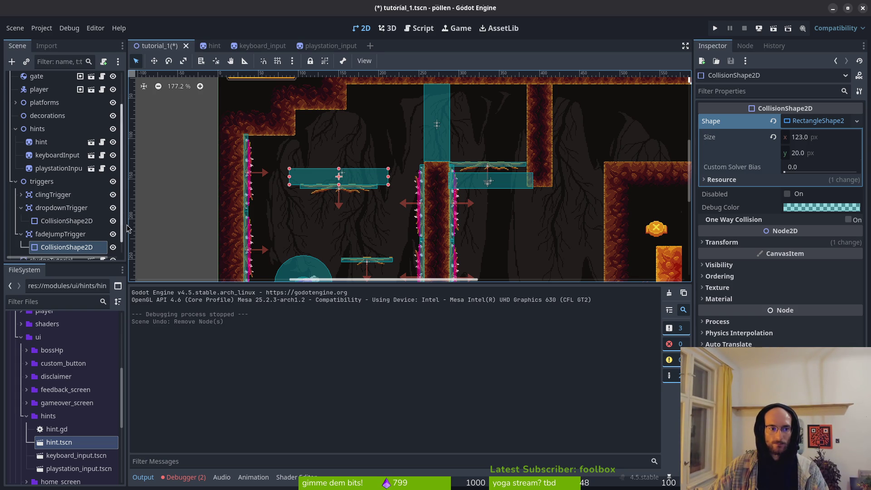
pyautogui.hotkey('ctrl', 's')
pyautogui.hotkey('alt', 'Tab')
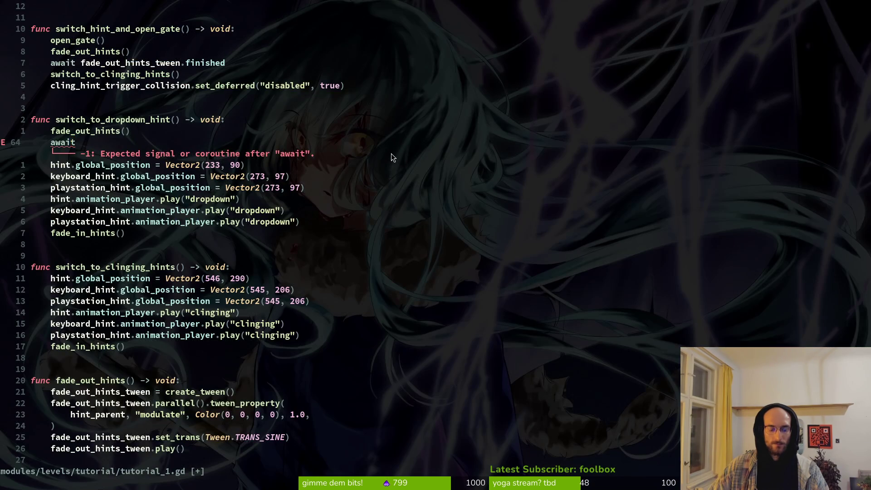
# Undo back to before the broken await line and save tutorial_1.gd
pyautogui.press('u')
pyautogui.press('u')
pyautogui.press('u')
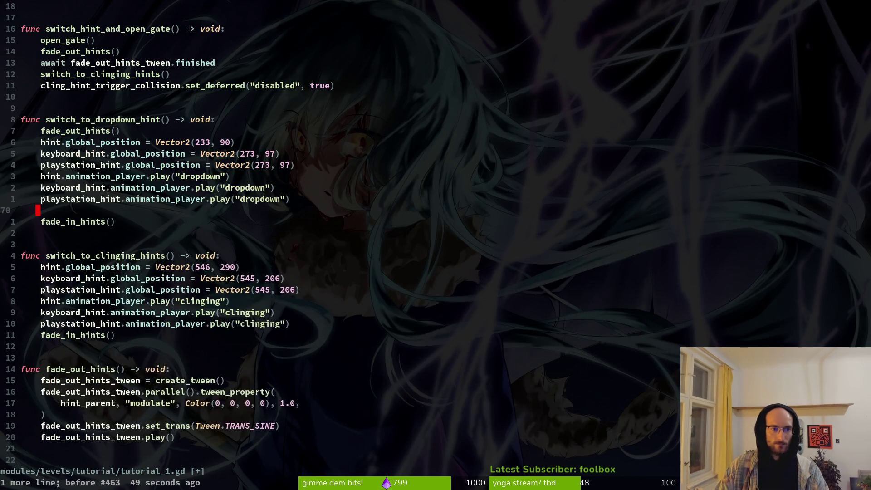
pyautogui.press('u')
pyautogui.press('u')
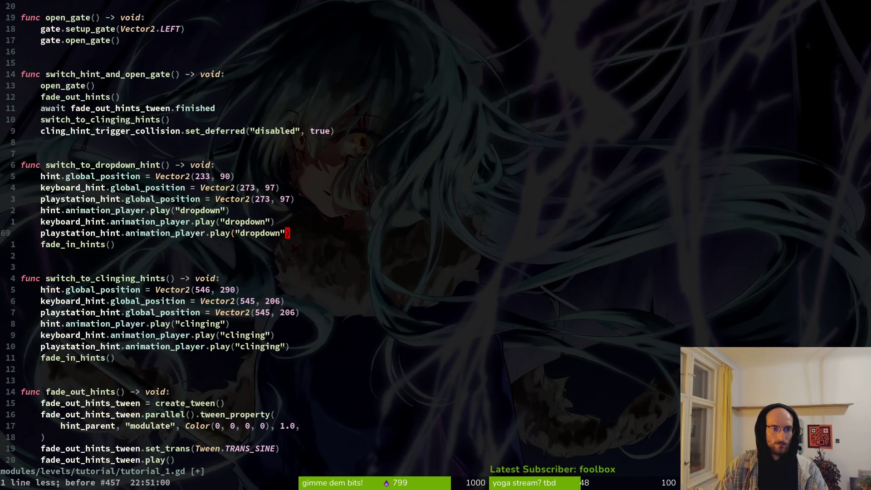
pyautogui.press('u')
pyautogui.hotkey('ctrl', 'r')
pyautogui.write(':w')
pyautogui.press('Return')
pyautogui.hotkey('alt', 'Tab')
pyautogui.hotkey('alt', 'Tab')
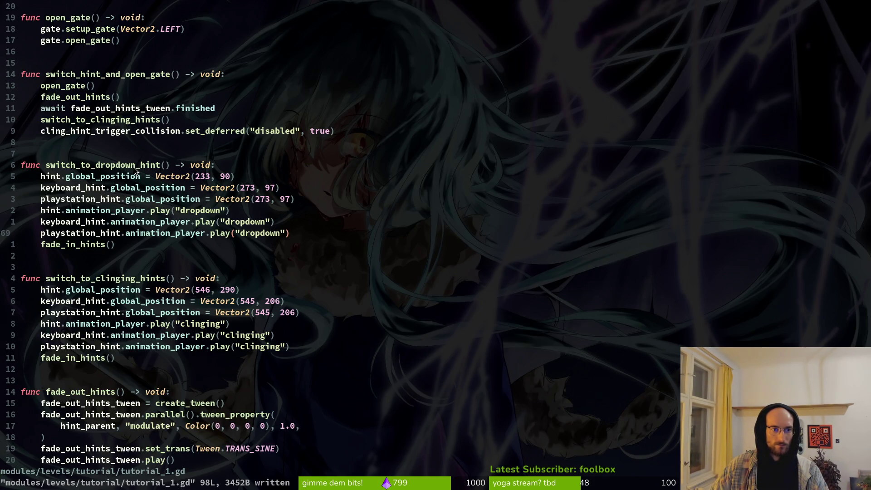
# Begin a fade_jump_trigger_collision.set_deferred("disabled" line in switch_to_dropdown_hint
pyautogui.click(236, 164)
pyautogui.write('o')
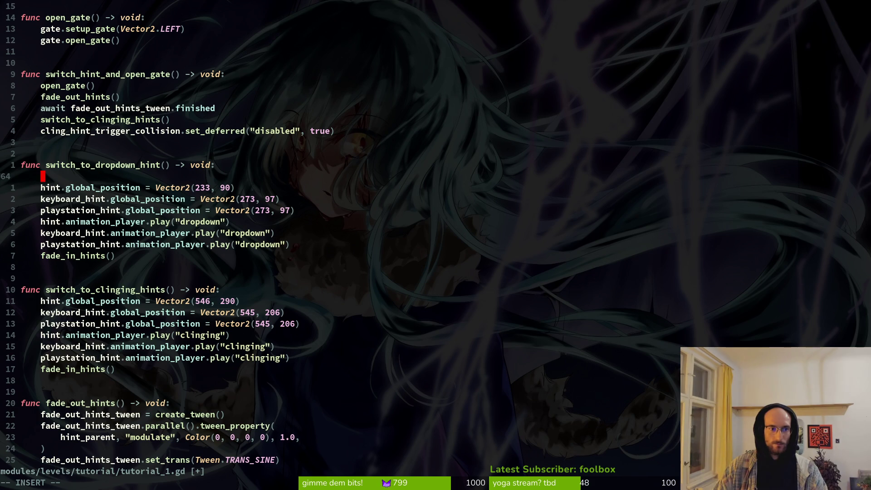
pyautogui.write('fad')
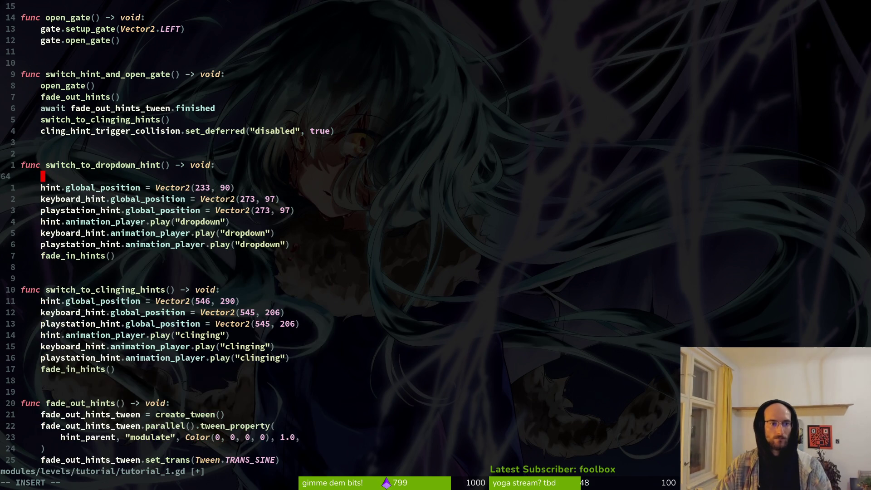
pyautogui.write('tri')
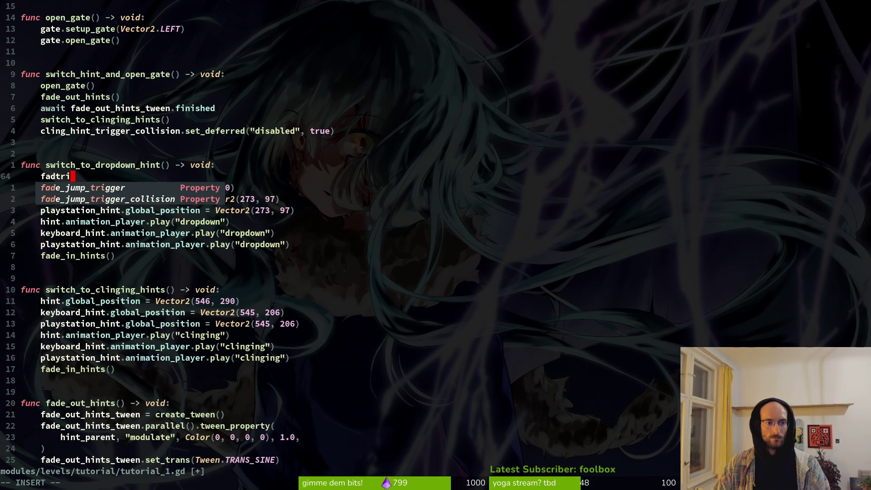
pyautogui.press('Tab')
pyautogui.press('Tab')
pyautogui.write('.set')
pyautogui.press('Tab')
pyautogui.write('(')
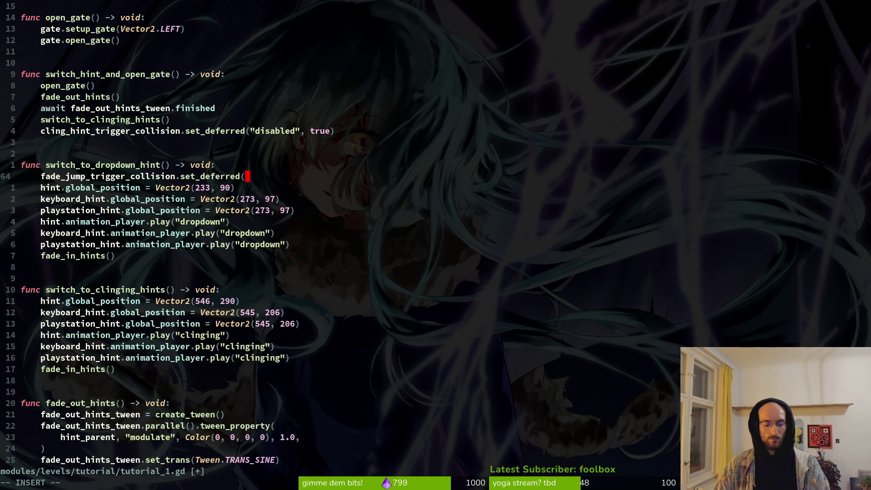
pyautogui.write('"dis')
pyautogui.press('Tab')
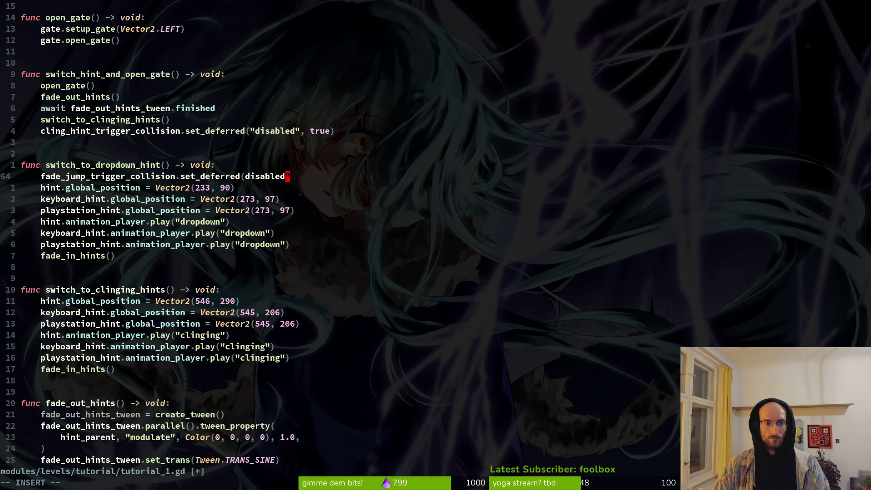
pyautogui.press('Escape')
# Finish the line as fade_jump_trigger_collision.set_deferred("disabled", true)
pyautogui.write('/fade_out_hints')
pyautogui.press('Return')
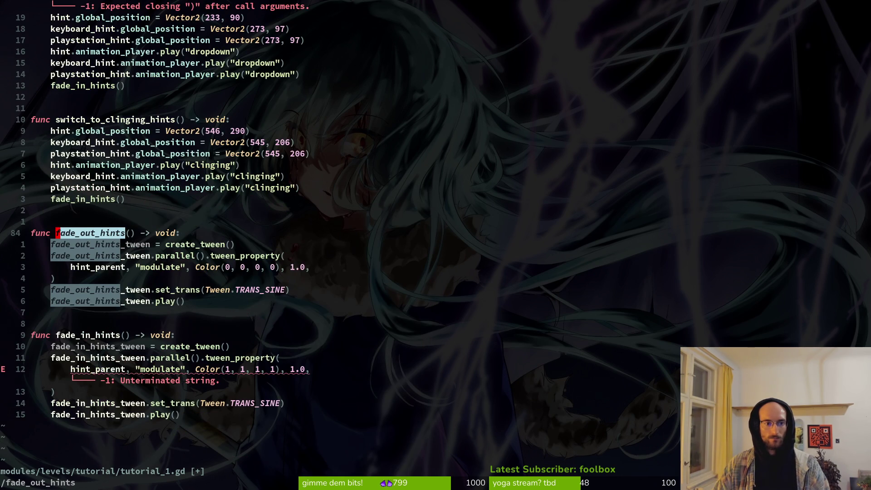
pyautogui.press('k')
pyautogui.press('k')
pyautogui.press('k')
pyautogui.write('u')
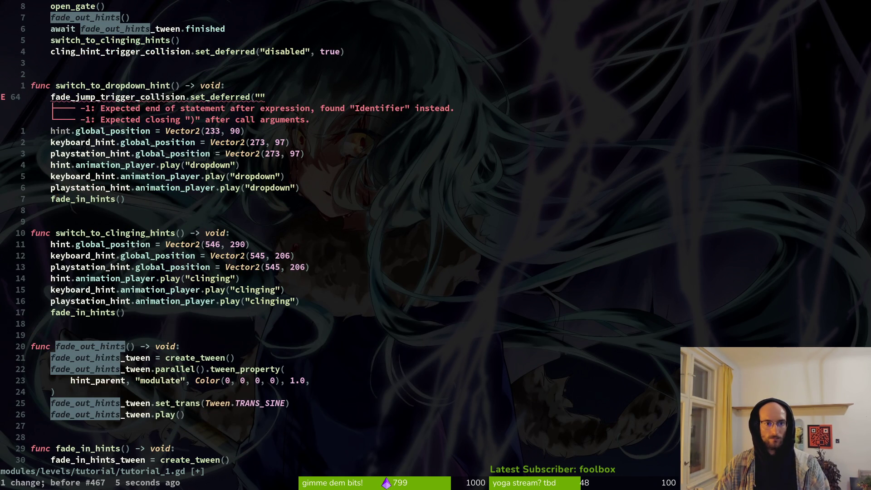
pyautogui.write('adisabled')
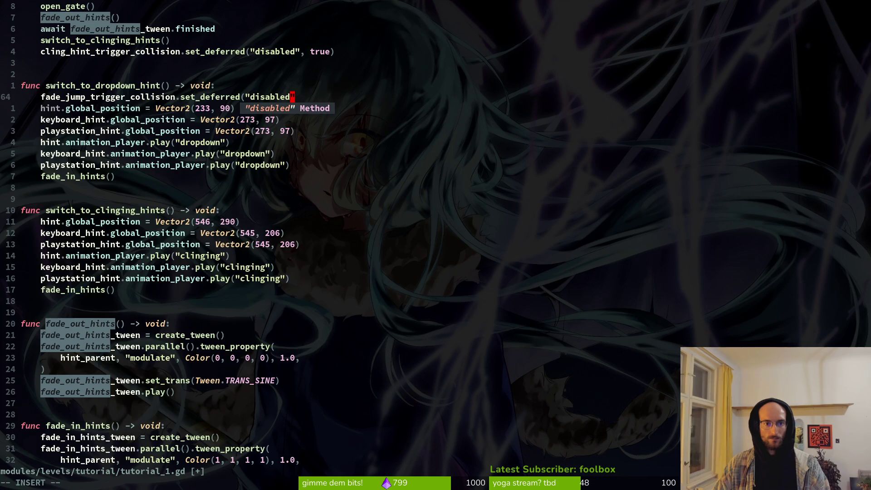
pyautogui.press('Escape')
pyautogui.write(', ')
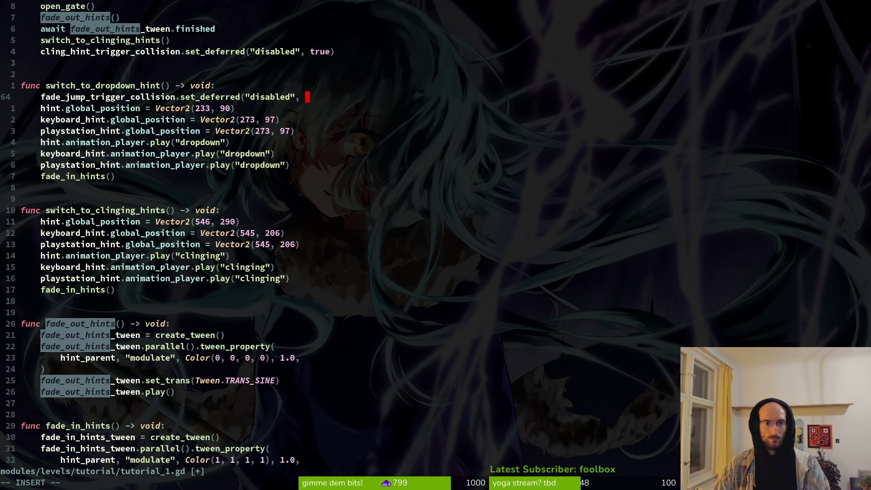
pyautogui.write('true')
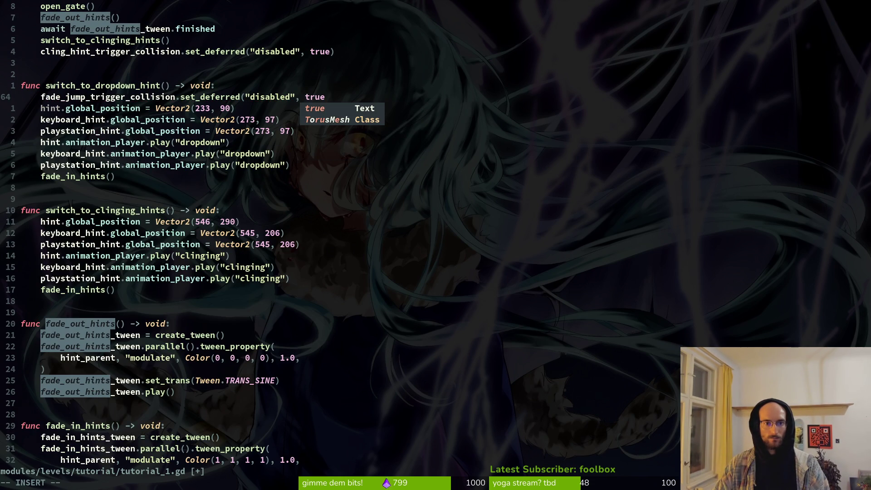
pyautogui.write(')')
pyautogui.press('Return')
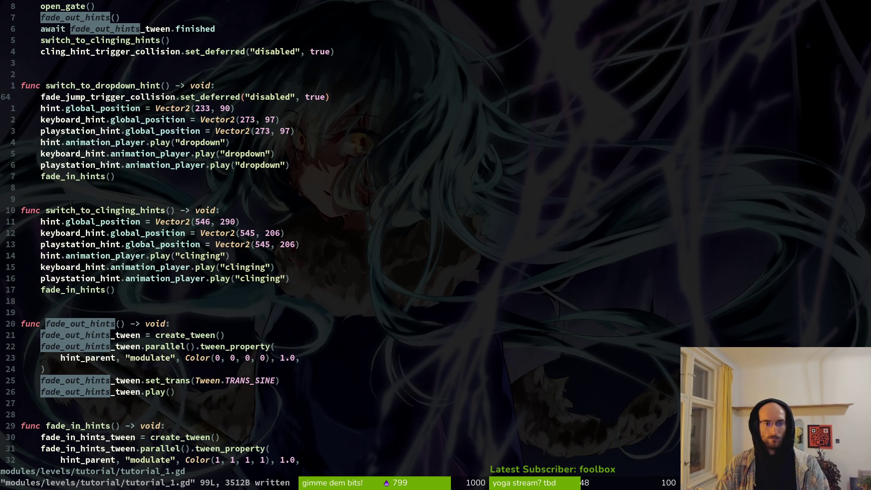
# Paste it into switch_to_clinging_hints as dropdown_hint_trigger_collision.set_deferred("disabled", true) and save
pyautogui.hotkey('shift', 'v')
pyautogui.press('Escape')
pyautogui.press('k')
pyautogui.press('k')
pyautogui.press('k')
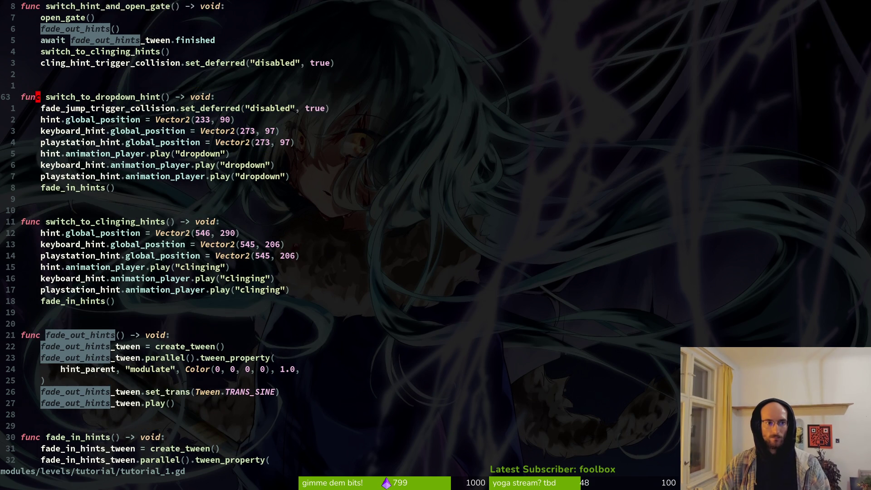
pyautogui.press('j')
pyautogui.press('j')
pyautogui.press('j')
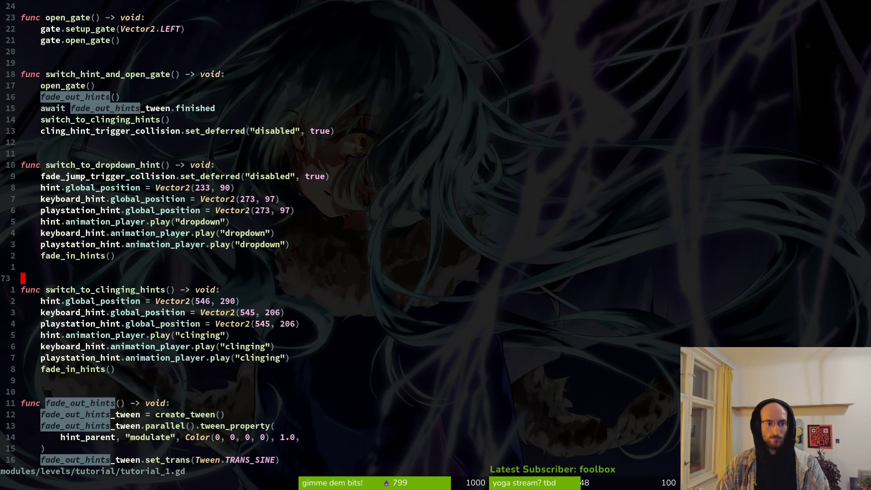
pyautogui.write('fade_jump')
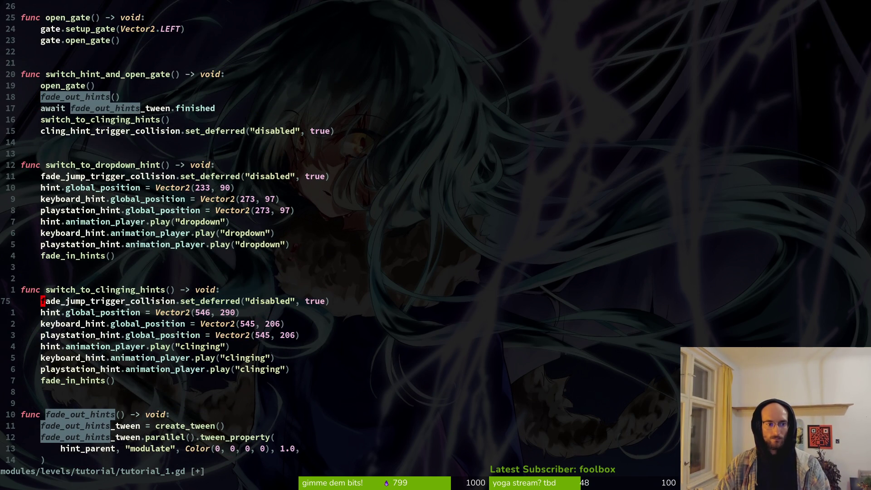
pyautogui.write('cwdropdown')
pyautogui.press('Tab')
pyautogui.press('Tab')
pyautogui.press('Escape')
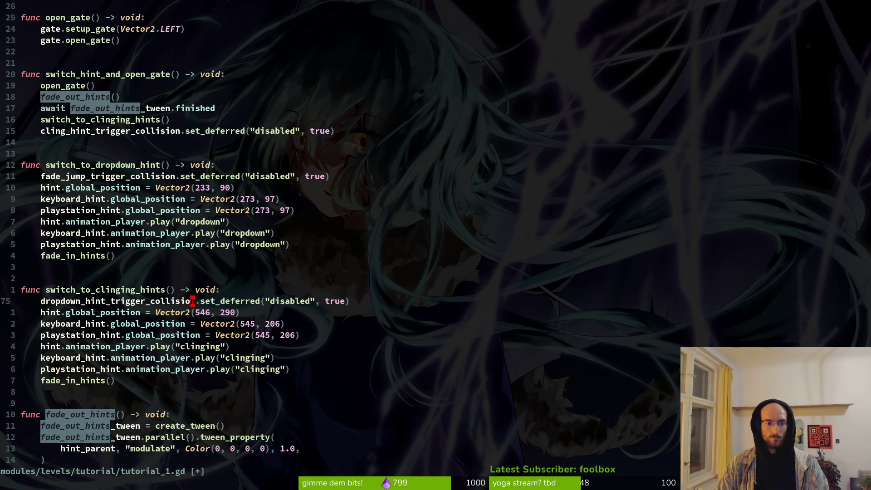
pyautogui.write(':w')
pyautogui.press('Return')
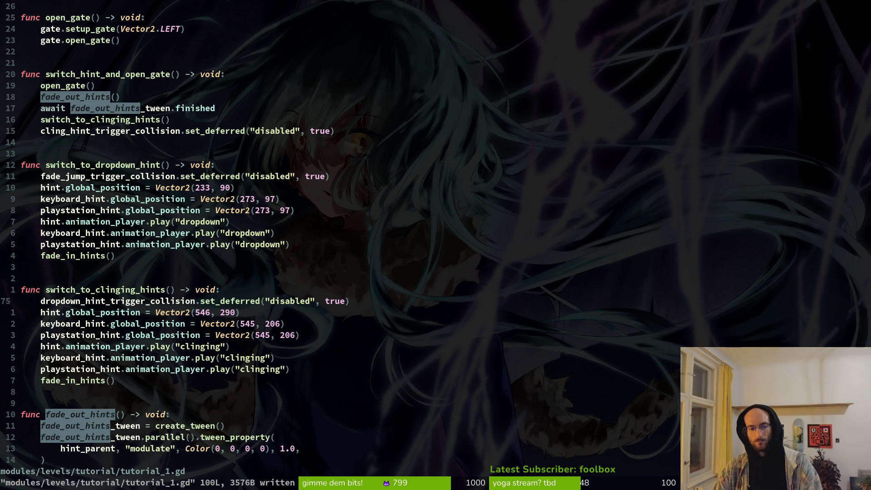
pyautogui.hotkey('alt', 'Tab')
# Run the project from the Godot toolbar and start the tutorial from the title menu
pyautogui.click(95, 28)
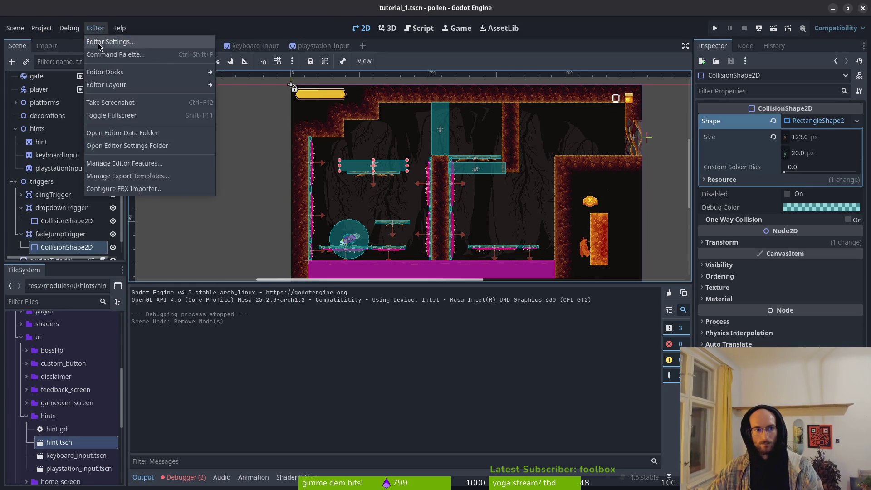
pyautogui.moveTo(69, 28)
pyautogui.click(715, 29)
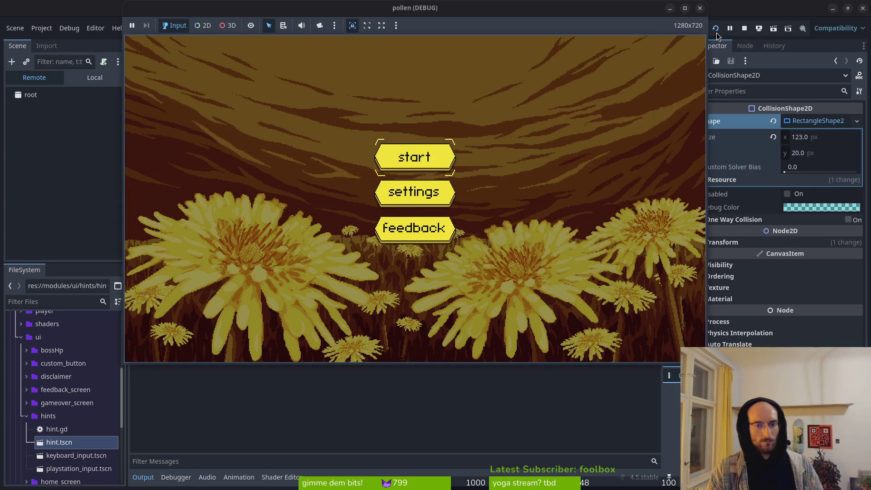
pyautogui.press('Return')
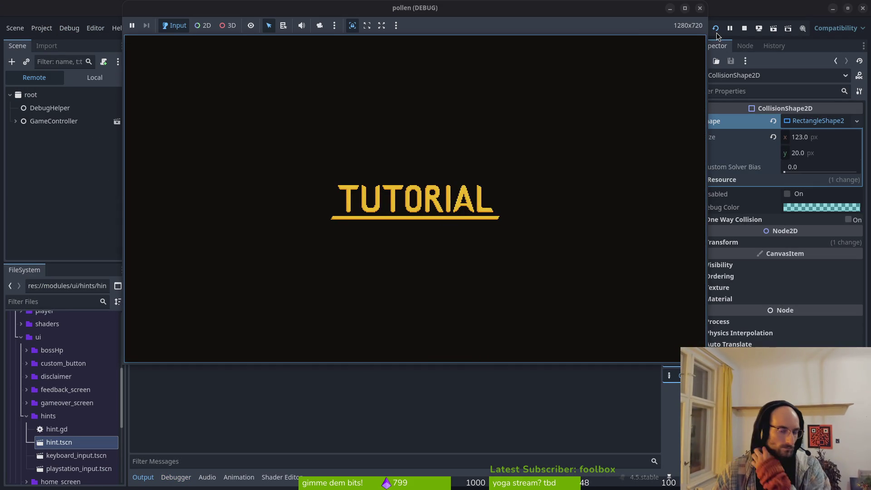
# Fly the bee up past the central spiky pillar, then stop the game and return to tutorial_1.gd
pyautogui.press('space')
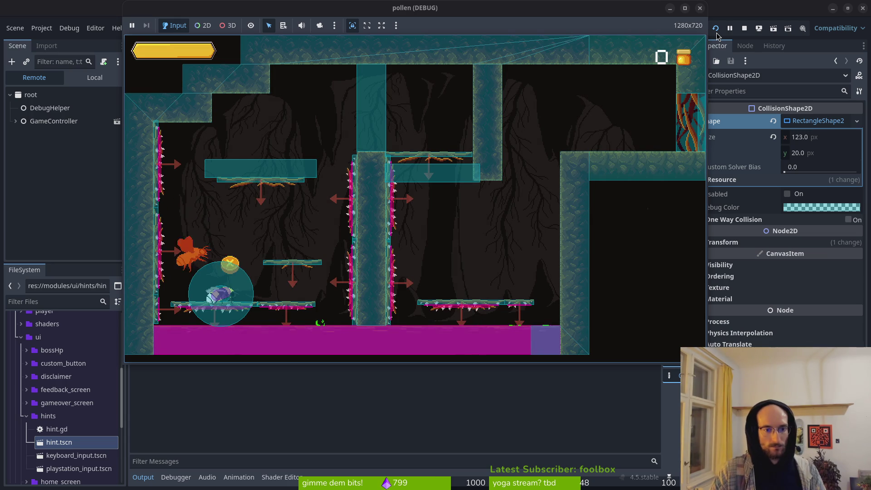
pyautogui.press('Right')
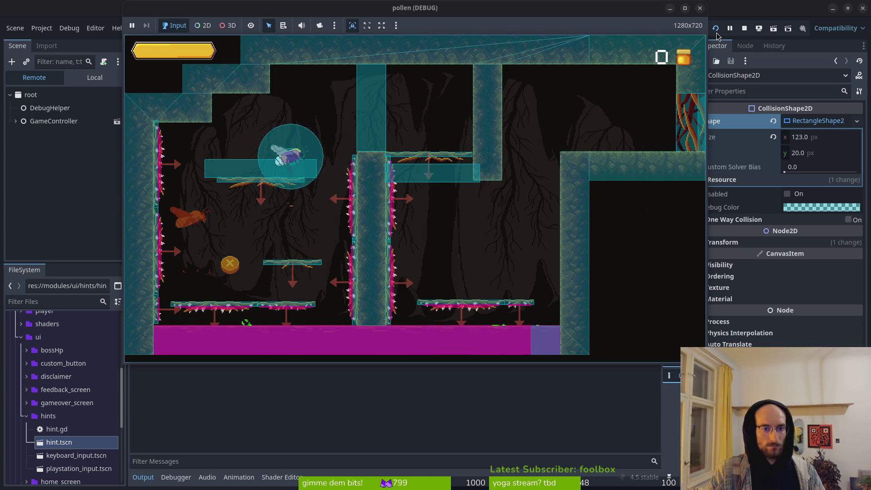
pyautogui.press('space')
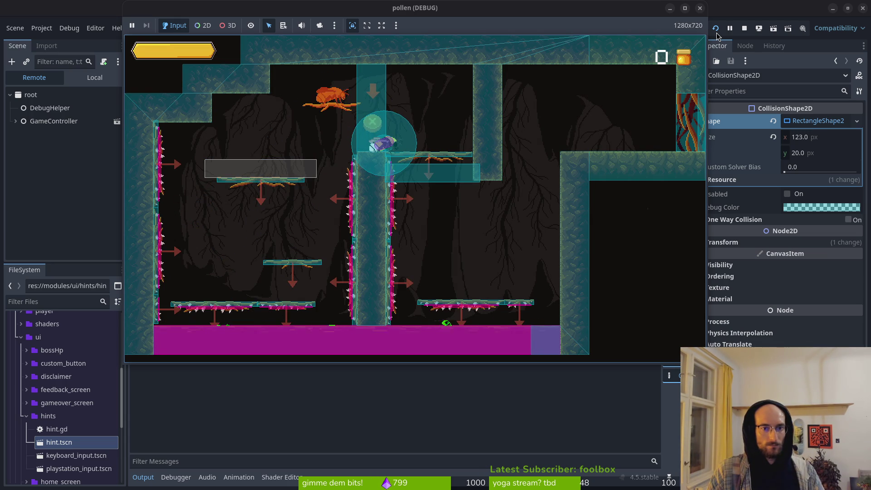
pyautogui.press('Left')
pyautogui.press('space')
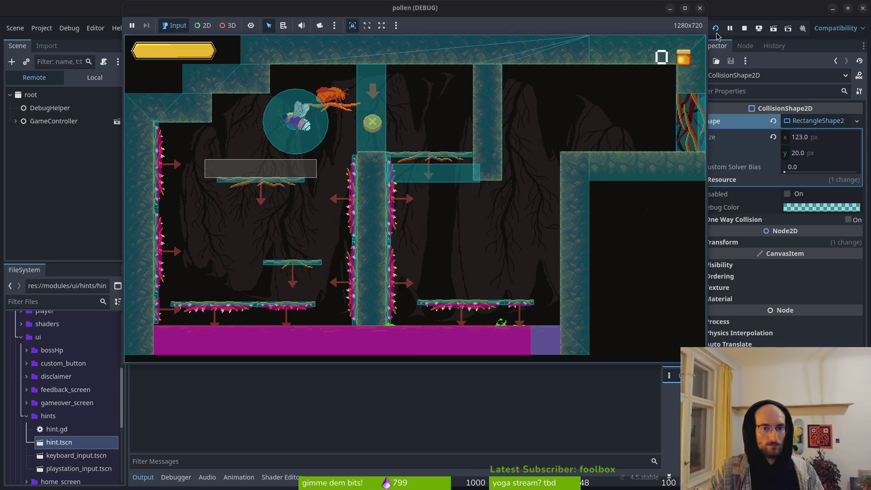
pyautogui.press('space')
pyautogui.press('Right')
pyautogui.press('Right')
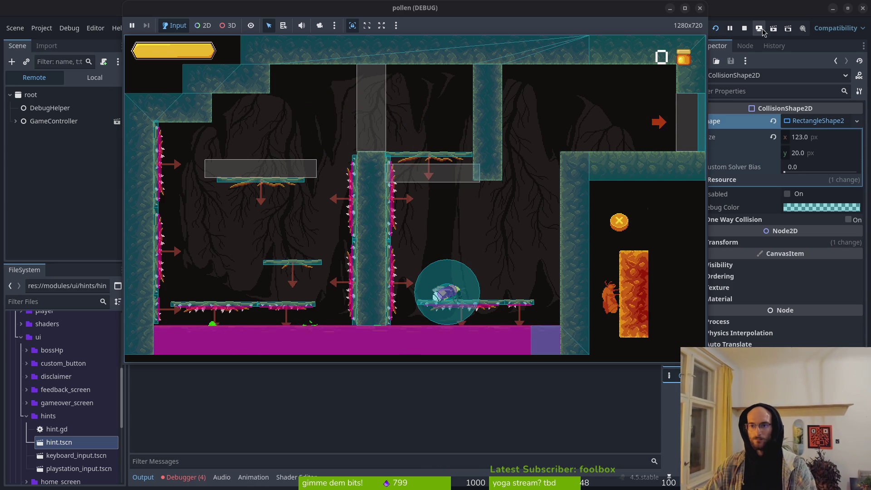
pyautogui.click(745, 28)
pyautogui.hotkey('alt', 'Tab')
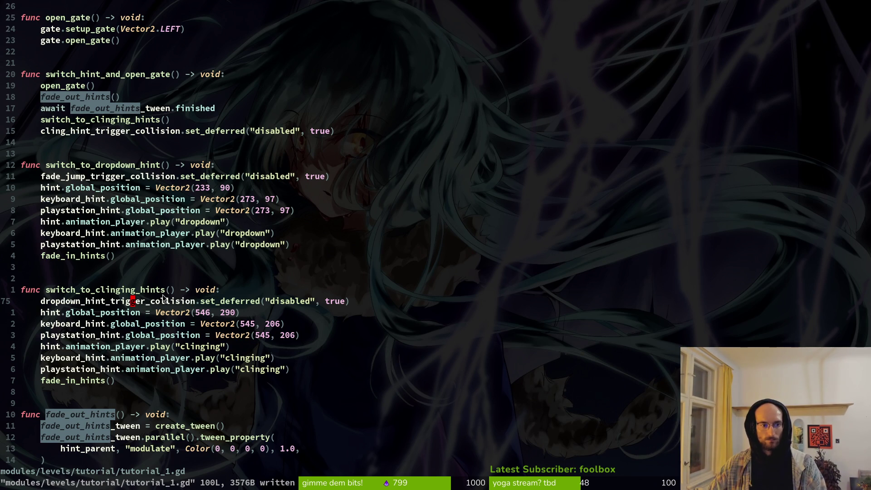
# Locate the dropdown_hint_trigger_collision disable line inside switch_to_clinging_hints
pyautogui.press('}')
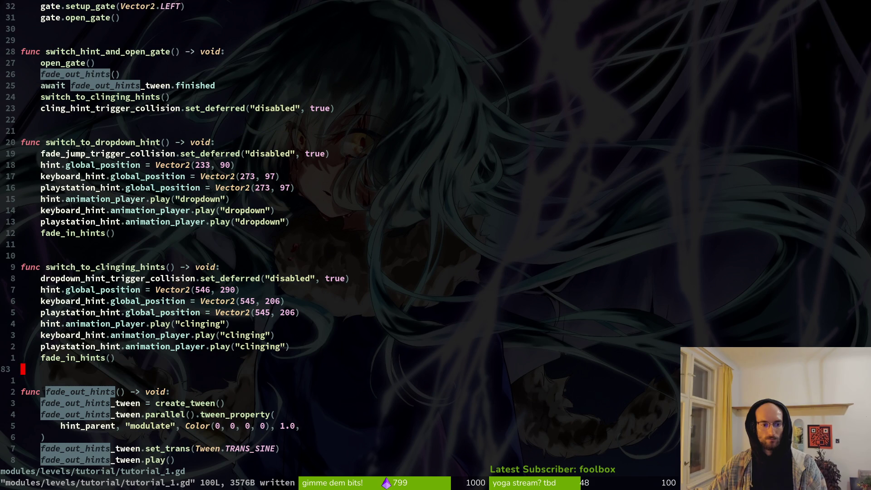
pyautogui.click(103, 278)
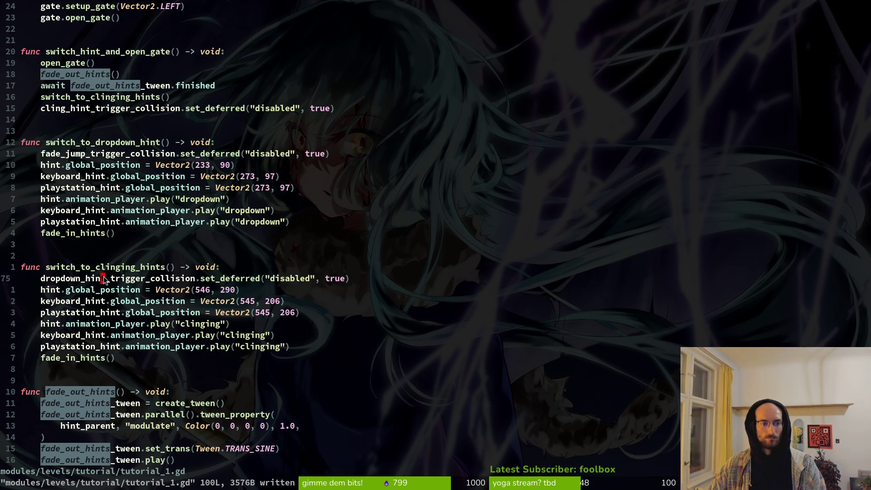
pyautogui.scroll(11, 222, 284)
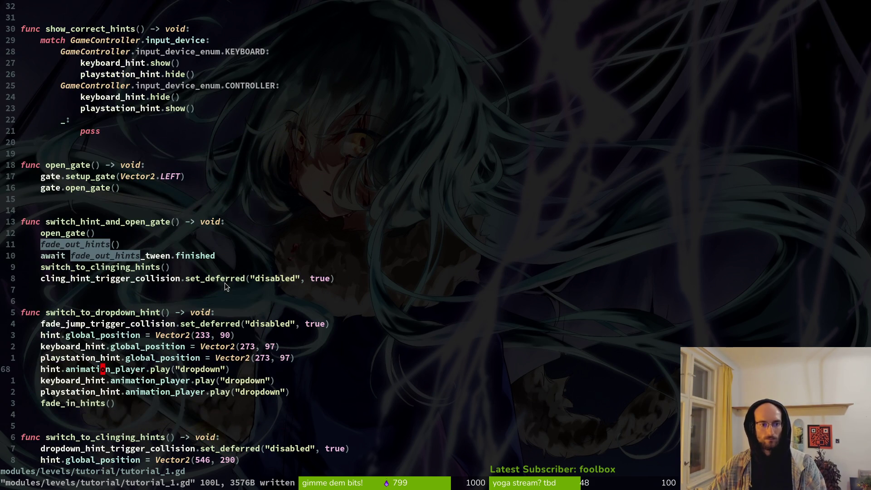
pyautogui.scroll(-6, 150, 217)
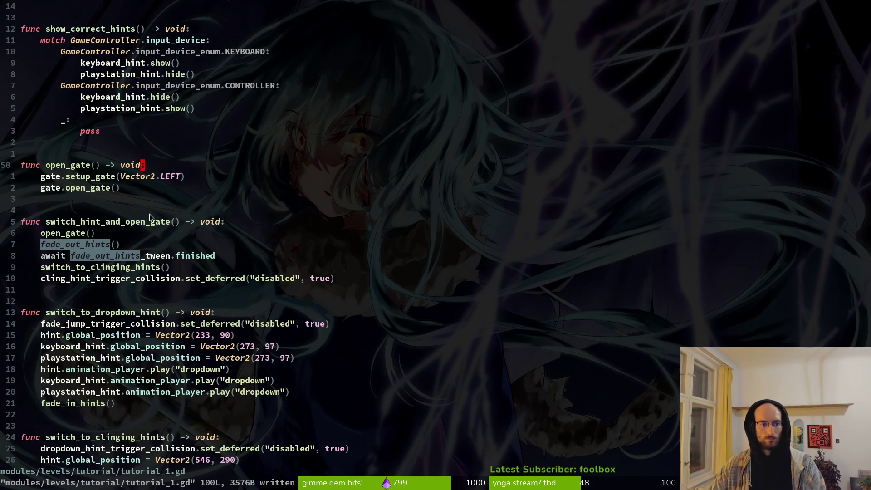
pyautogui.click(118, 281)
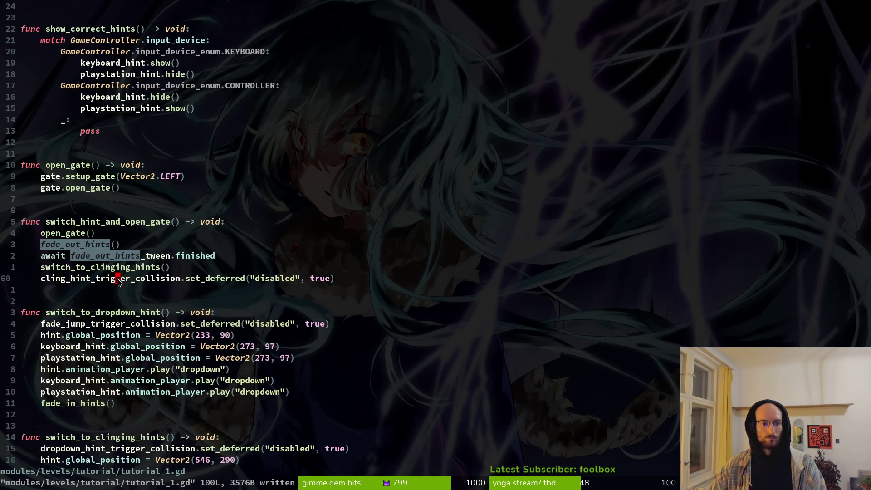
pyautogui.scroll(-3, 106, 215)
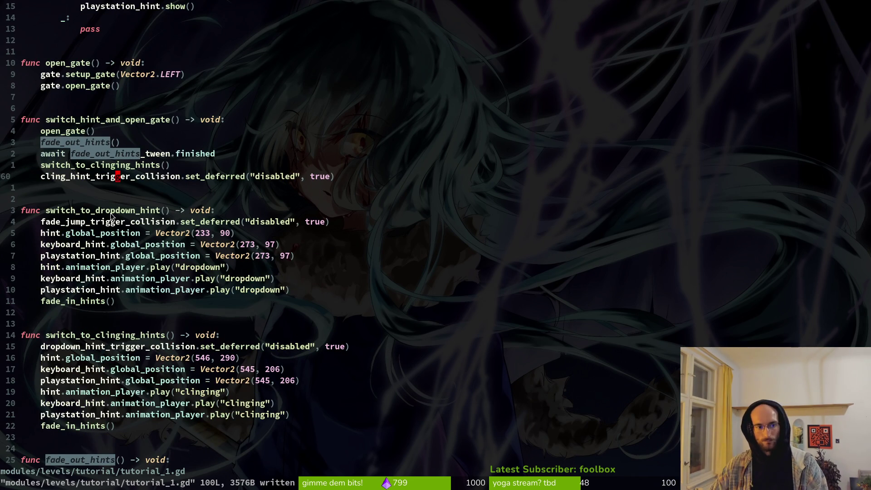
pyautogui.click(128, 347)
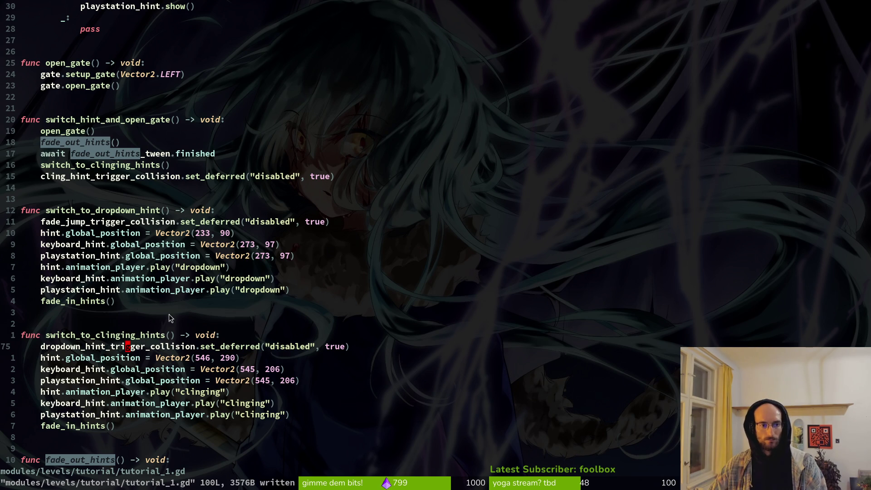
pyautogui.hotkey('ctrl', 'shift', 'v')
pyautogui.press('Escape')
pyautogui.click(148, 347)
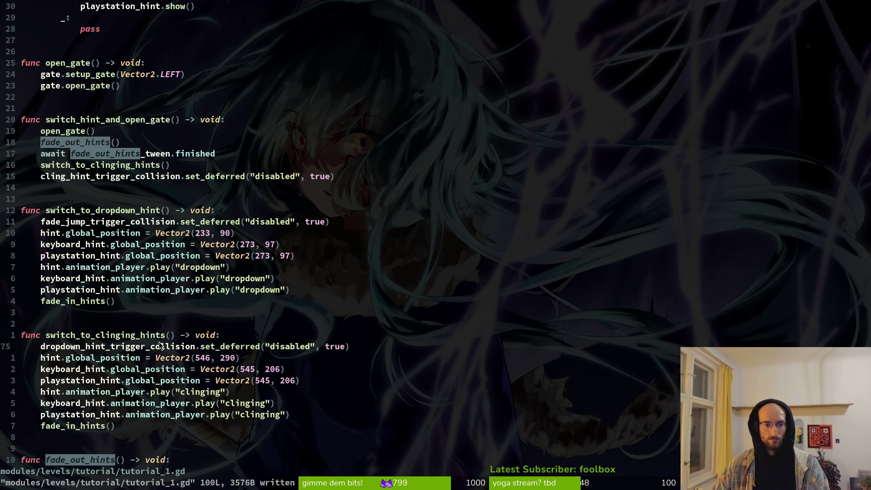
pyautogui.hotkey('ctrl', 'shift', 'v')
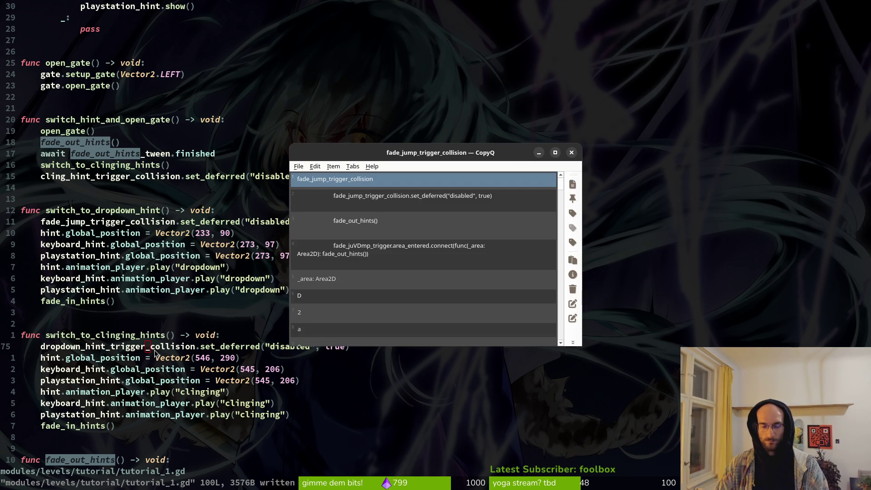
pyautogui.press('Escape')
# Move that line below open_gate() in switch_hint_and_open_gate, save, and rerun the project with F5
pyautogui.hotkey('shift', 'v')
pyautogui.press('d')
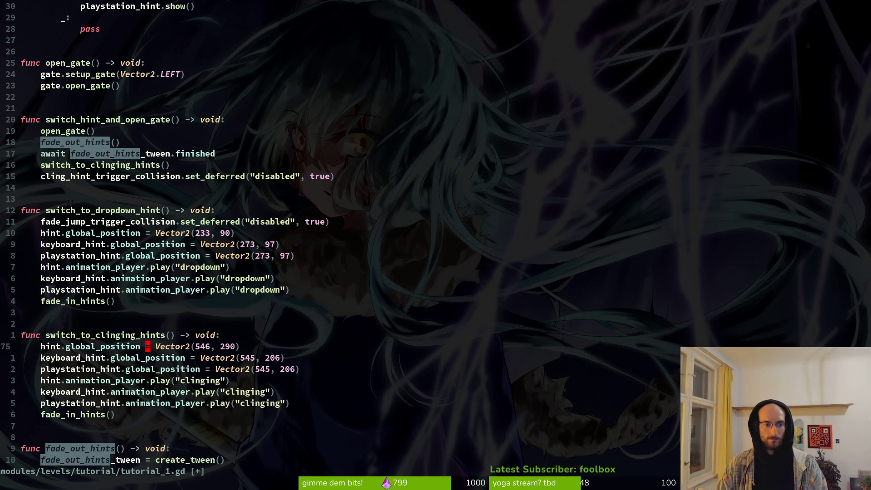
pyautogui.hotkey('ctrl', 's')
pyautogui.press('k')
pyautogui.press('k')
pyautogui.press('k')
pyautogui.press('k')
pyautogui.press('k')
pyautogui.press('k')
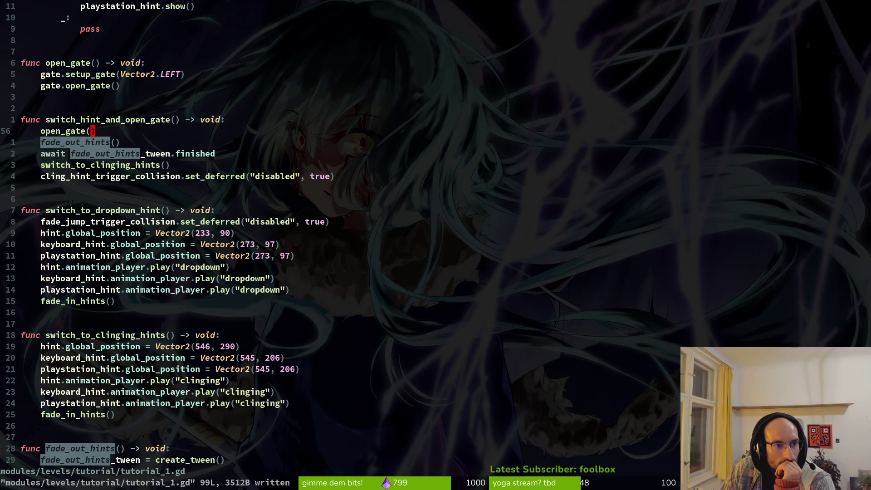
pyautogui.press('p')
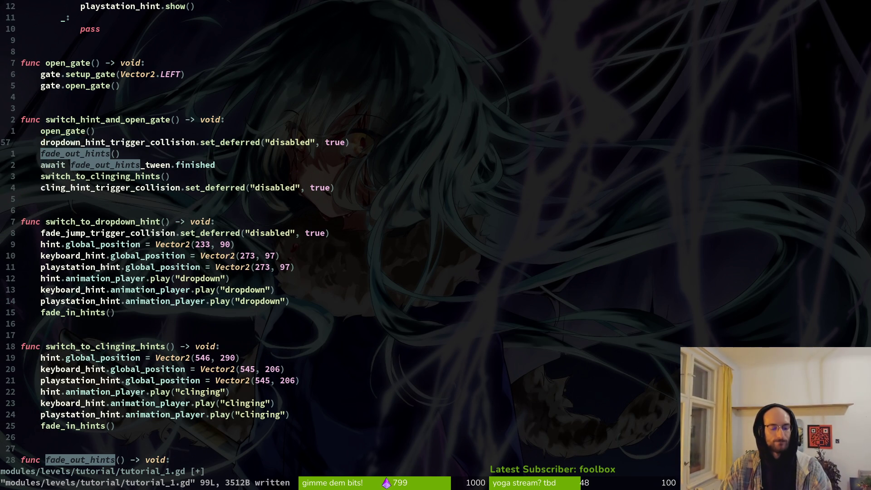
pyautogui.hotkey('ctrl', 's')
pyautogui.hotkey('shift', 'j')
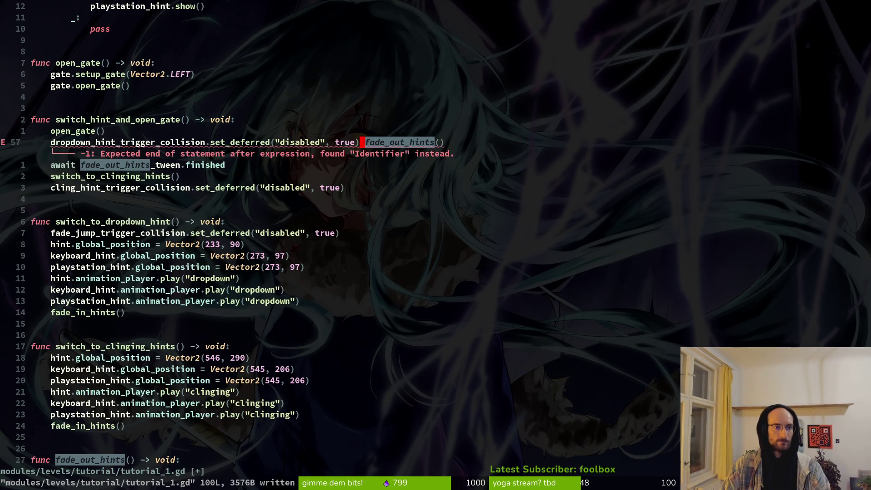
pyautogui.press('u')
pyautogui.hotkey('ctrl', 's')
pyautogui.hotkey('alt', 'Tab')
pyautogui.press('F5')
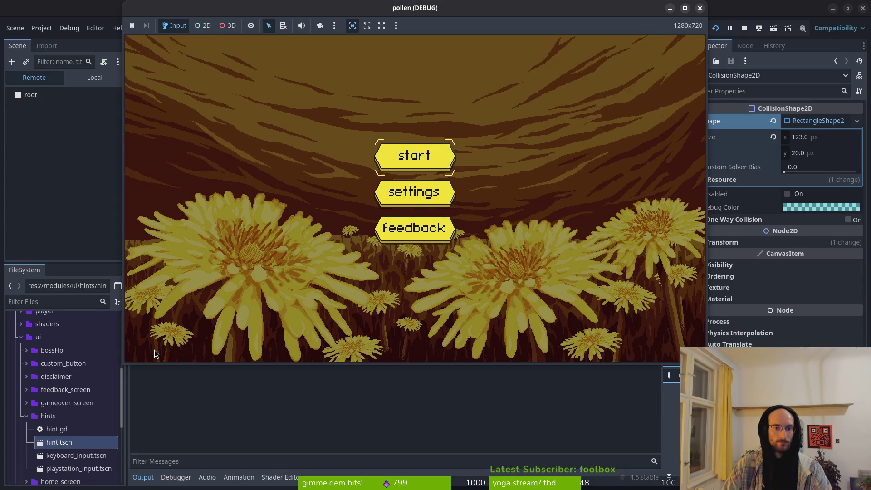
pyautogui.press('Return')
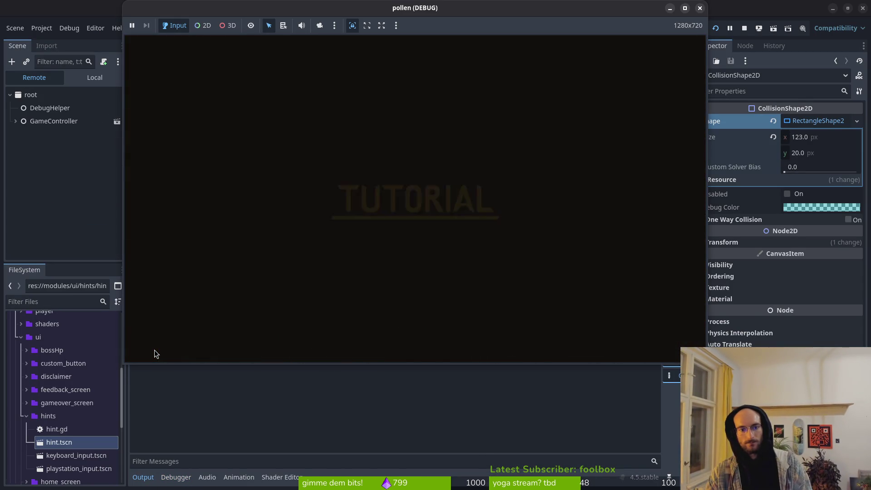
pyautogui.press('Right')
pyautogui.press('space')
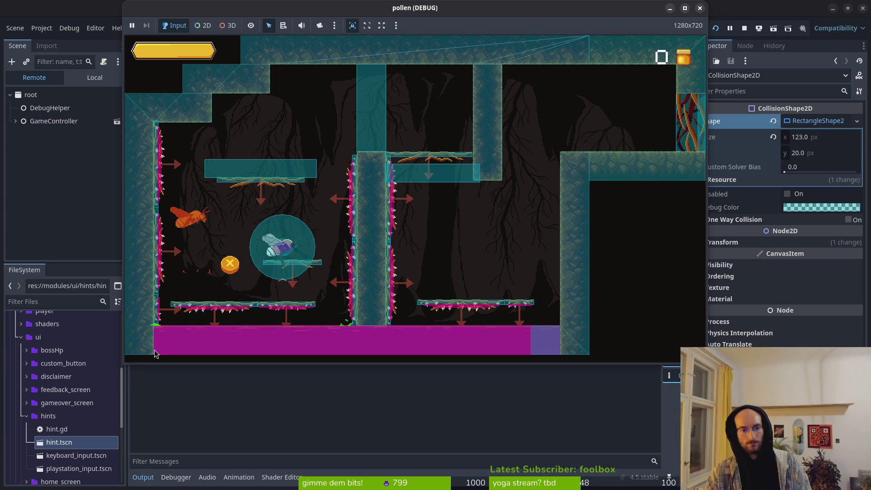
pyautogui.press('space')
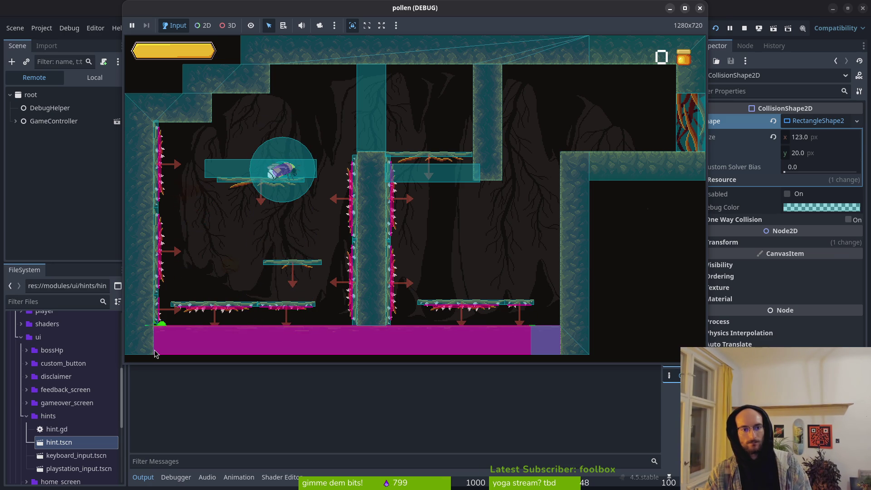
pyautogui.press('Right')
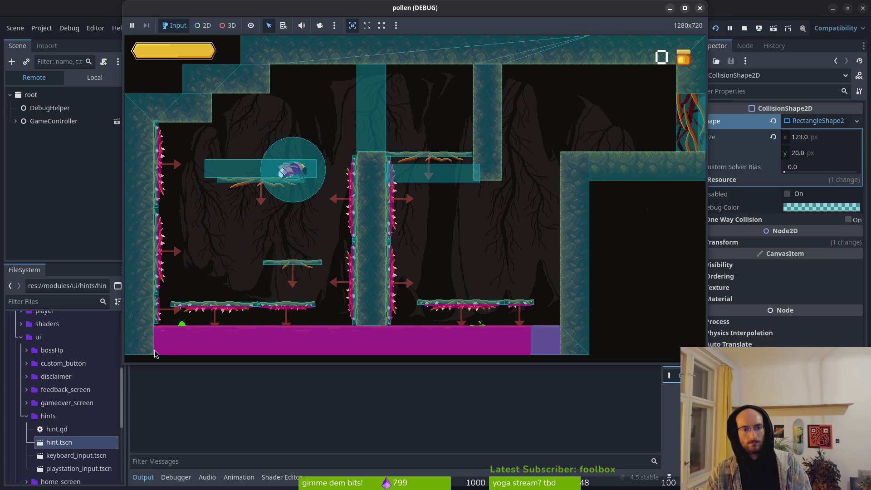
pyautogui.press('space')
pyautogui.press('Right')
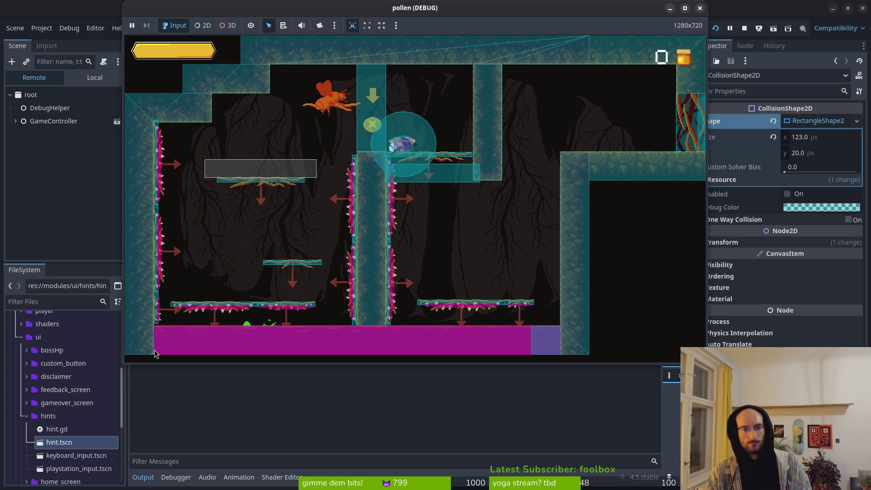
pyautogui.hotkey('Down', 'space')
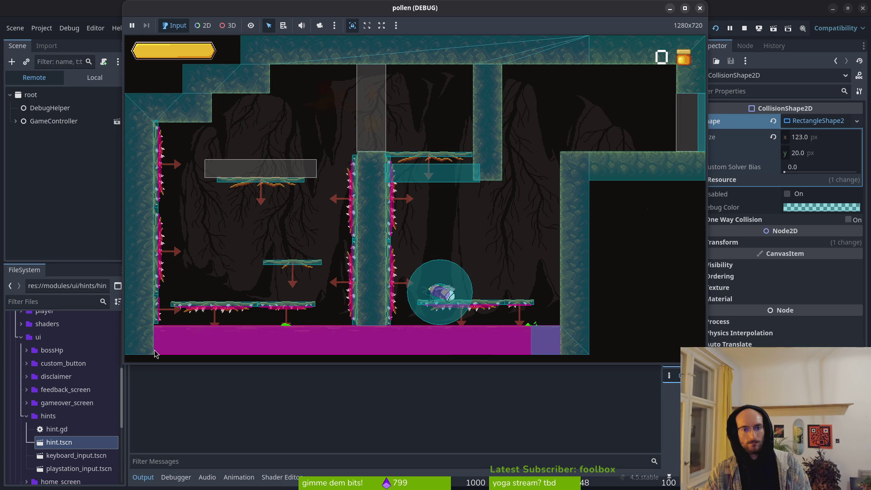
pyautogui.press('Right')
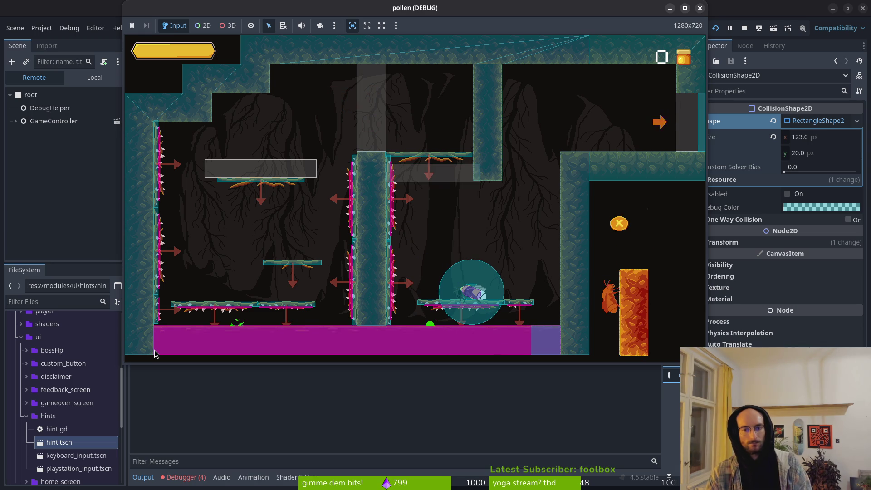
pyautogui.click(191, 481)
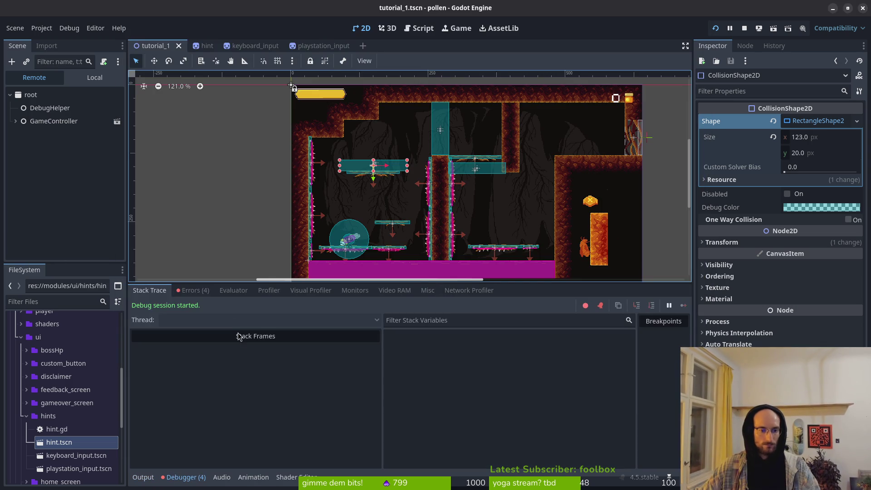
pyautogui.click(193, 290)
pyautogui.click(142, 478)
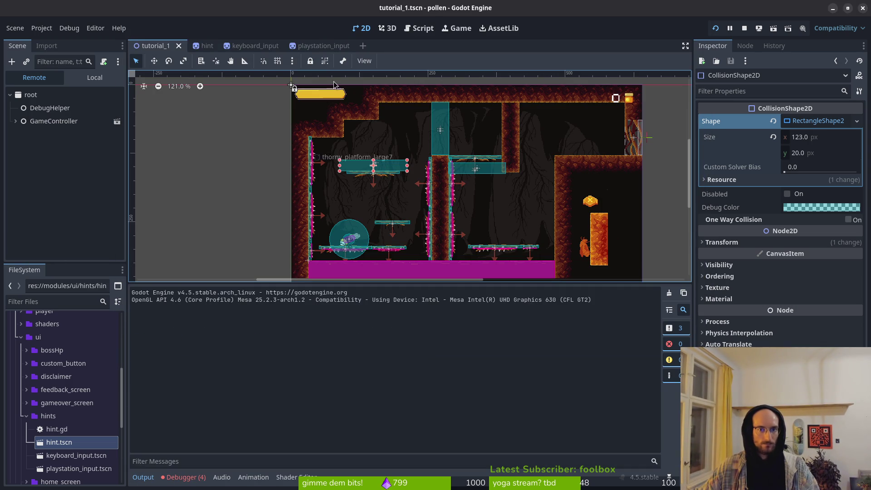
pyautogui.hotkey('alt', 'Tab')
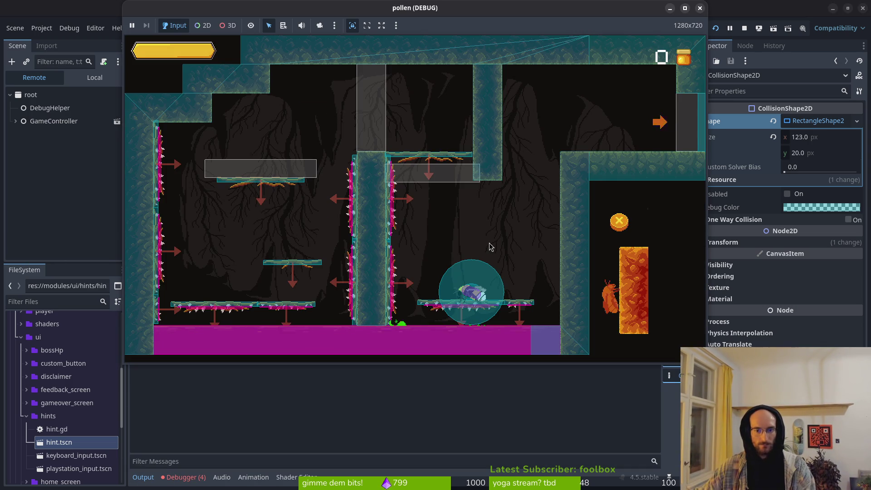
pyautogui.press('Right')
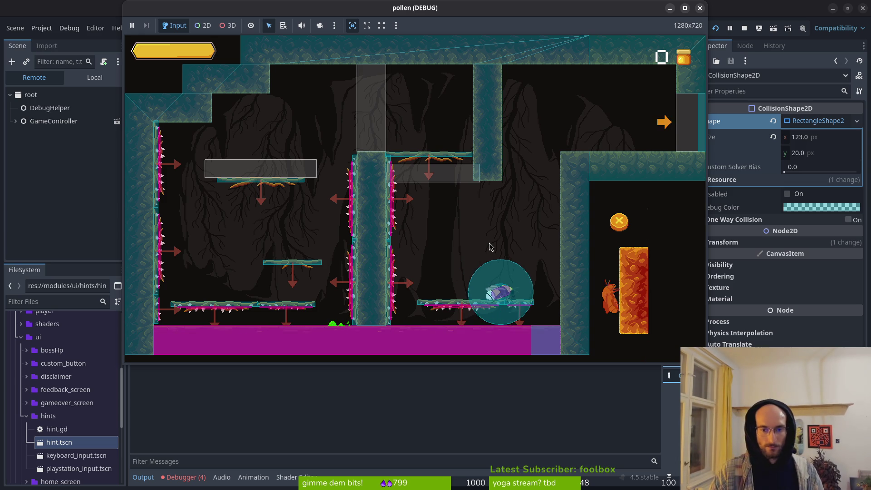
pyautogui.press('Up')
pyautogui.press('Up')
pyautogui.press('Right')
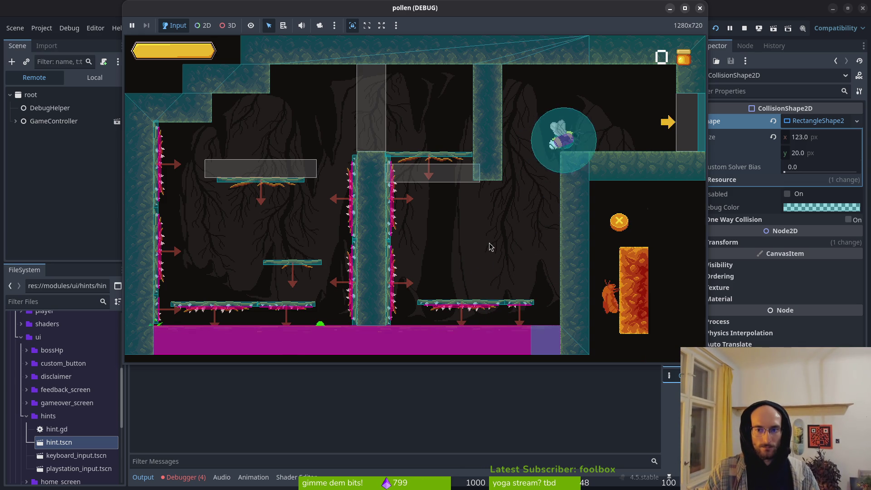
pyautogui.press('Right')
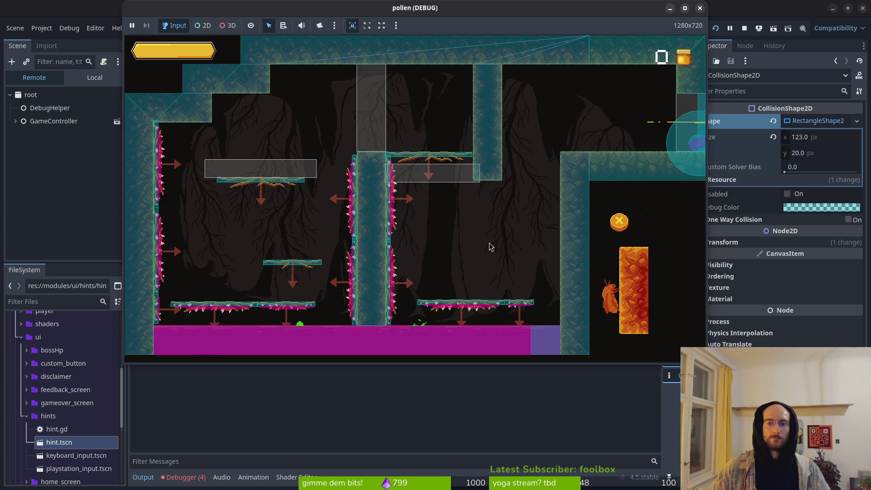
pyautogui.click(744, 28)
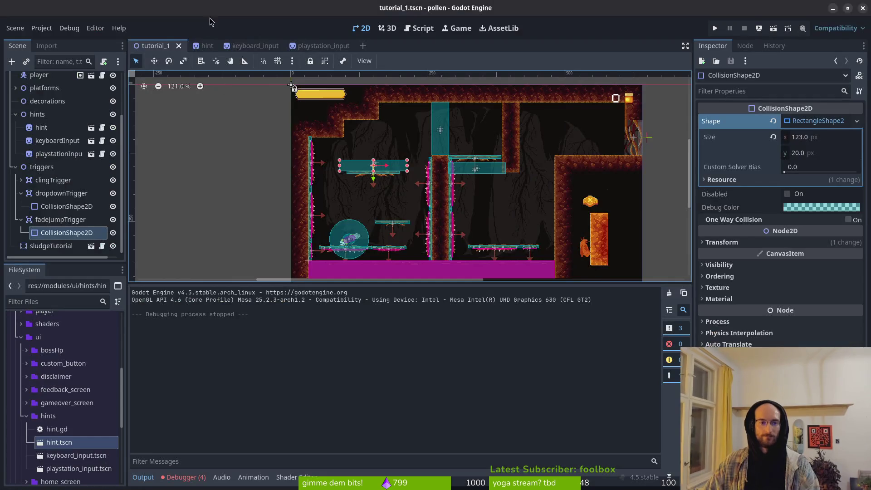
# Add a new animation named clinging to the keyboard_input scene's AnimationPlayer
pyautogui.click(243, 46)
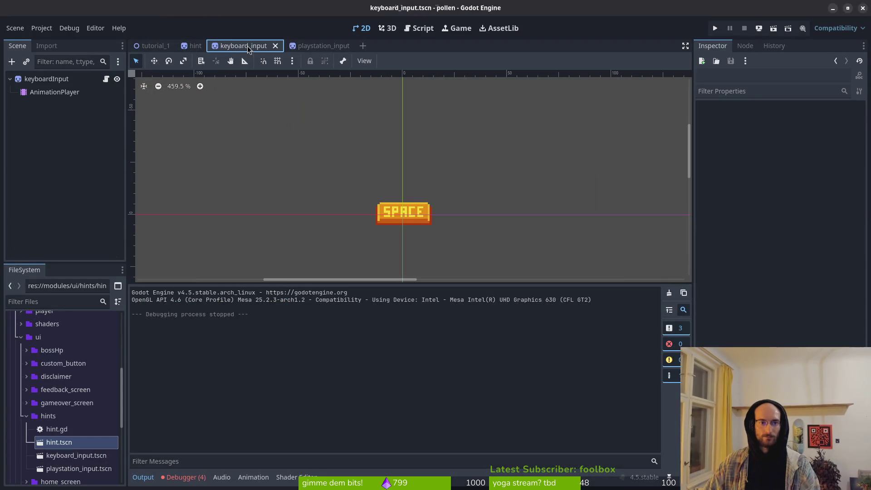
pyautogui.click(51, 94)
pyautogui.click(295, 299)
pyautogui.click(323, 299)
pyautogui.click(263, 294)
pyautogui.click(266, 306)
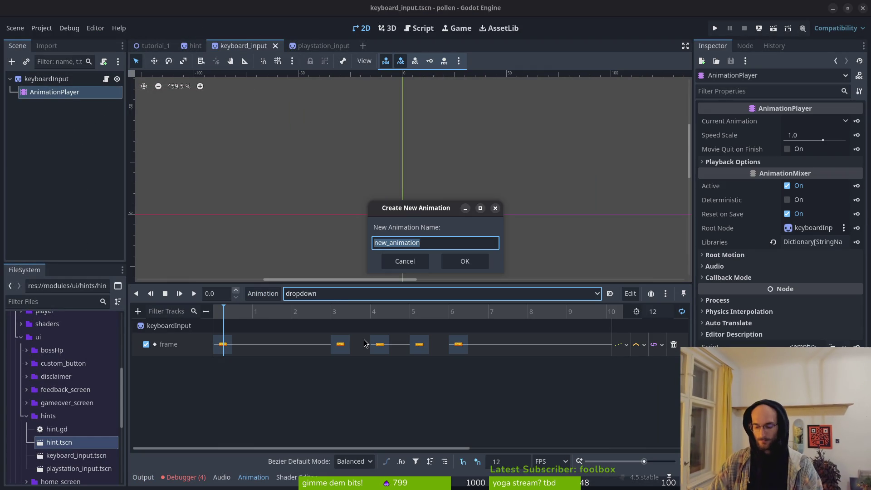
pyautogui.press('Return')
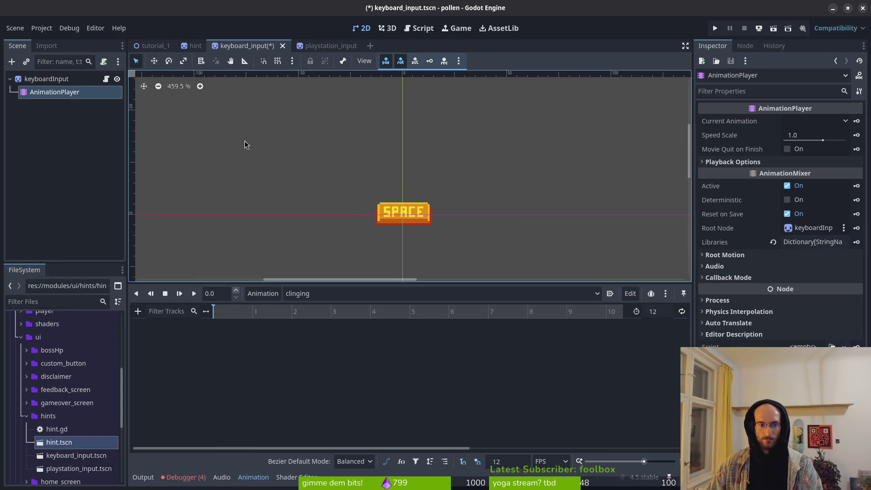
# Add a new clinging animation to the playstation_input scene's AnimationPlayer
pyautogui.click(319, 45)
pyautogui.click(71, 93)
pyautogui.click(263, 294)
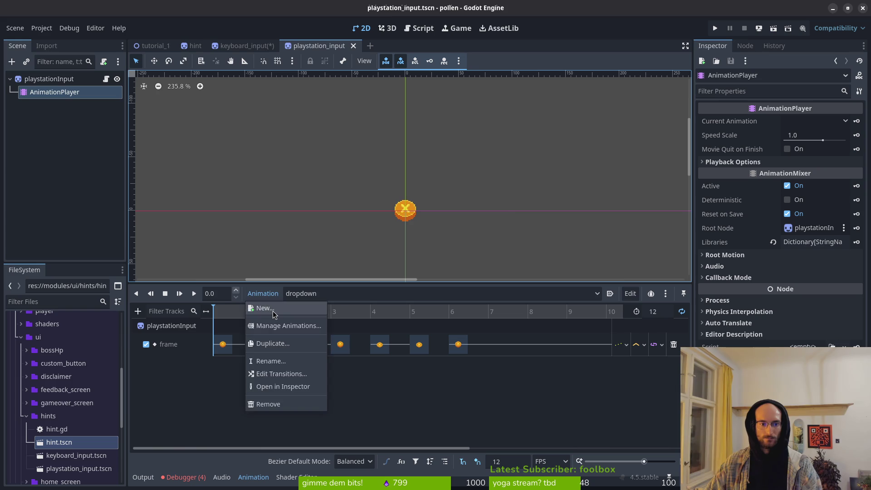
pyautogui.click(266, 305)
pyautogui.write('clinging')
pyautogui.press('Return')
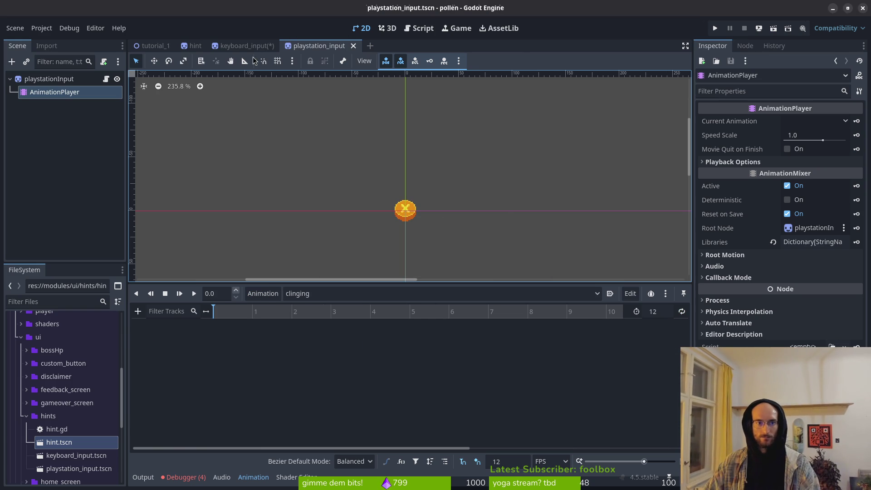
# Compare against the hint scene's clinging animation, then save keyboard_input.tscn
pyautogui.click(248, 45)
pyautogui.click(196, 45)
pyautogui.click(345, 294)
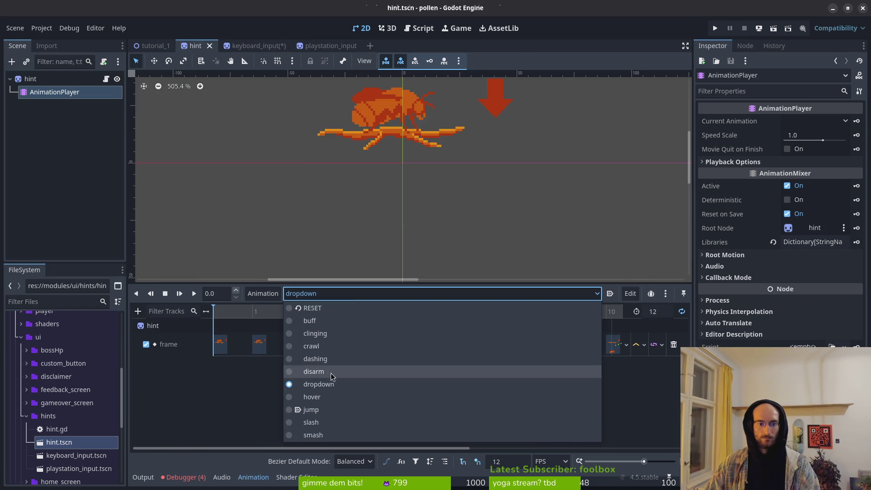
pyautogui.click(330, 334)
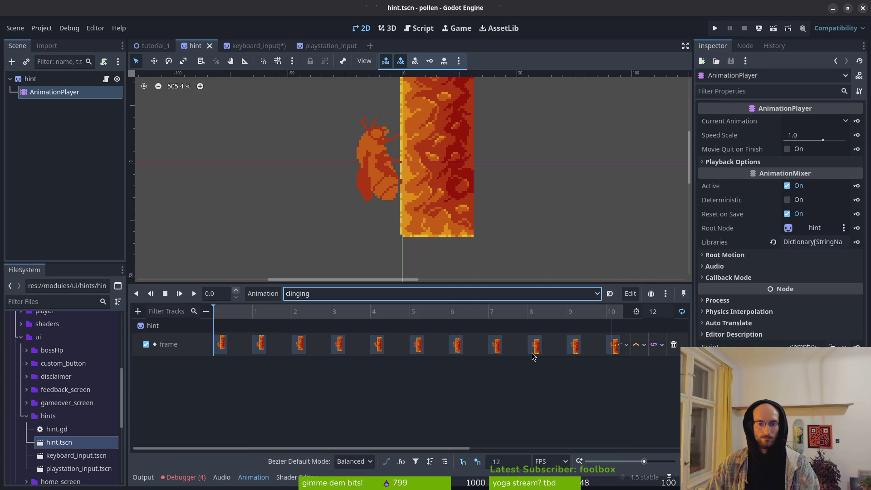
pyautogui.click(263, 293)
pyautogui.click(257, 48)
pyautogui.hotkey('ctrl', 's')
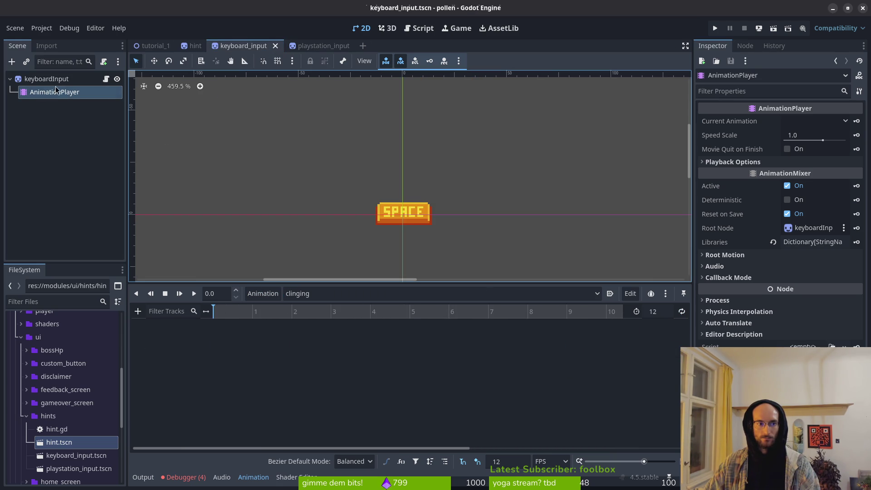
# Key the keyboardInput sprite's WASD frame coordinates into clinging, creating a frame_coords track
pyautogui.click(46, 79)
pyautogui.click(845, 235)
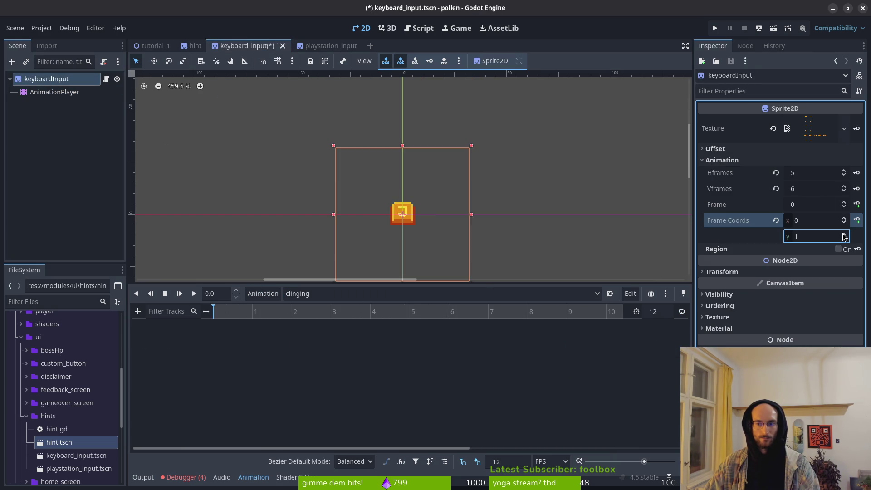
pyautogui.click(844, 235)
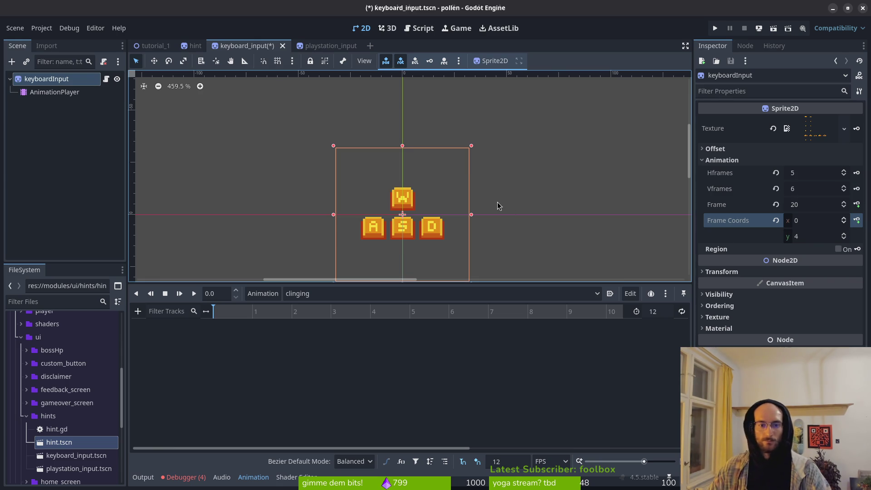
pyautogui.click(857, 220)
pyautogui.click(472, 270)
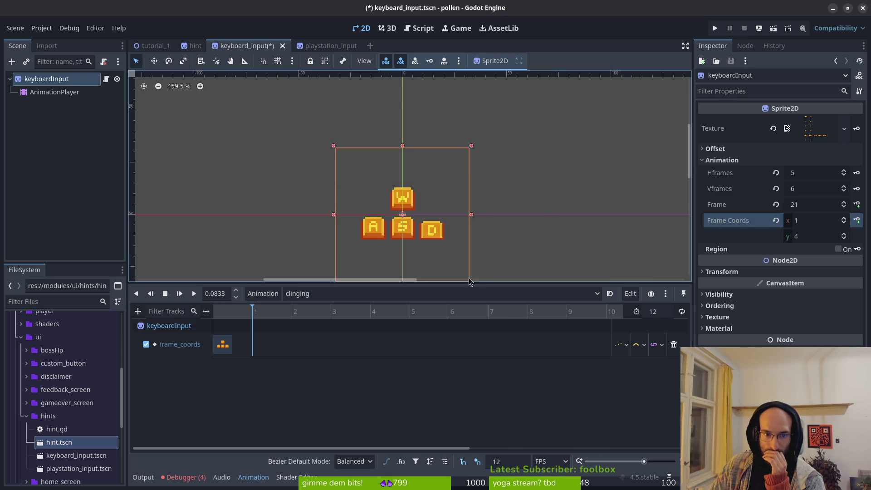
# Add more frame_coords keyframes for other WASD frames and place a key at frame 4
pyautogui.click(845, 219)
pyautogui.click(846, 218)
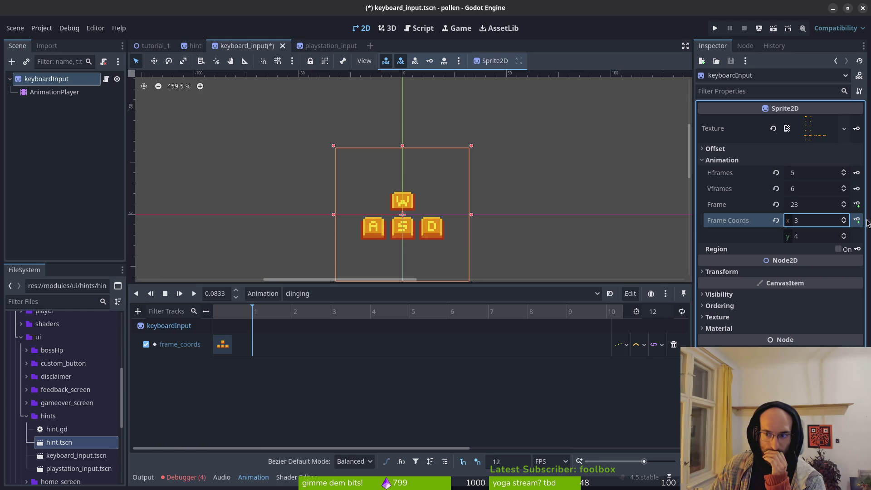
pyautogui.click(858, 220)
pyautogui.click(857, 220)
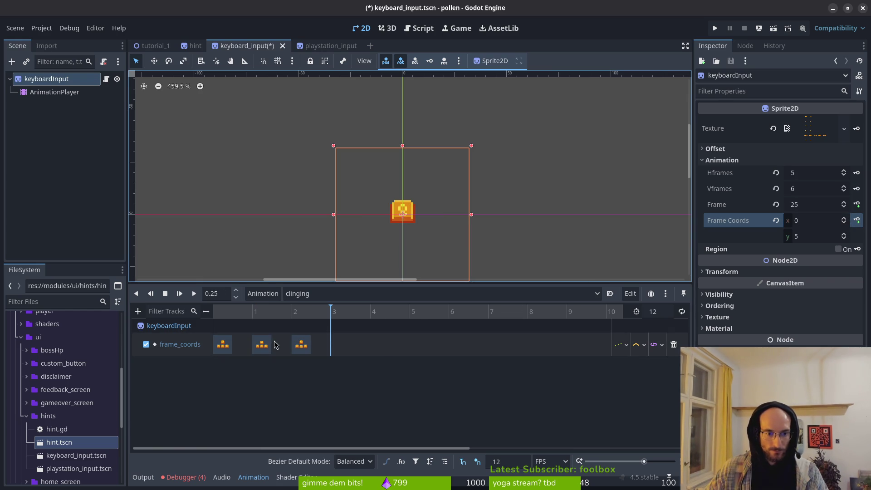
pyautogui.moveTo(301, 345)
pyautogui.mouseDown()
pyautogui.moveTo(458, 344)
pyautogui.moveTo(383, 345)
pyautogui.moveTo(420, 344)
pyautogui.mouseUp()
pyautogui.click(223, 344)
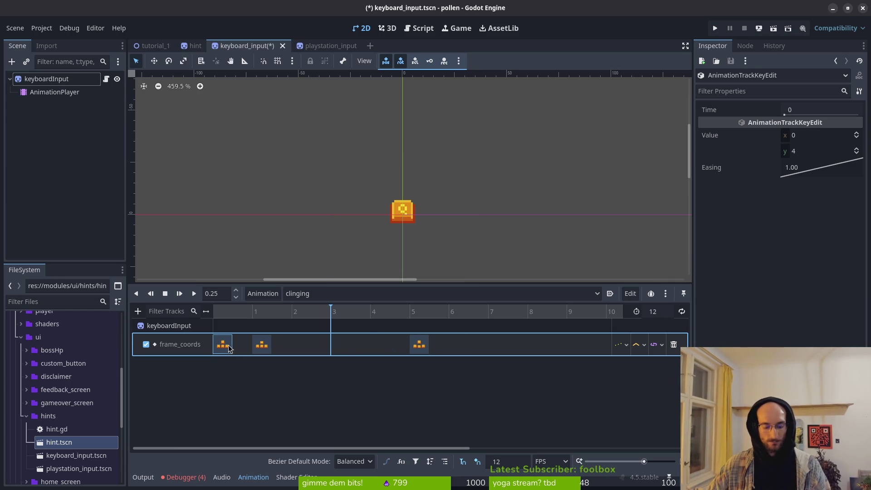
pyautogui.click(373, 313)
pyautogui.hotkey('ctrl', 'd')
# Duplicate frame_coords keys onto frames 3, 8 and 9
pyautogui.click(262, 344)
pyautogui.click(328, 318)
pyautogui.hotkey('ctrl', 'd')
pyautogui.click(420, 344)
pyautogui.click(527, 314)
pyautogui.hotkey('ctrl', 'd')
pyautogui.click(380, 345)
pyautogui.moveTo(512, 352); pyautogui.dragTo(375, 344)
pyautogui.click(430, 317)
pyautogui.hotkey('ctrl', 'd')
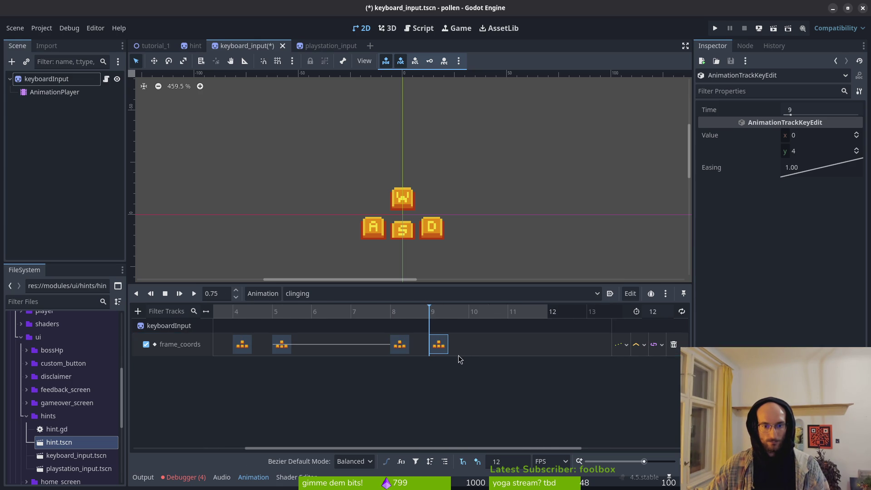
pyautogui.click(243, 345)
# Shift the keys at frames 4, 5, 8 and 9 one frame later, move frame 3 to 4, and save
pyautogui.hscroll(-3, 282, 349)
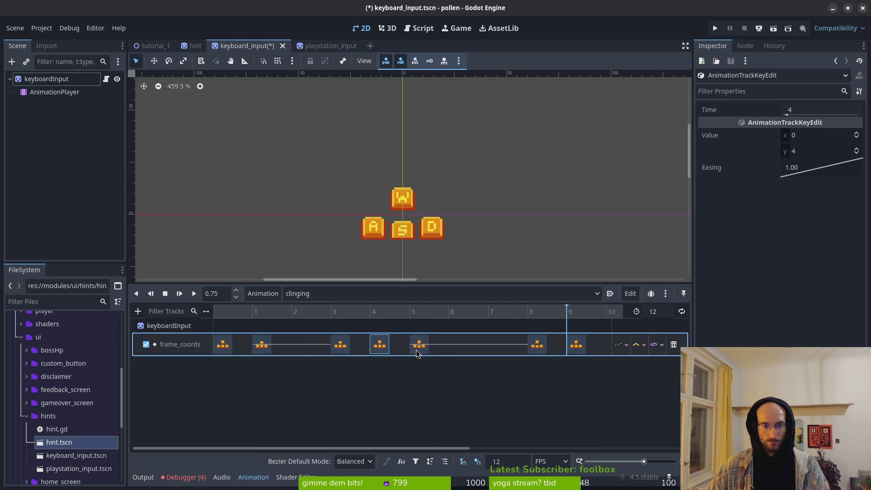
pyautogui.click(420, 345)
pyautogui.moveTo(411, 312)
pyautogui.mouseDown()
pyautogui.moveTo(481, 311)
pyautogui.moveTo(268, 314)
pyautogui.moveTo(529, 313)
pyautogui.moveTo(334, 313)
pyautogui.mouseUp()
pyautogui.click(422, 347)
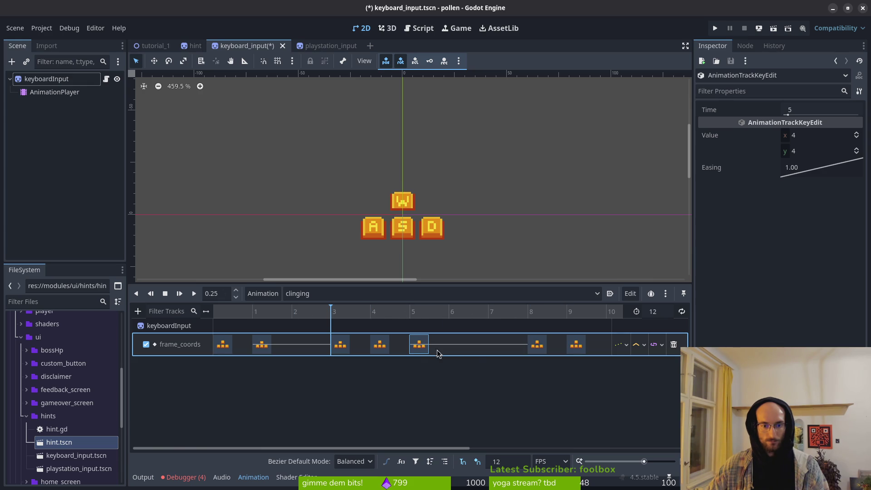
pyautogui.hscroll(2, 439, 354)
pyautogui.click(317, 348)
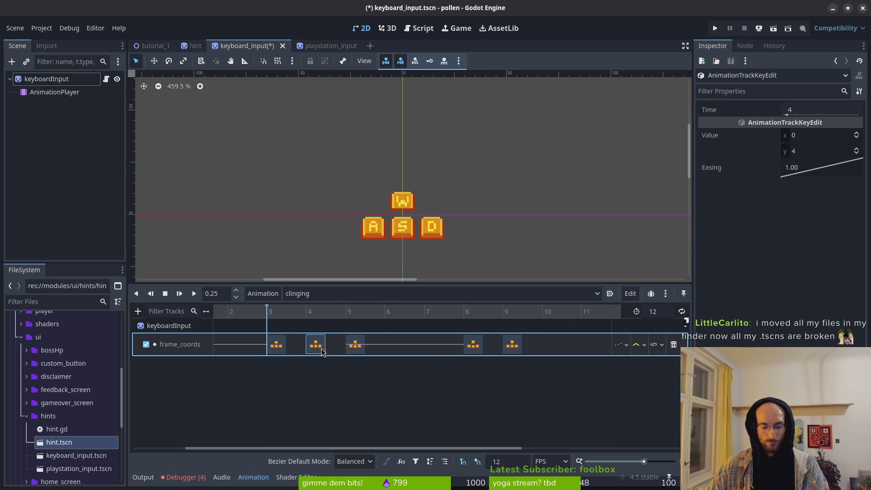
pyautogui.keyDown('shift'); pyautogui.click(356, 345); pyautogui.keyUp('shift')
pyautogui.keyDown('shift'); pyautogui.click(473, 345); pyautogui.keyUp('shift')
pyautogui.keyDown('shift'); pyautogui.click(508, 347); pyautogui.keyUp('shift')
pyautogui.moveTo(512, 345); pyautogui.dragTo(532, 353)
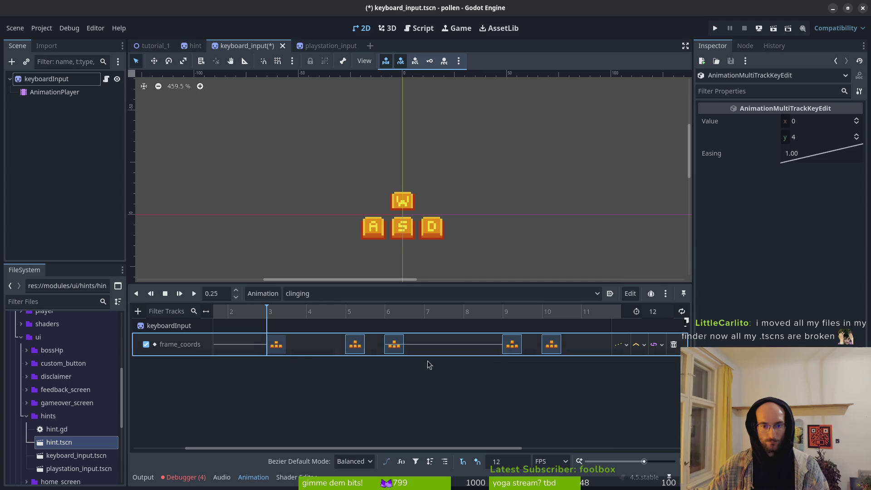
pyautogui.moveTo(282, 350); pyautogui.dragTo(321, 350)
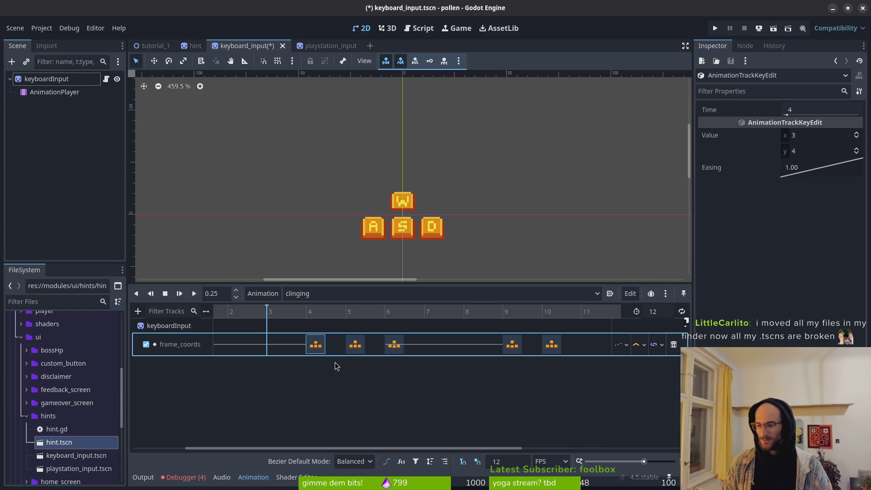
pyautogui.hotkey('ctrl', 's')
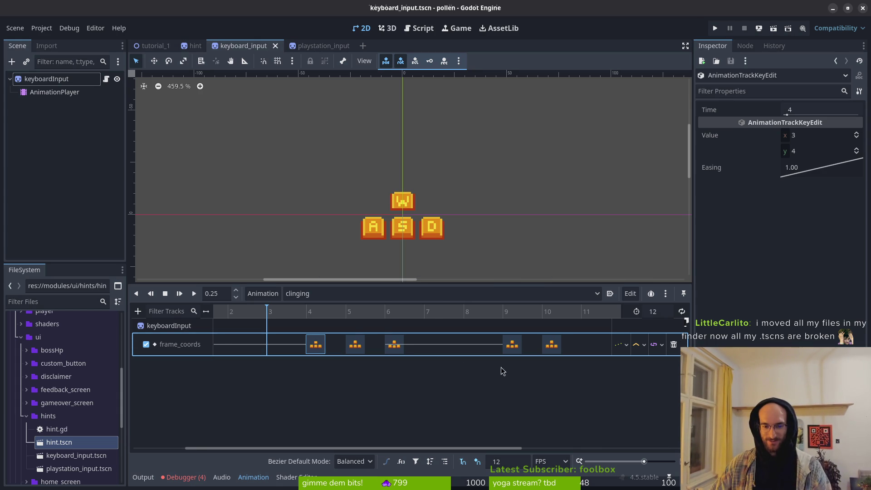
# Duplicate the frame-10 key onto frame 11 and preview the clinging animation
pyautogui.hscroll(3, 501, 370)
pyautogui.click(436, 345)
pyautogui.moveTo(422, 317)
pyautogui.mouseDown()
pyautogui.moveTo(389, 313)
pyautogui.moveTo(426, 314)
pyautogui.mouseUp()
pyautogui.click(467, 317)
pyautogui.hotkey('ctrl', 'd')
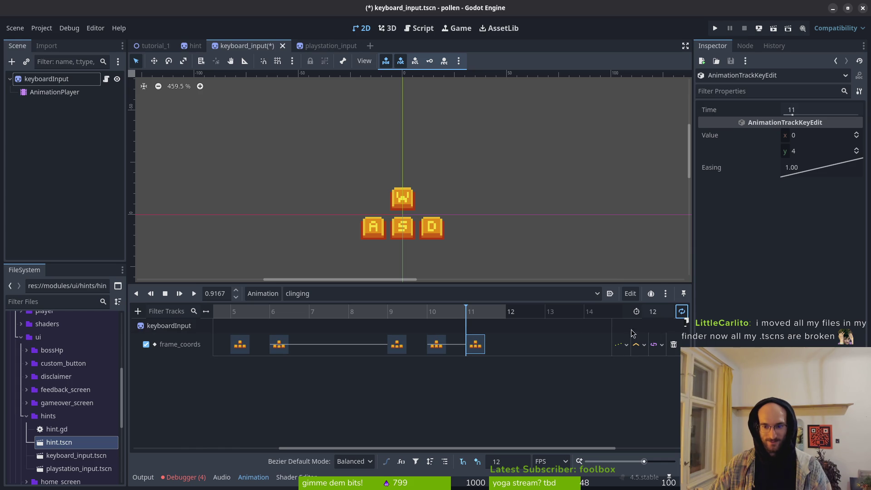
pyautogui.click(195, 296)
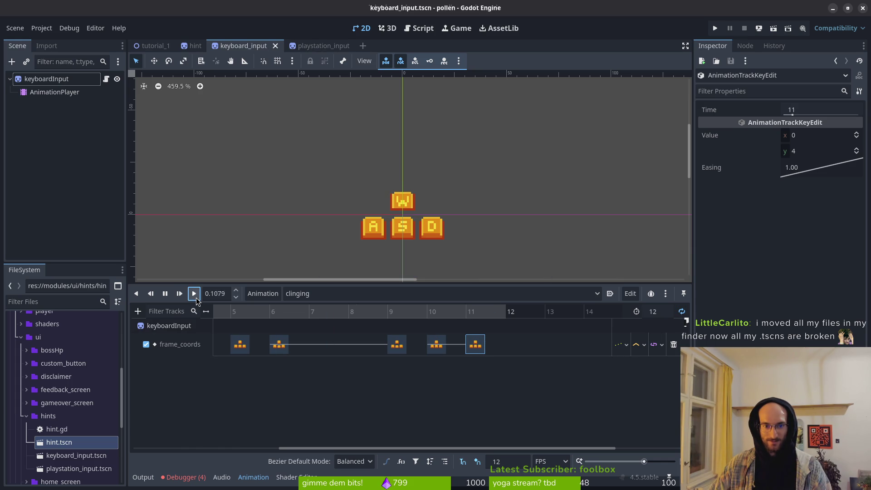
# Delete the frame-10 key and push the keys at frames 9, 6, 5 and 4 one frame later, then save
pyautogui.click(436, 345)
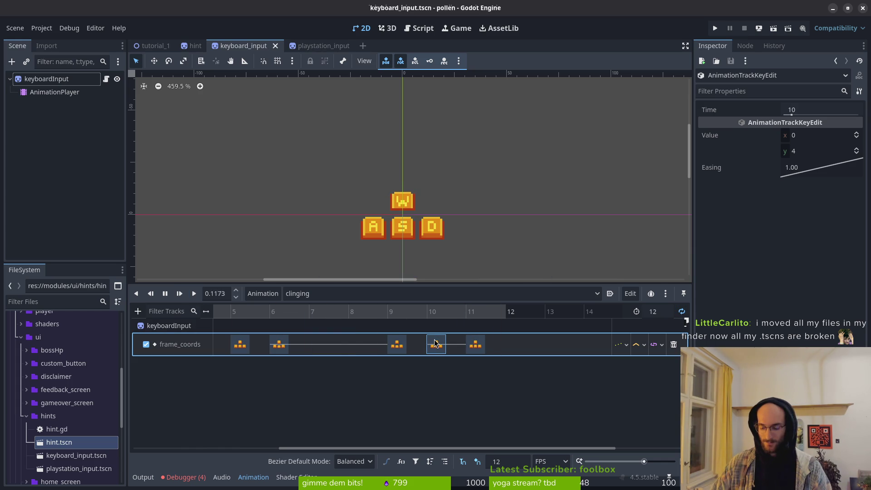
pyautogui.press('Delete')
pyautogui.hscroll(-5, 360, 333)
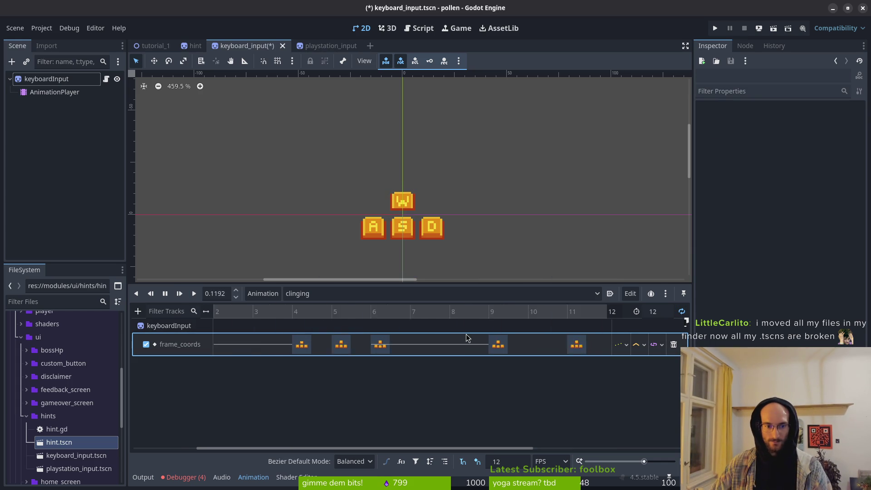
pyautogui.hscroll(5, 296, 331)
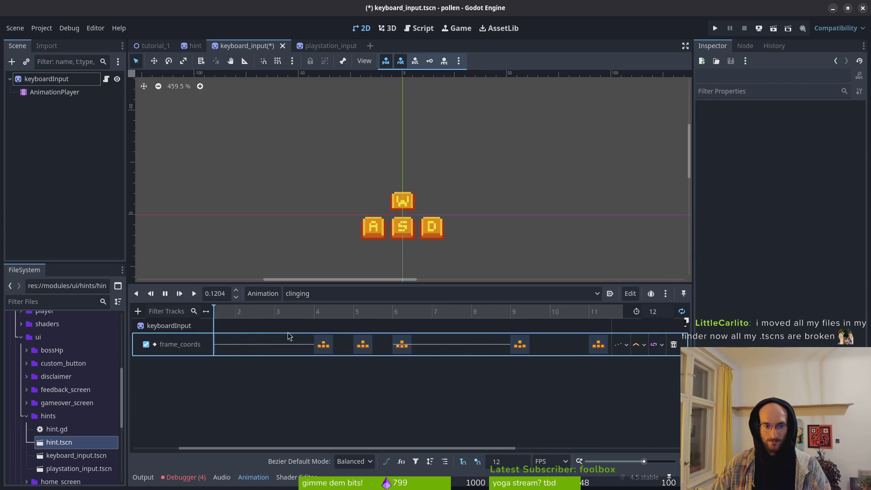
pyautogui.moveTo(448, 345); pyautogui.dragTo(488, 345)
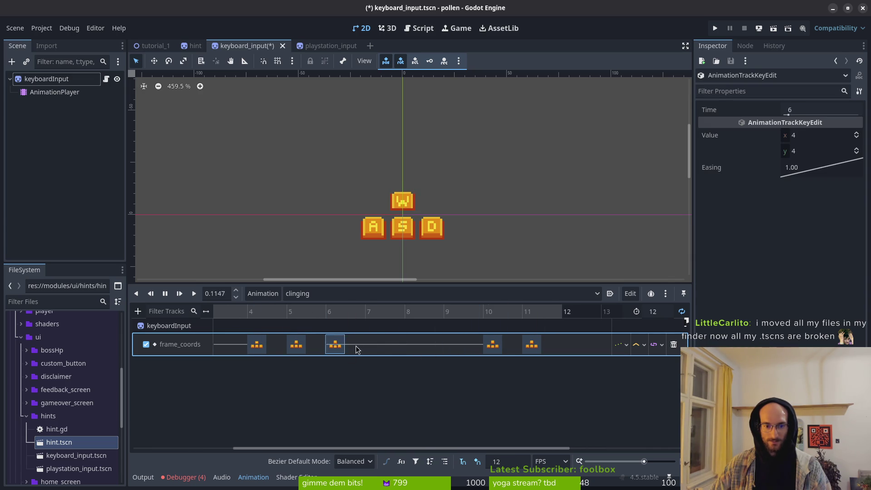
pyautogui.moveTo(338, 345); pyautogui.dragTo(378, 345)
pyautogui.moveTo(295, 346); pyautogui.dragTo(334, 346)
pyautogui.moveTo(257, 346); pyautogui.dragTo(296, 346)
pyautogui.hotkey('ctrl', 's')
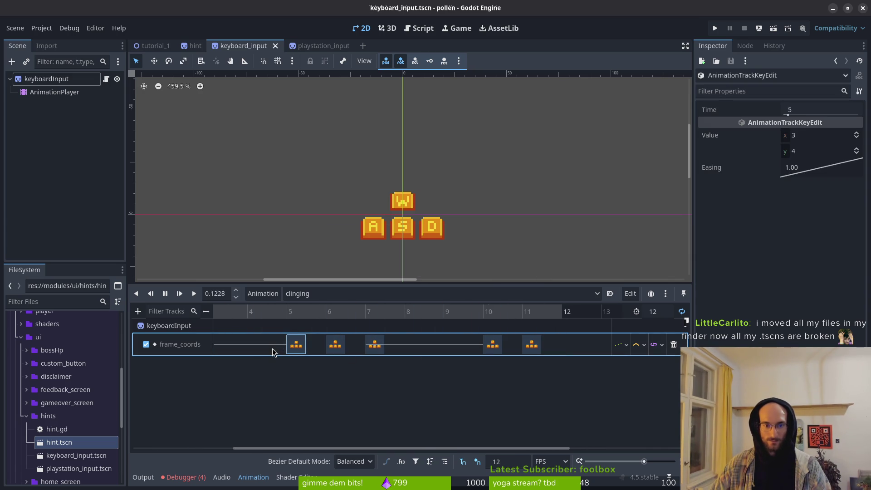
# Shift the frame_coords keys one frame earlier so the last keys land on 9 and 10, then save
pyautogui.hscroll(-3, 327, 343)
pyautogui.hotkey('ctrl', 's')
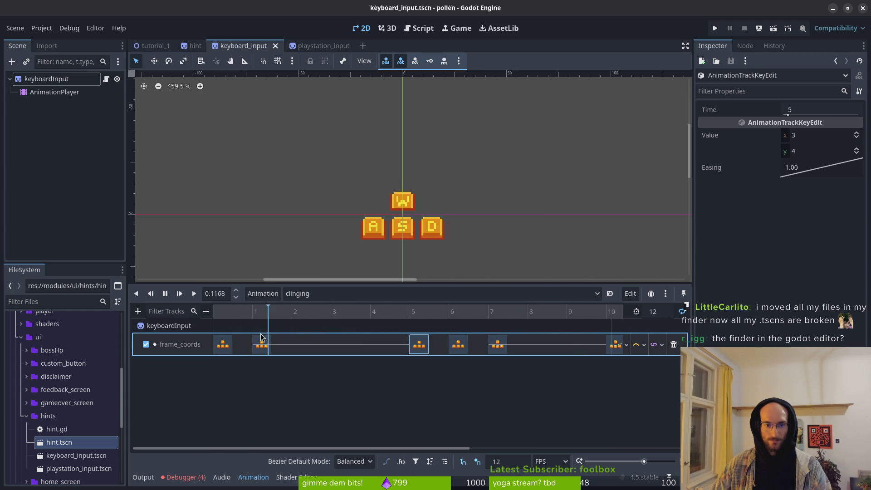
pyautogui.moveTo(427, 356); pyautogui.dragTo(363, 345)
pyautogui.moveTo(472, 345); pyautogui.dragTo(434, 345)
pyautogui.hscroll(2, 516, 350)
pyautogui.moveTo(513, 347); pyautogui.dragTo(473, 345)
pyautogui.moveTo(551, 345); pyautogui.dragTo(512, 345)
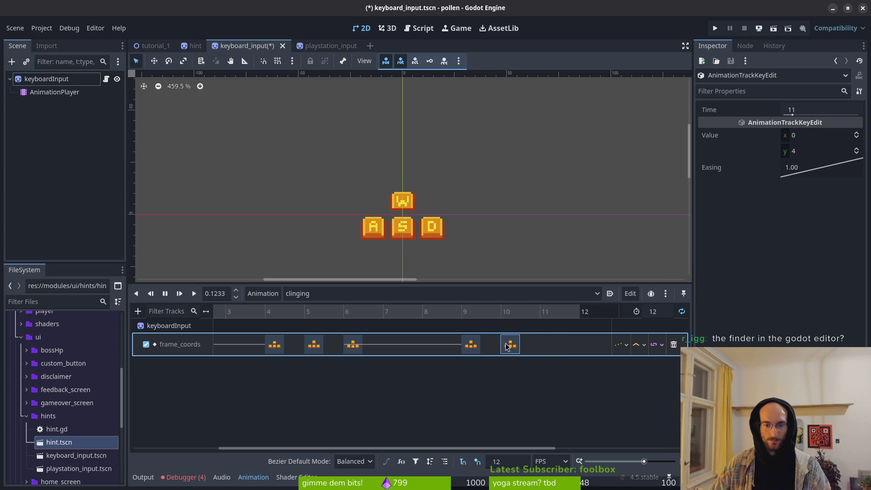
pyautogui.hotkey('ctrl', 's')
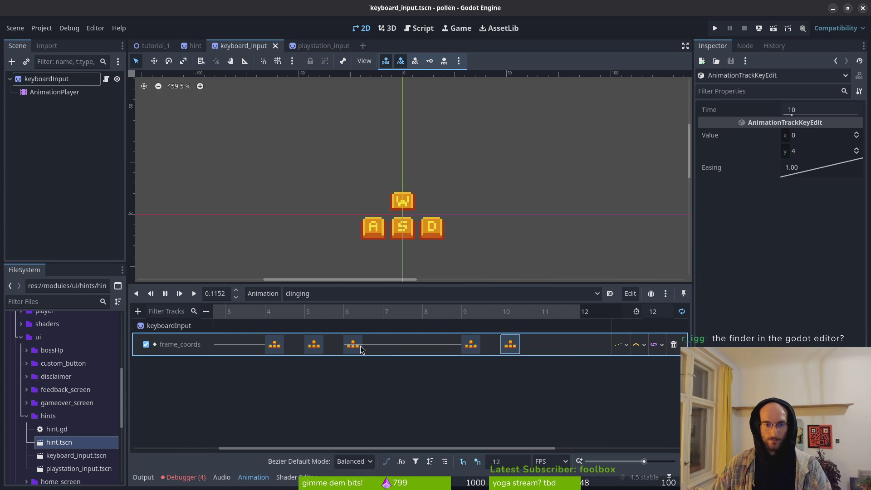
# Copy the last frame_coords key onto frame 11, then return to the playstation_input scene
pyautogui.hscroll(-2, 526, 341)
pyautogui.hscroll(4, 445, 345)
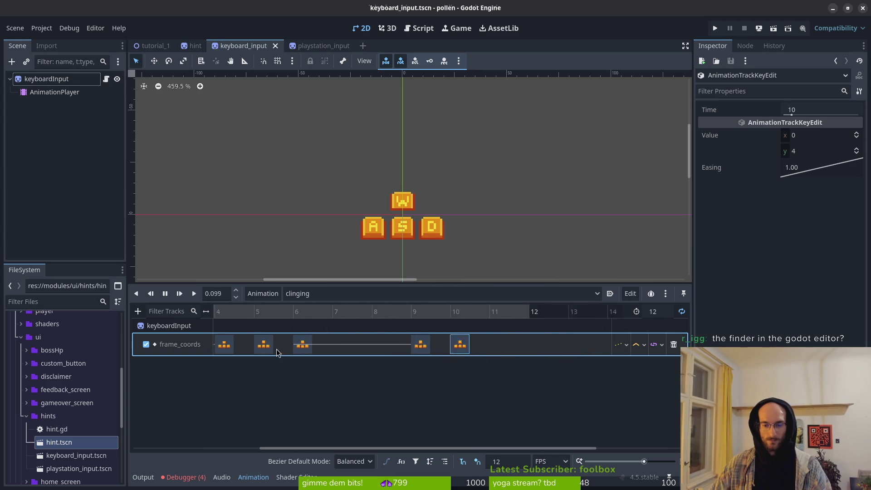
pyautogui.hotkey('ctrl', 'd')
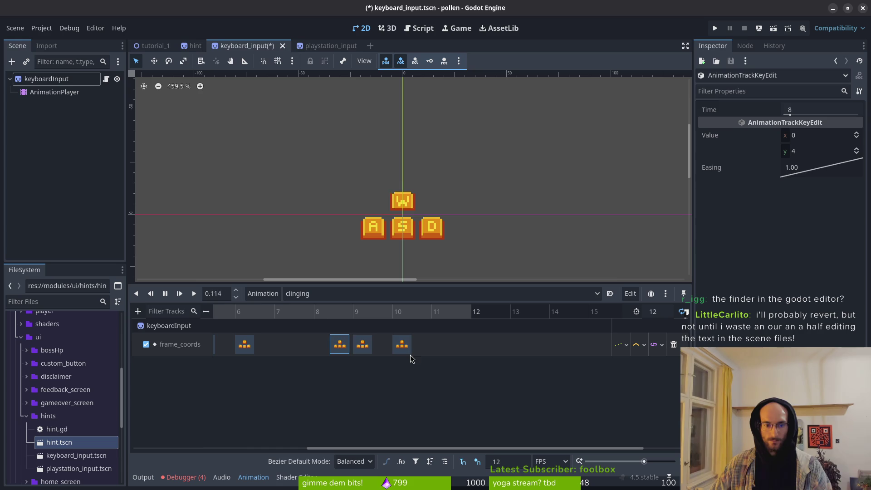
pyautogui.hotkey('ctrl', 'z')
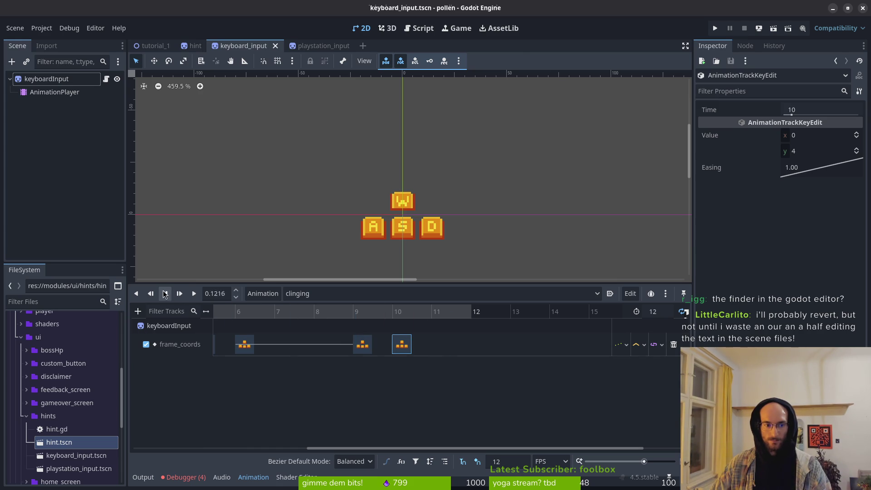
pyautogui.click(446, 313)
pyautogui.hotkey('ctrl', 'd')
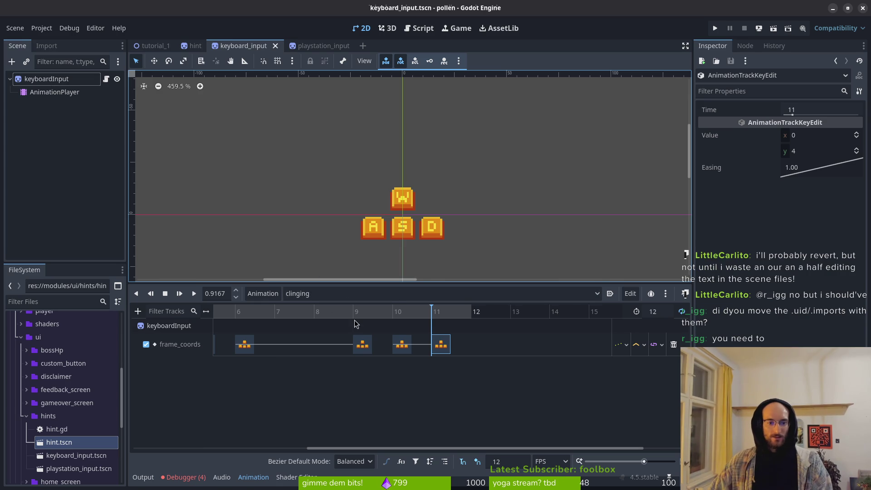
pyautogui.click(318, 45)
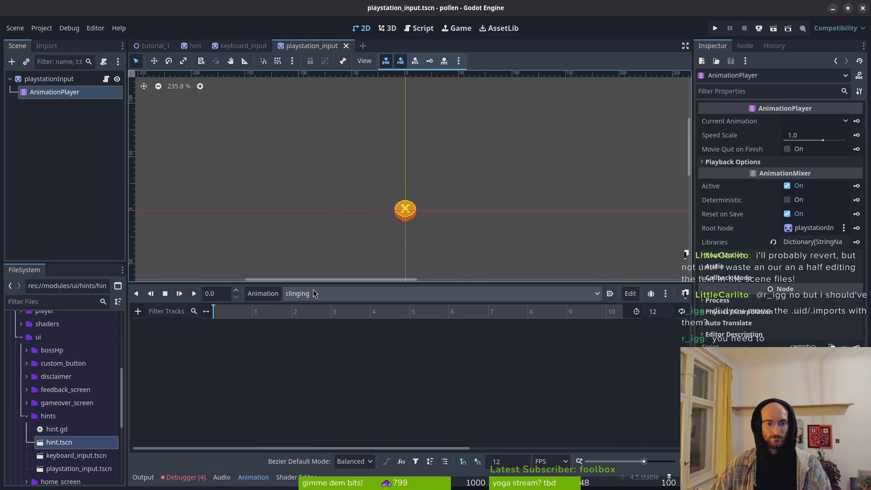
# Select the playstationInput sprite, step its frame row to 4, and save the scene
pyautogui.click(40, 81)
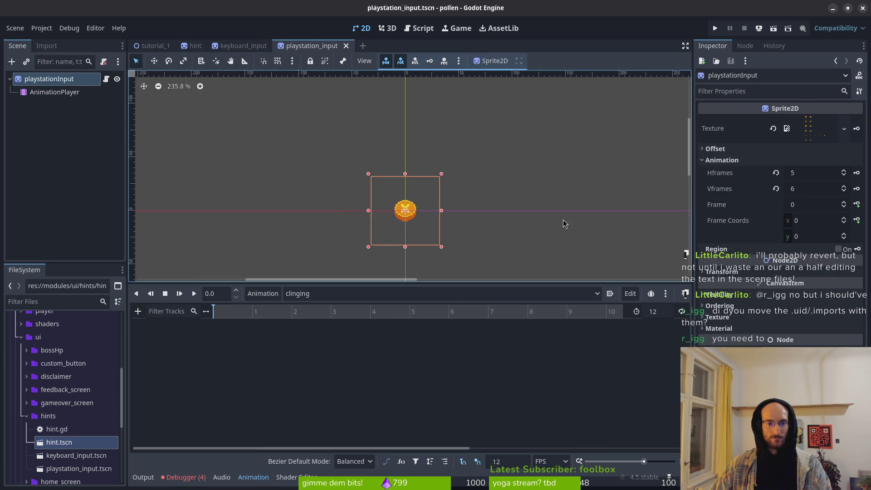
pyautogui.click(845, 235)
pyautogui.click(845, 235)
pyautogui.click(845, 235)
pyautogui.click(845, 234)
pyautogui.scroll(2, 414, 222)
pyautogui.hotkey('ctrl', 's')
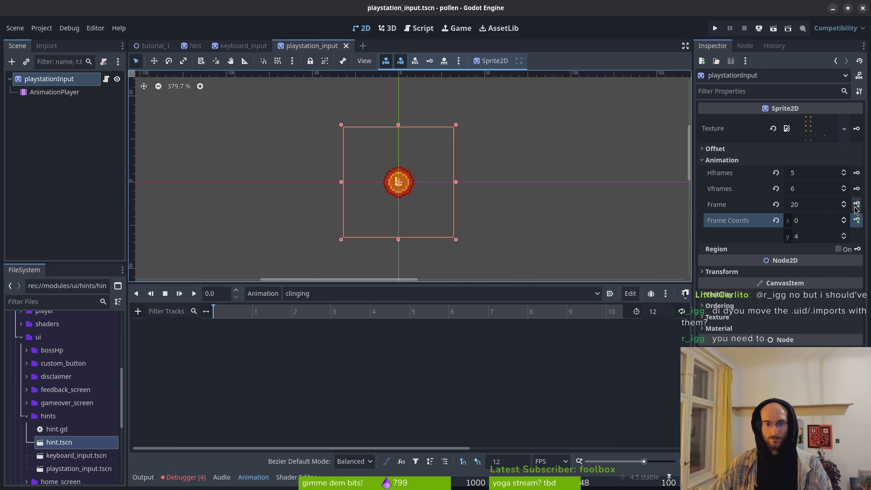
# Key the sprite's Frame into a new track, adding keys and moving one out to frame 7
pyautogui.click(858, 220)
pyautogui.click(474, 274)
pyautogui.click(844, 202)
pyautogui.click(857, 204)
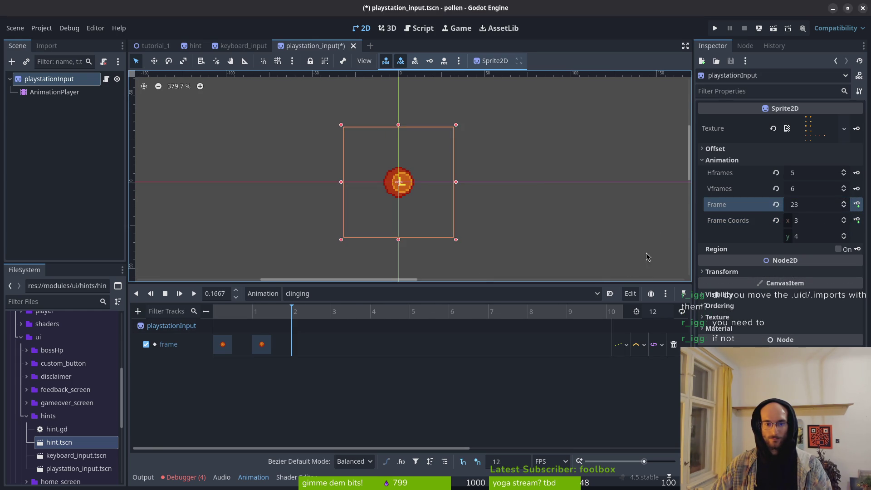
pyautogui.doubleClick(844, 202)
pyautogui.click(857, 205)
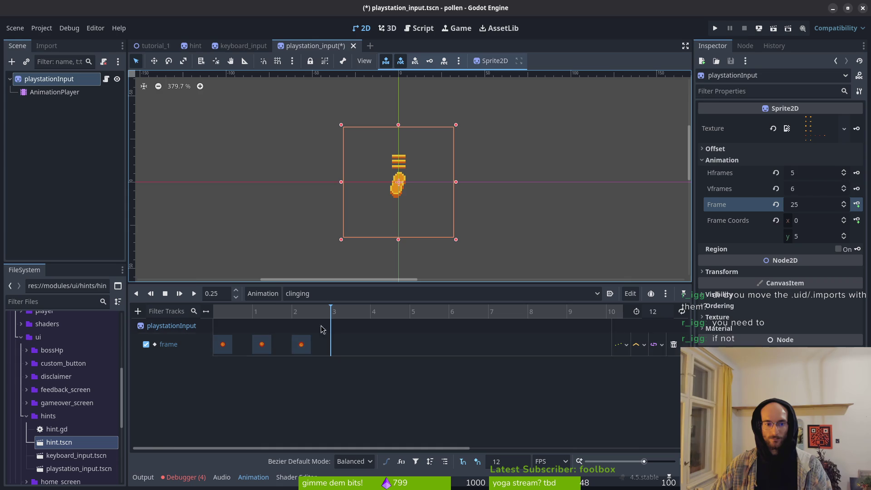
pyautogui.moveTo(303, 348); pyautogui.dragTo(516, 345)
pyautogui.moveTo(259, 345)
pyautogui.mouseDown()
pyautogui.moveTo(284, 347)
pyautogui.moveTo(268, 348)
pyautogui.mouseUp()
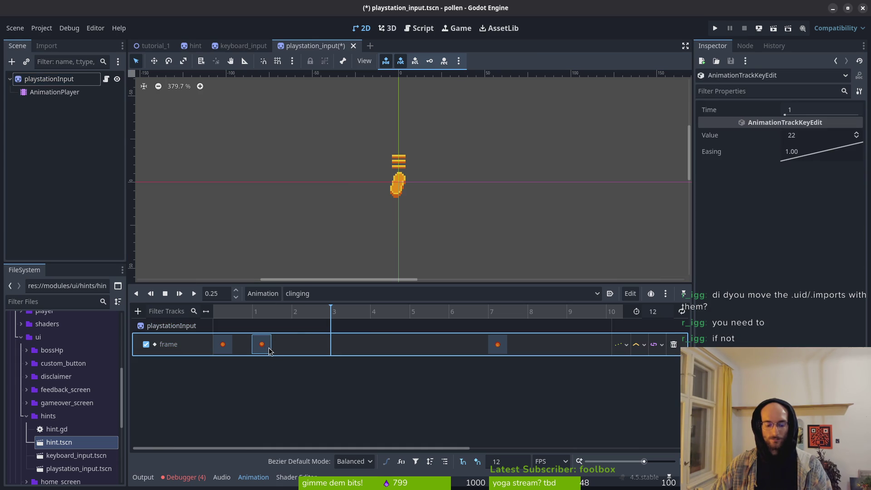
pyautogui.press('Delete')
pyautogui.hotkey('ctrl', 'z')
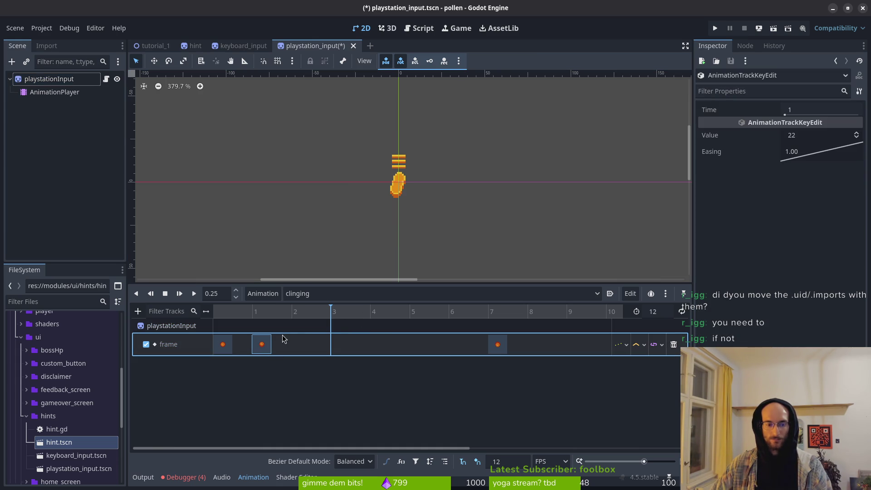
# Duplicate frame keys onto frames 4, 5 and 6 of the clinging animation
pyautogui.click(366, 314)
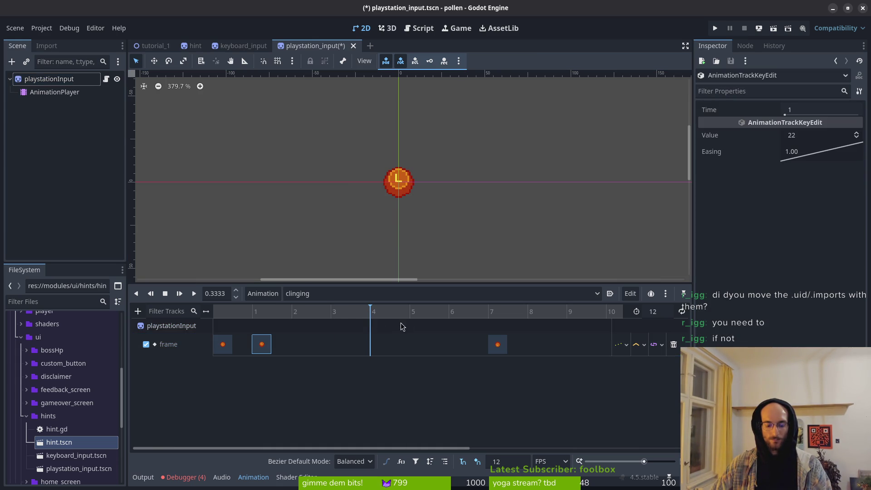
pyautogui.hotkey('ctrl', 'd')
pyautogui.click(498, 344)
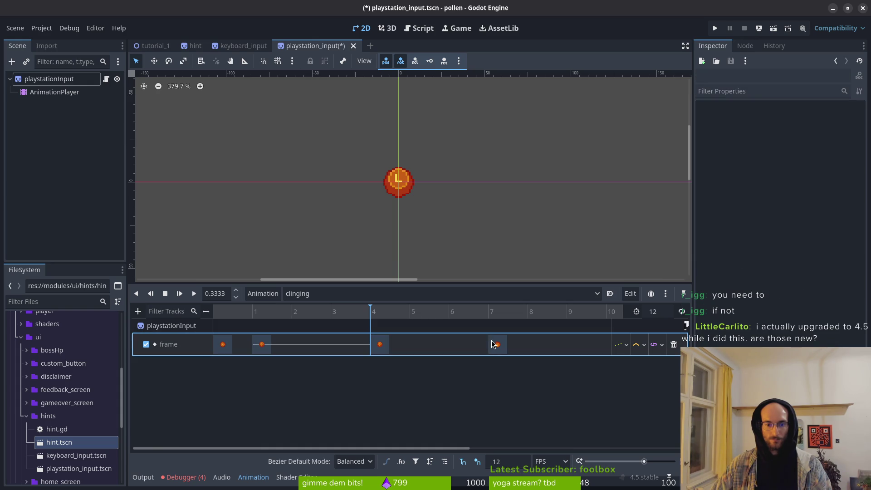
pyautogui.click(230, 345)
pyautogui.click(410, 322)
pyautogui.hotkey('ctrl', 'd')
pyautogui.click(449, 321)
pyautogui.hotkey('ctrl', 'd')
pyautogui.click(498, 344)
# Duplicate keys onto frames 10 and 11, then play the clinging animation from the start
pyautogui.hscroll(1, 416, 353)
pyautogui.hscroll(2, 417, 352)
pyautogui.click(463, 314)
pyautogui.hotkey('ctrl', 'd')
pyautogui.click(318, 345)
pyautogui.click(500, 317)
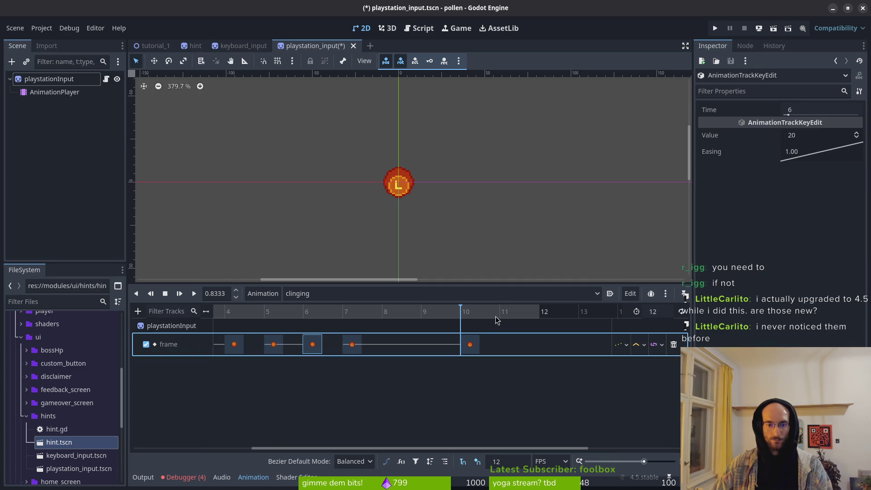
pyautogui.hotkey('ctrl', 'd')
pyautogui.hscroll(-4, 368, 343)
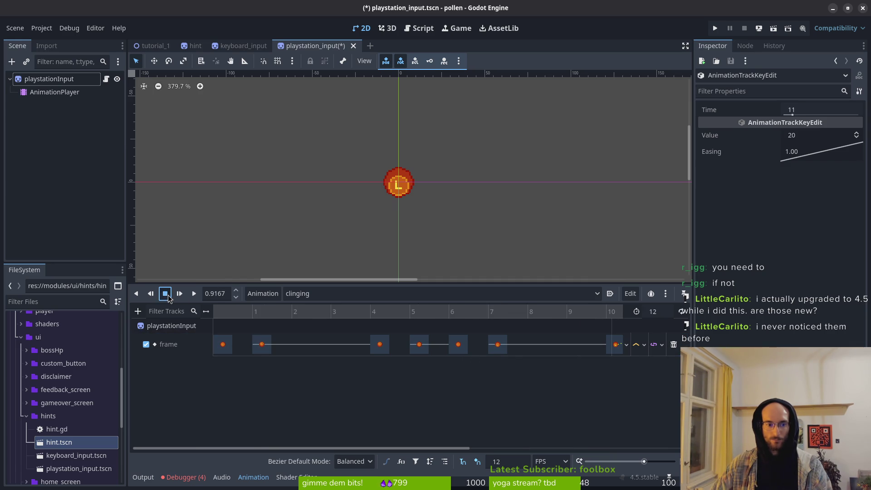
pyautogui.click(194, 293)
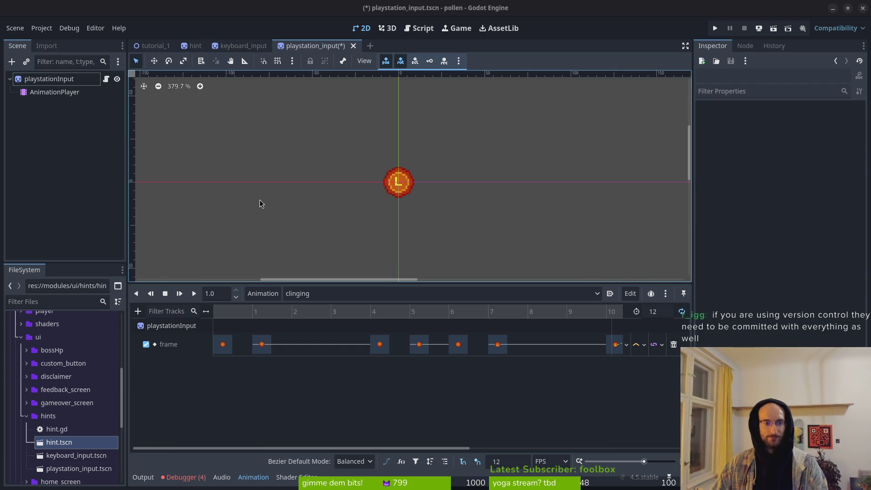
# Save playstation_input.tscn with Ctrl+S, keeping all seven clinging frame keys
pyautogui.hotkey('ctrl', 's')
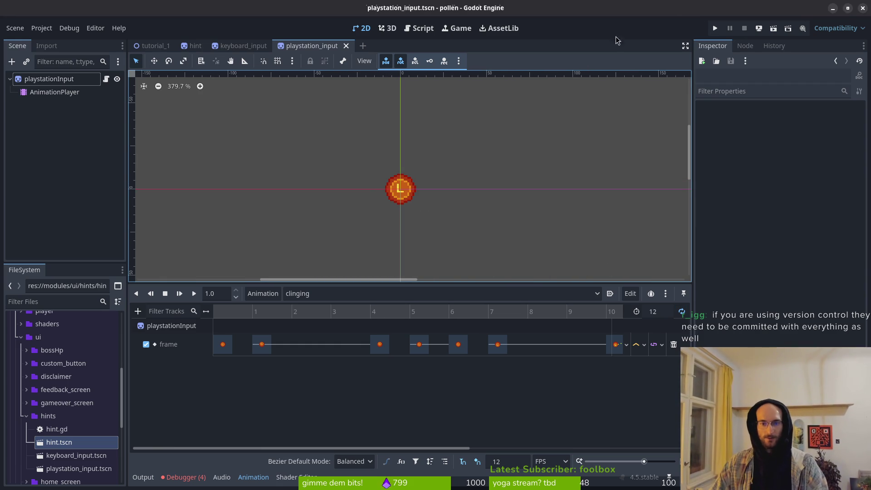
pyautogui.click(722, 27)
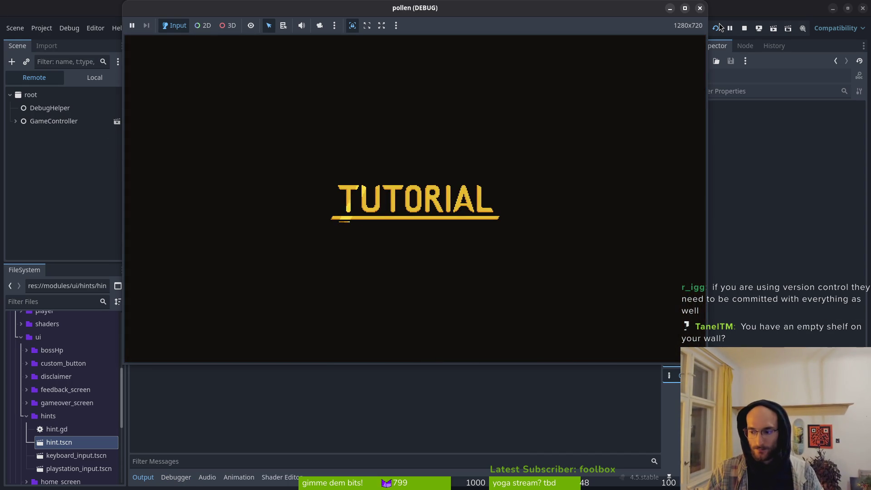
pyautogui.press('space')
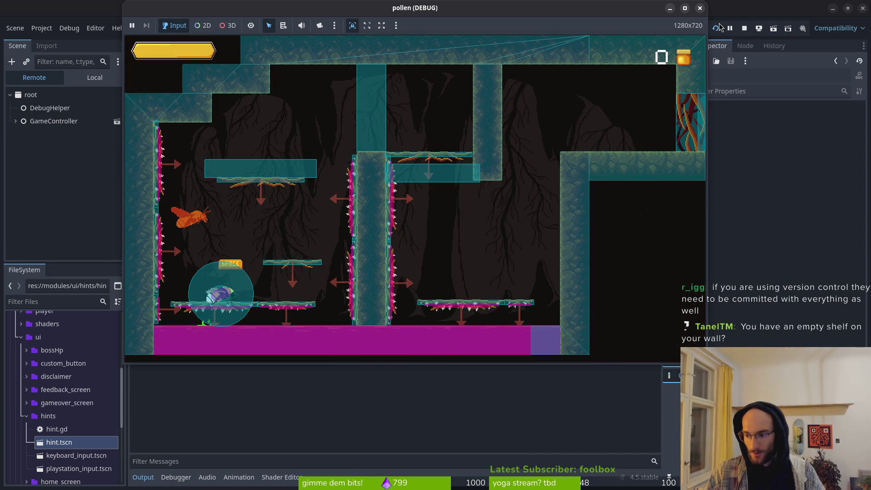
pyautogui.press('space')
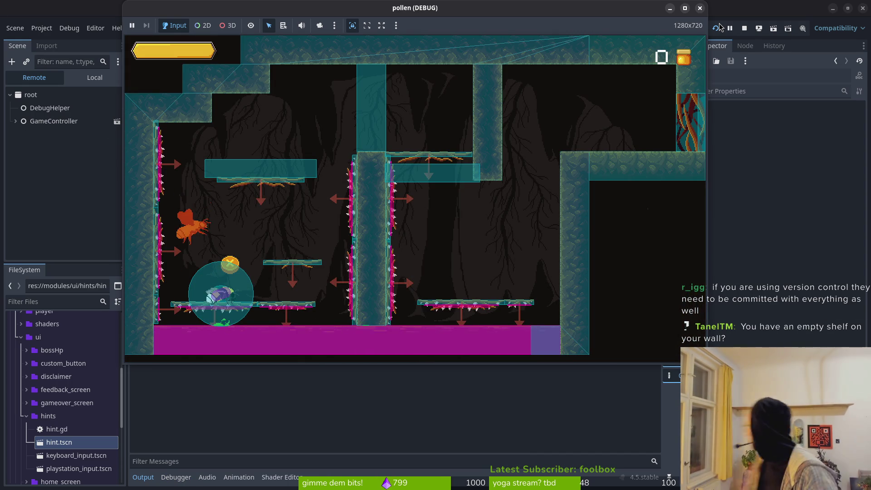
pyautogui.press('space')
pyautogui.press('space')
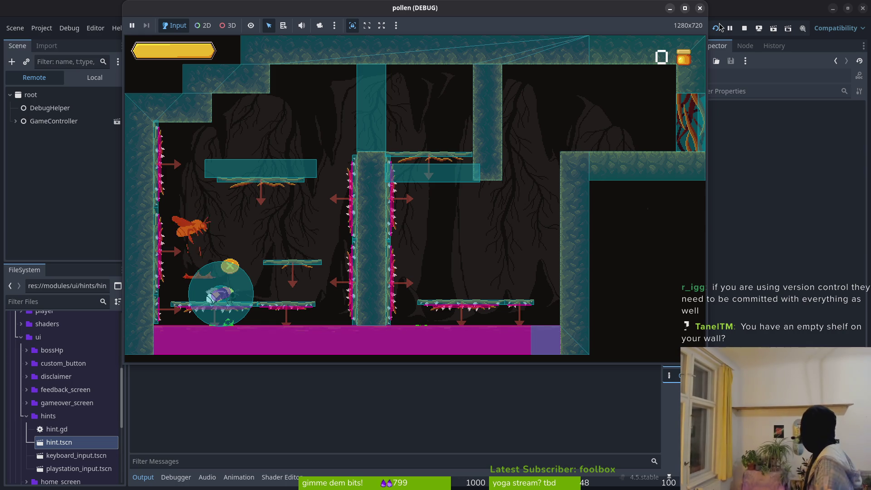
pyautogui.press('space')
pyautogui.press('space')
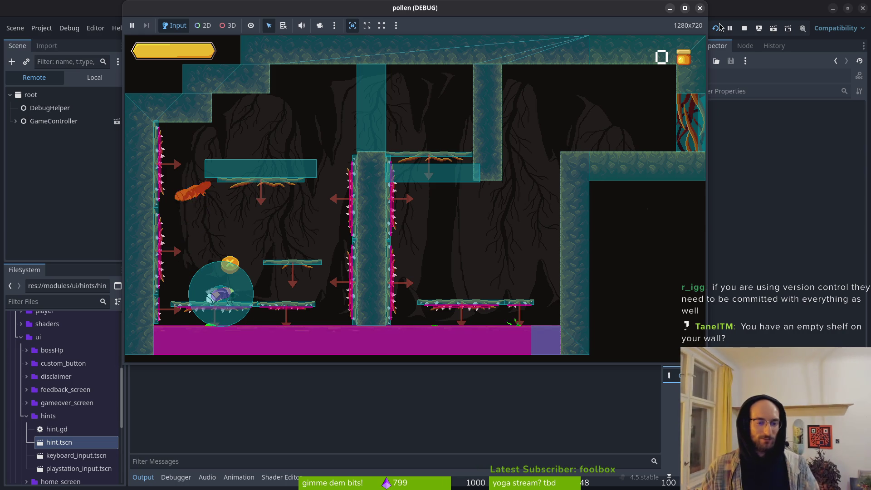
pyautogui.press('space')
pyautogui.press('space')
pyautogui.press('Right')
pyautogui.press('space')
pyautogui.press('Right')
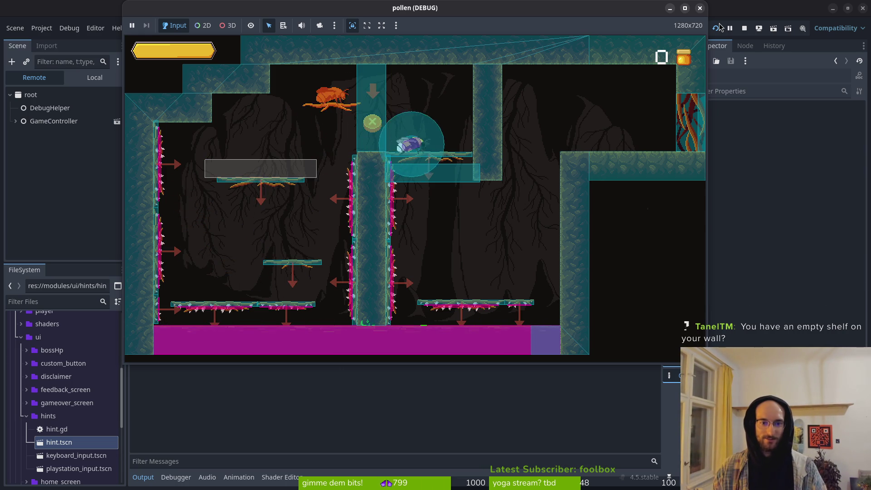
pyautogui.press('Right')
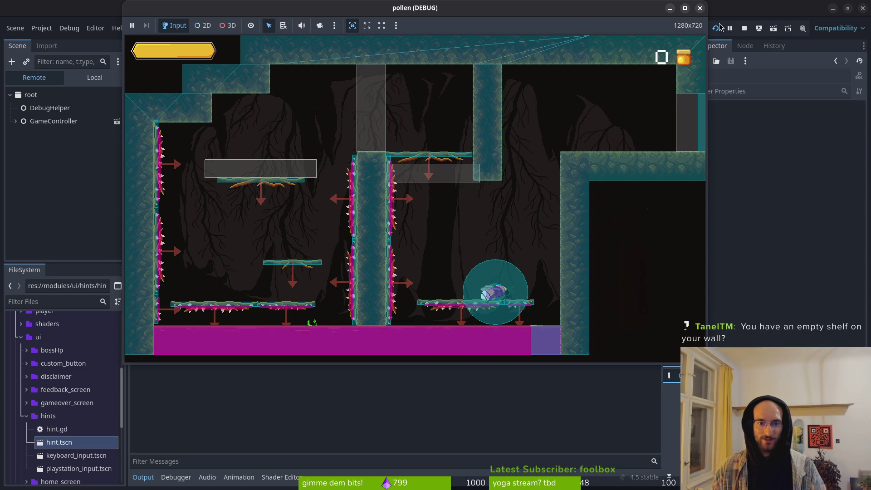
pyautogui.press('space')
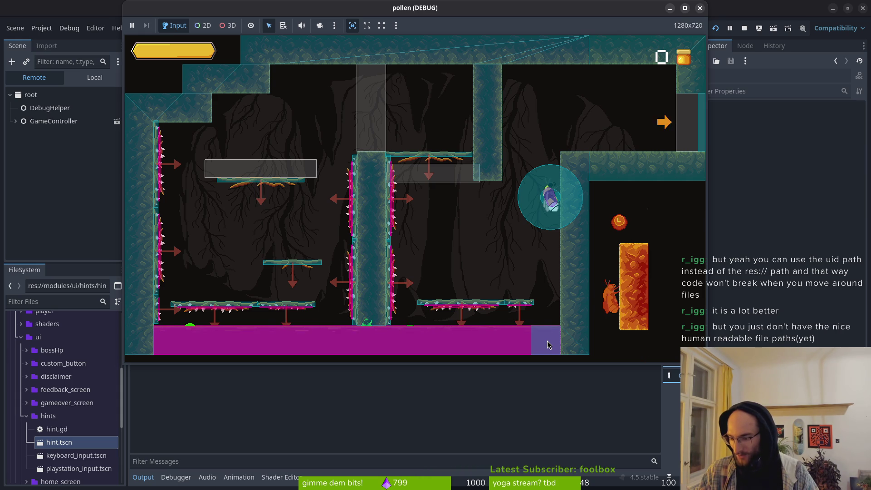
pyautogui.press('Up')
pyautogui.press('Right')
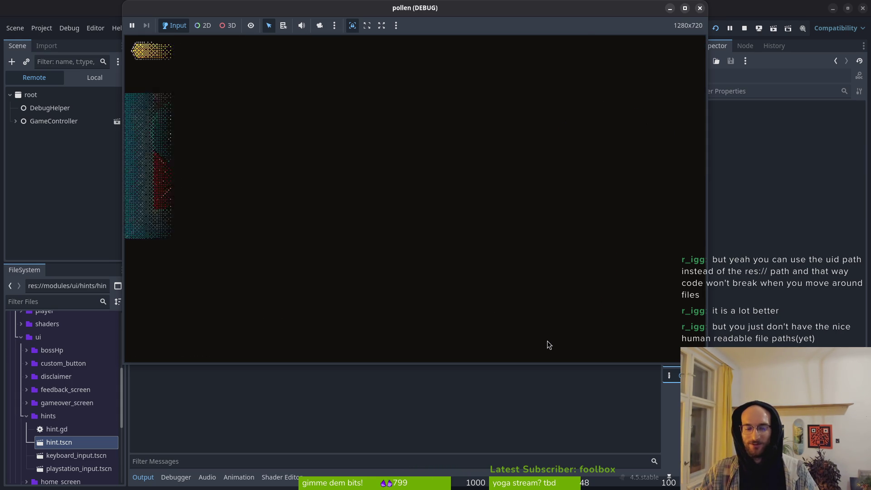
pyautogui.press('Left')
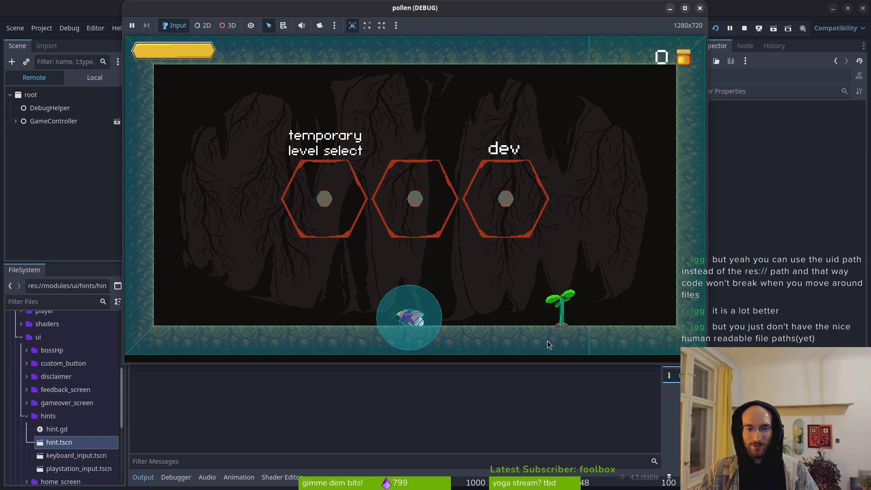
pyautogui.click(745, 29)
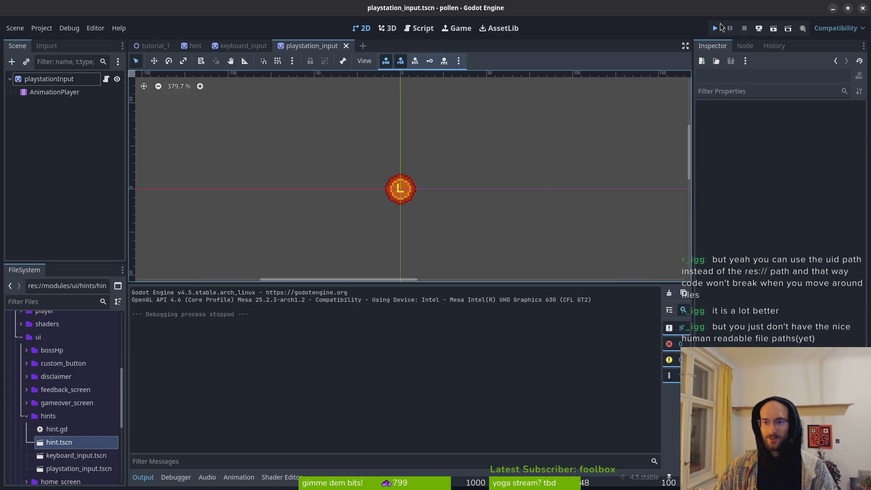
# Run the game, fly the bee over the spiked platform up onto the wall ledge, then stop with F8
pyautogui.click(717, 28)
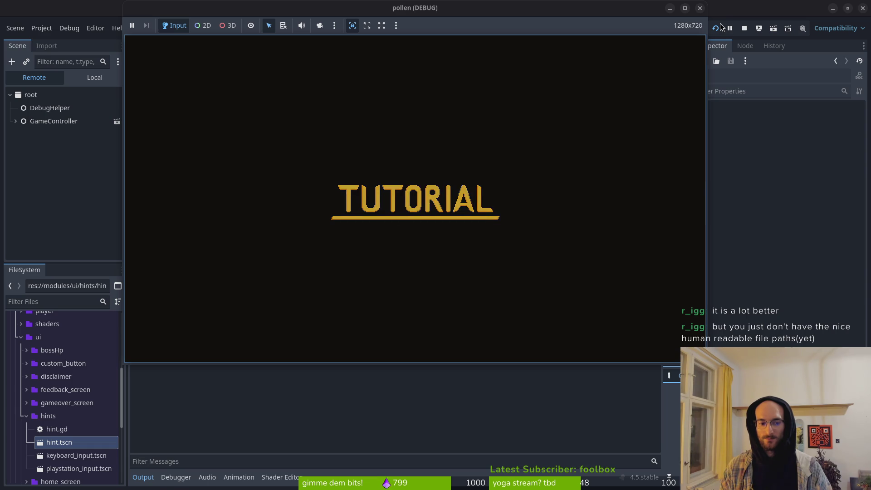
pyautogui.press('Up')
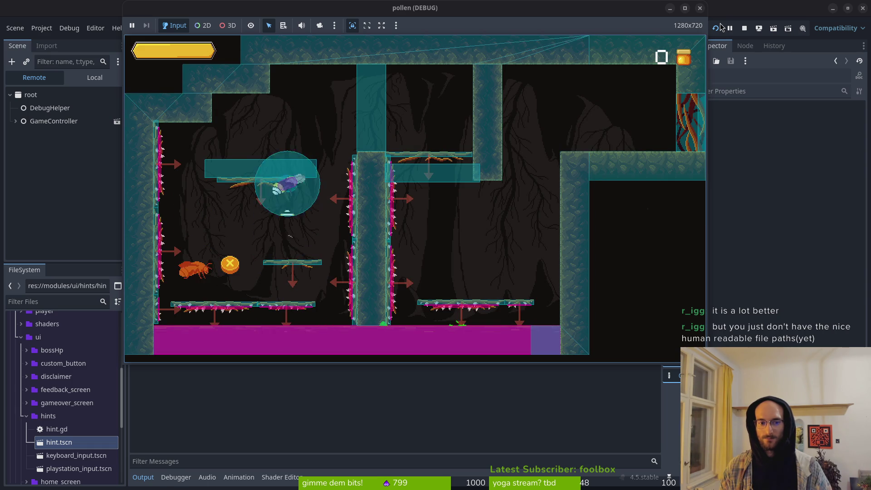
pyautogui.press('Right')
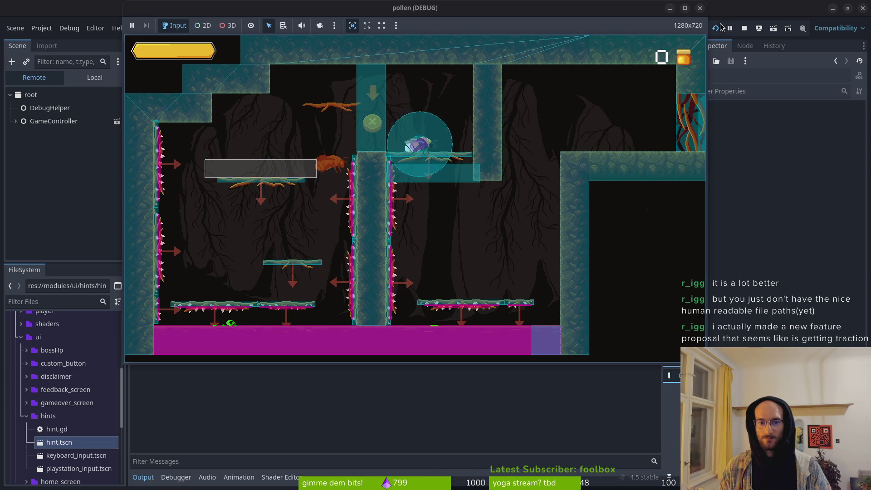
pyautogui.press('Right')
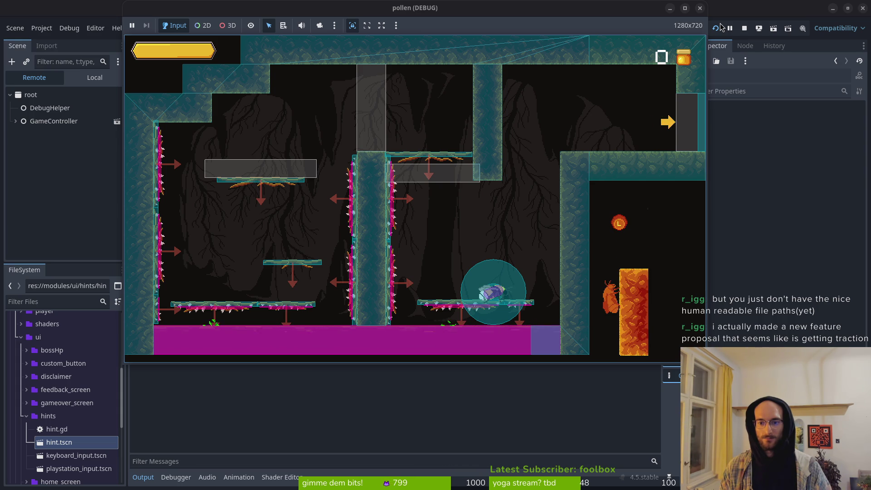
pyautogui.press('Up')
pyautogui.press('w')
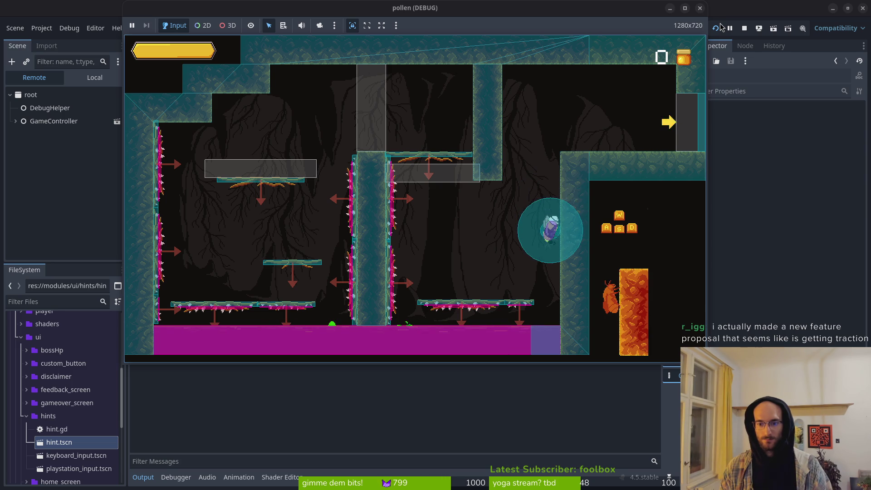
pyautogui.press('w')
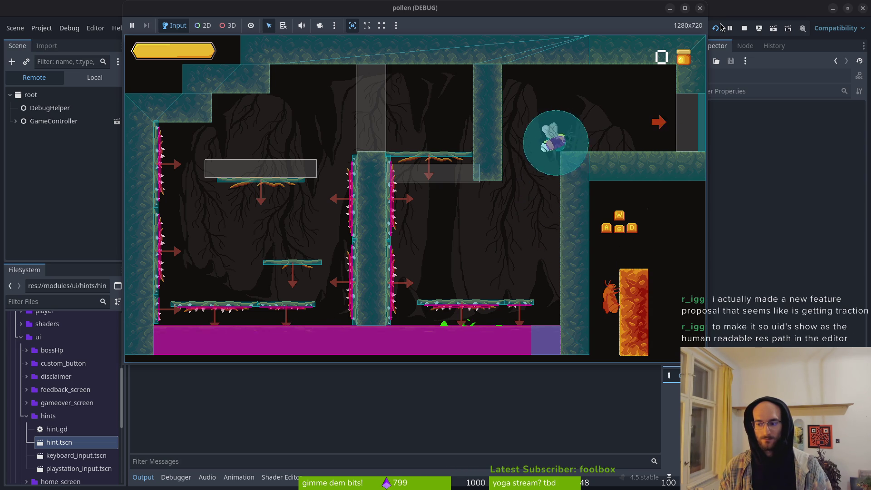
pyautogui.press('d')
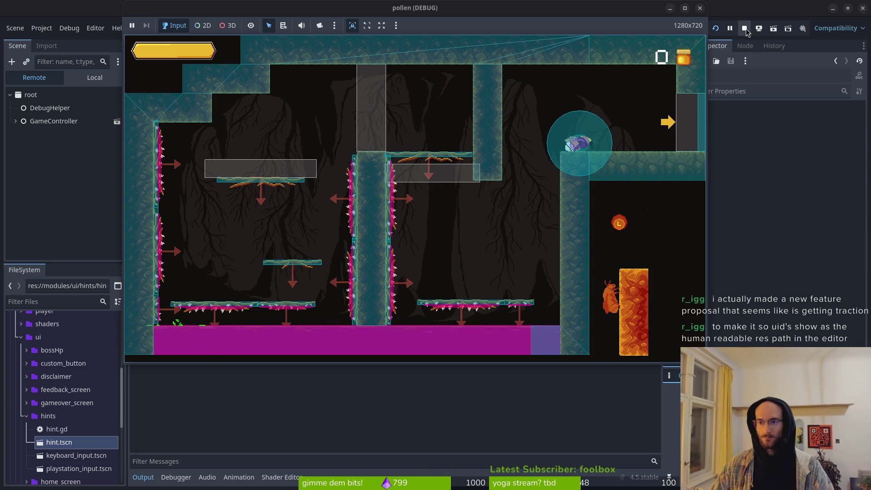
pyautogui.press('F8')
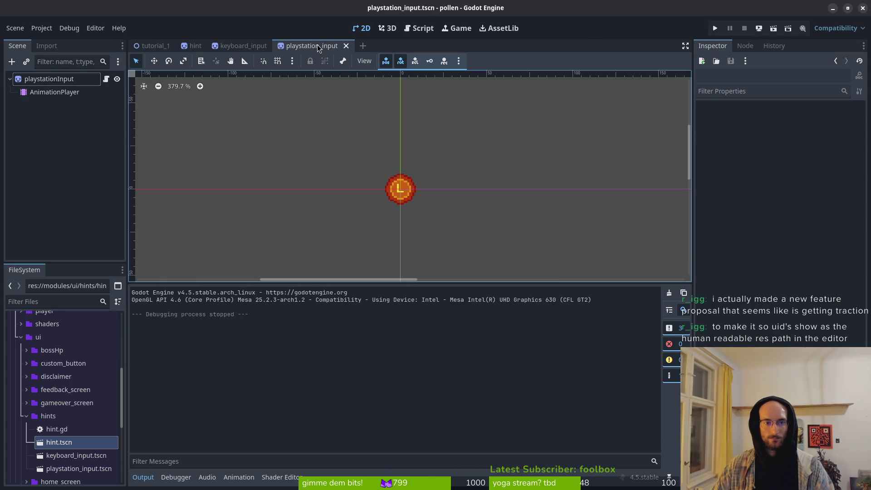
# Quick-open sludge_tutorial.tscn by searching 'sludge' in the resource search
pyautogui.hotkey('alt', 'shift', 'o')
pyautogui.write('tutslu')
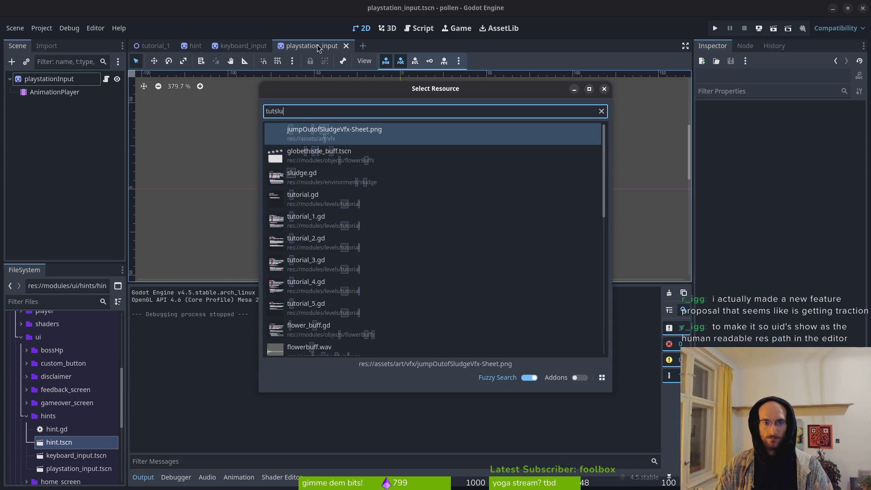
pyautogui.write('dg')
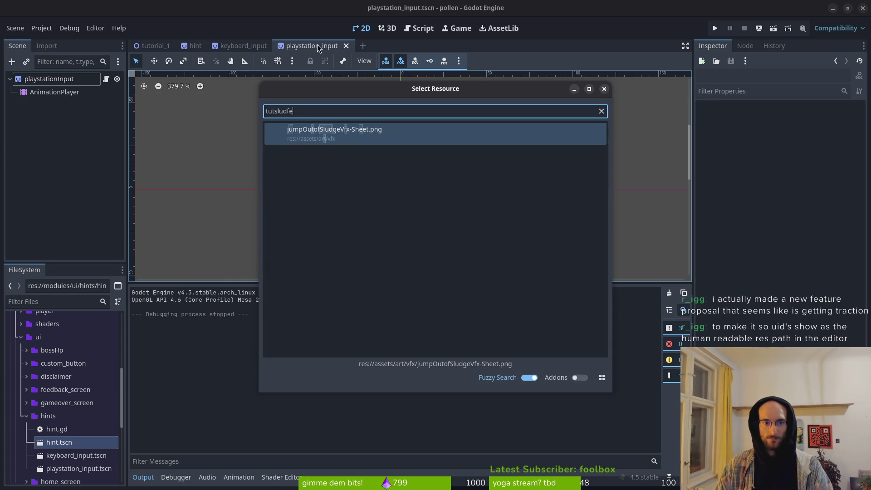
pyautogui.press('BackSpace')
pyautogui.write('ge')
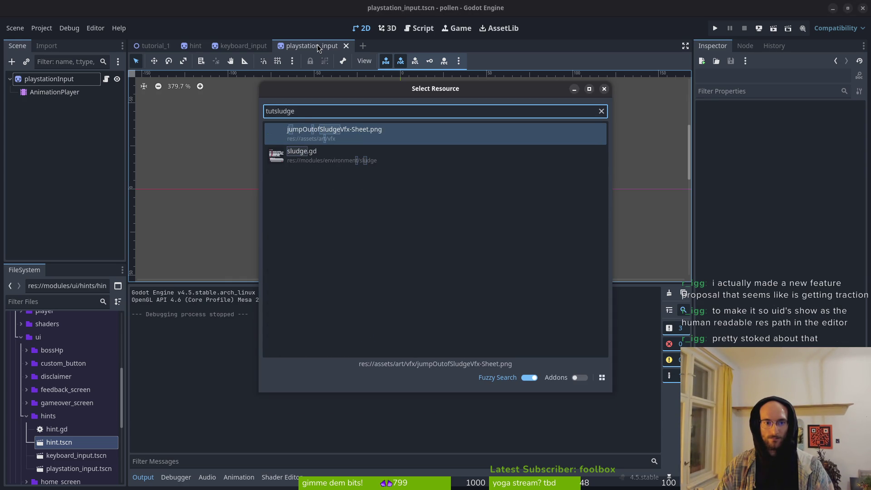
pyautogui.press('Escape')
pyautogui.hotkey('shift', 'alt', 'o')
pyautogui.write('tutorisl')
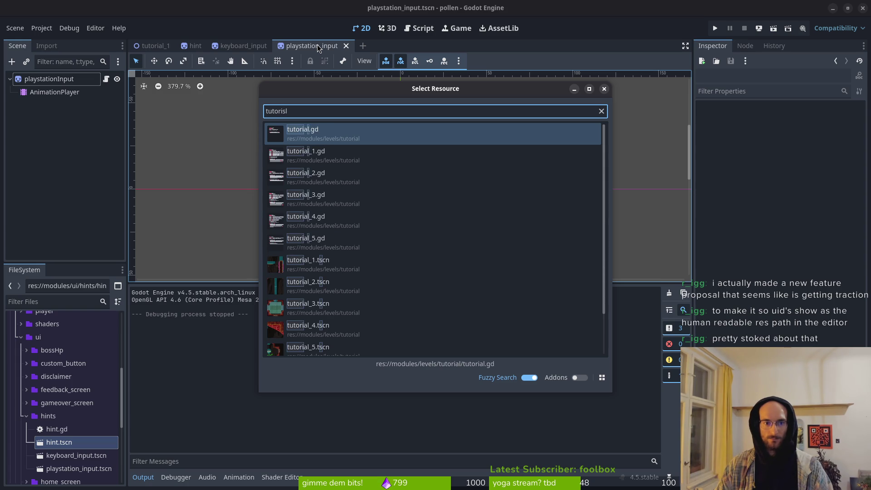
pyautogui.write('ud')
pyautogui.press('BackSpace')
pyautogui.press('BackSpace')
pyautogui.press('BackSpace')
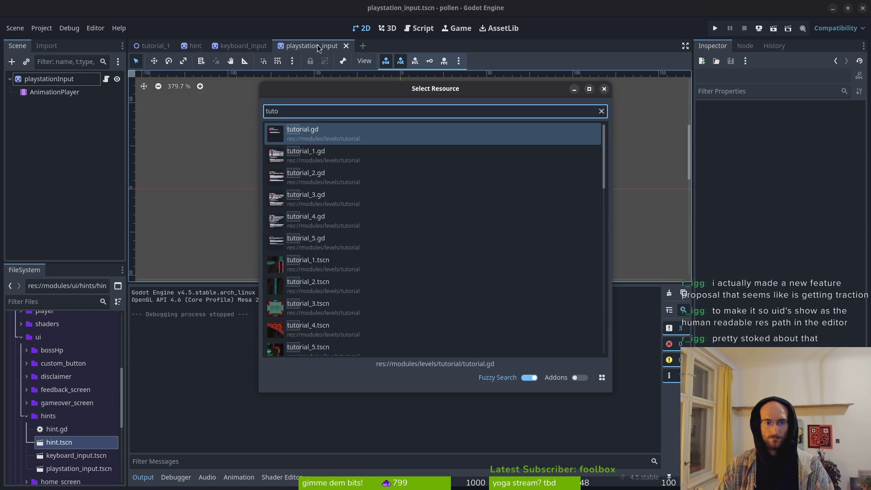
pyautogui.write('sludge')
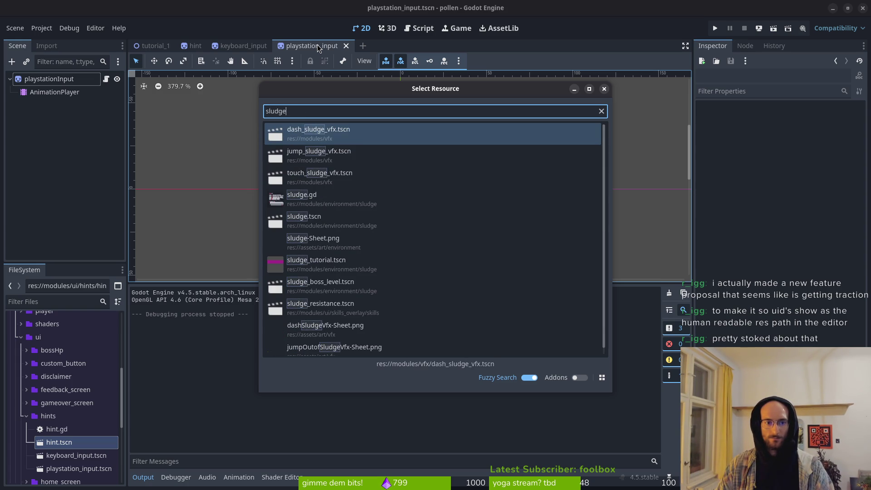
pyautogui.press('Down')
pyautogui.press('Down')
pyautogui.press('Down')
pyautogui.press('Down')
pyautogui.press('Down')
pyautogui.press('Return')
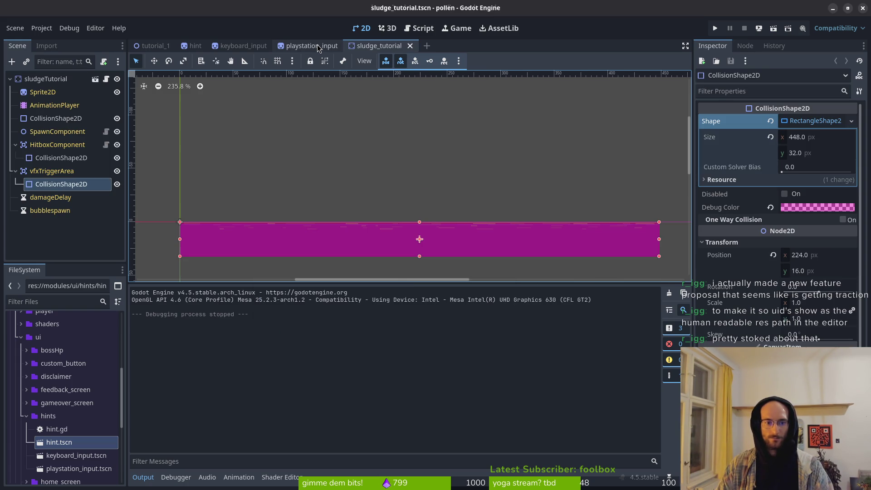
# Toggle visibility of the vfxTriggerArea and HitboxComponent collision shapes, then save sludge_tutorial
pyautogui.scroll(2, 535, 223)
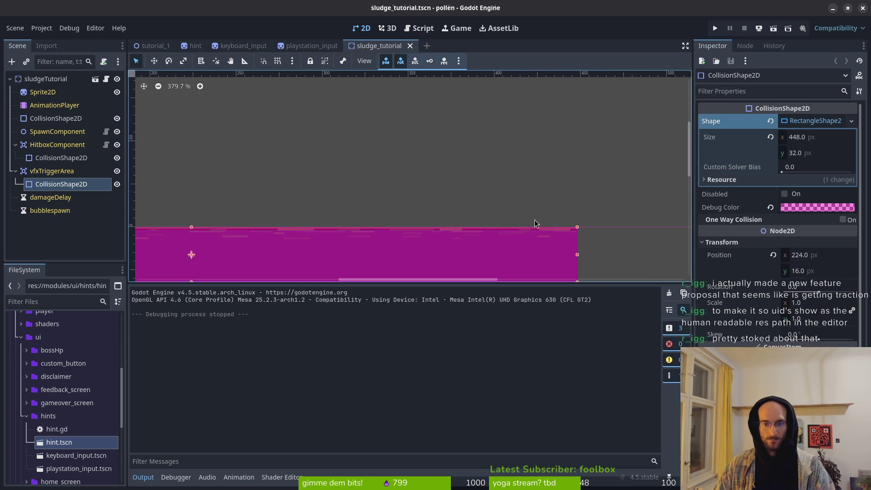
pyautogui.click(117, 171)
pyautogui.click(117, 172)
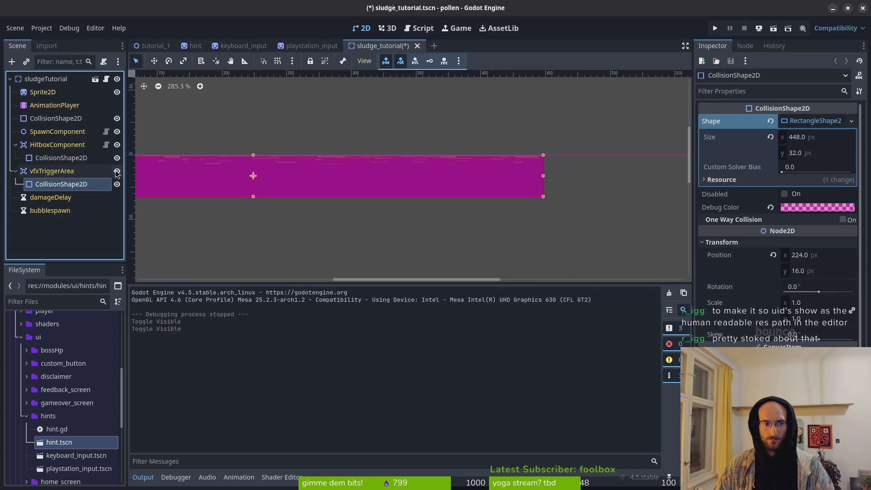
pyautogui.click(116, 171)
pyautogui.click(117, 145)
pyautogui.click(117, 145)
pyautogui.scroll(-5, 422, 175)
pyautogui.click(117, 172)
pyautogui.hotkey('ctrl', 's')
# In tutorial_1, select the sludgeTutorial instance and collapse the triggers group
pyautogui.click(153, 46)
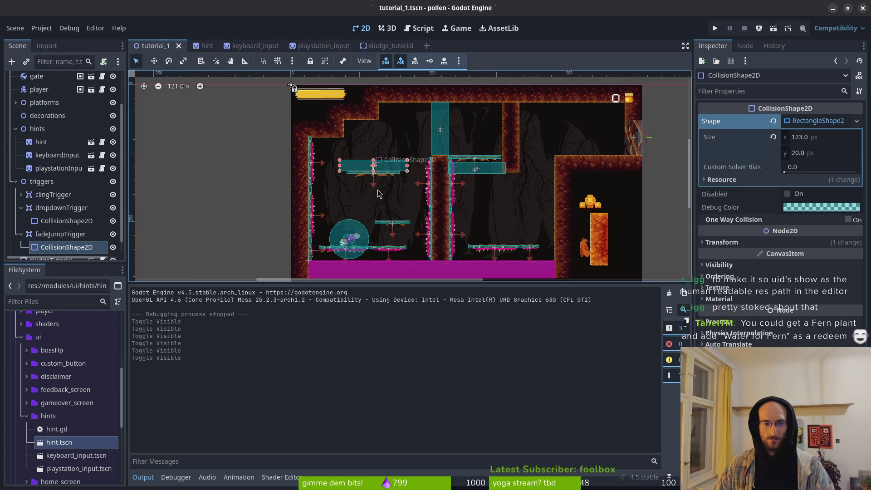
pyautogui.scroll(4, 489, 182)
pyautogui.click(489, 182)
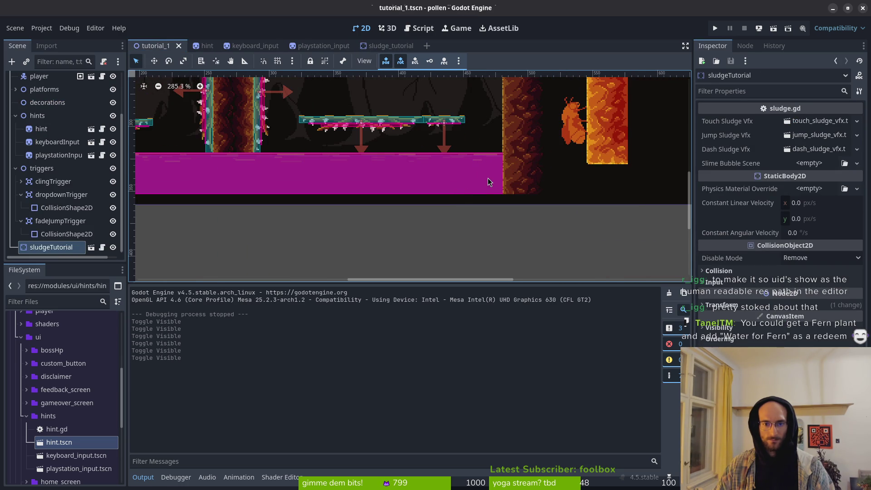
pyautogui.click(16, 169)
pyautogui.click(16, 224)
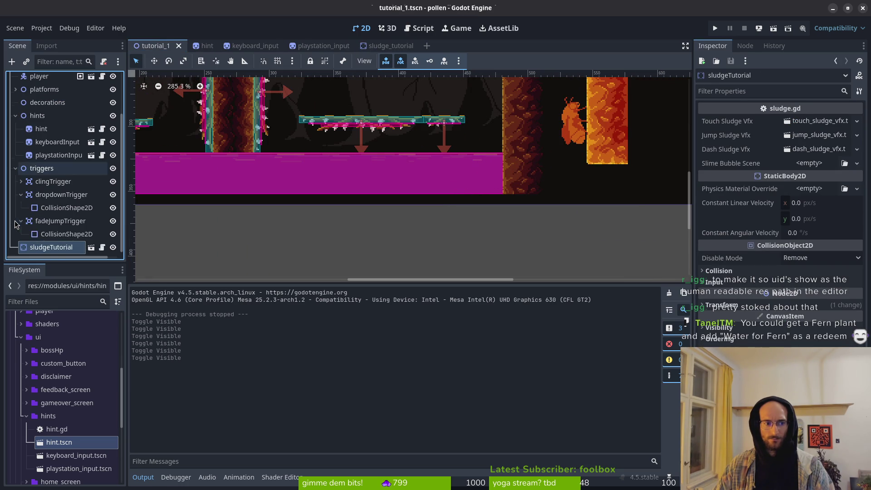
pyautogui.click(16, 170)
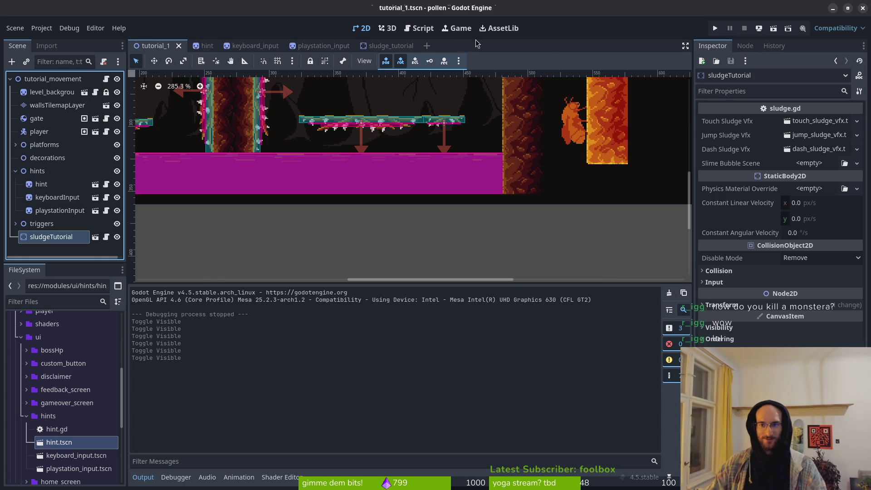
pyautogui.click(717, 28)
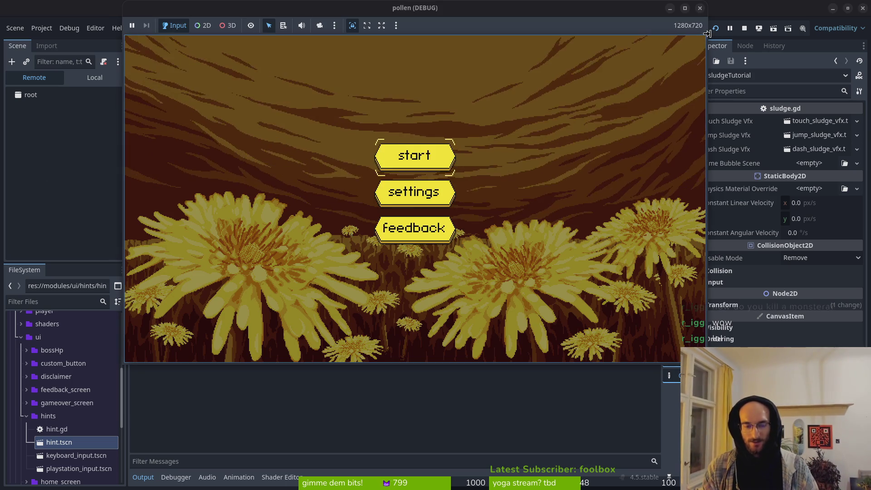
pyautogui.press('Return')
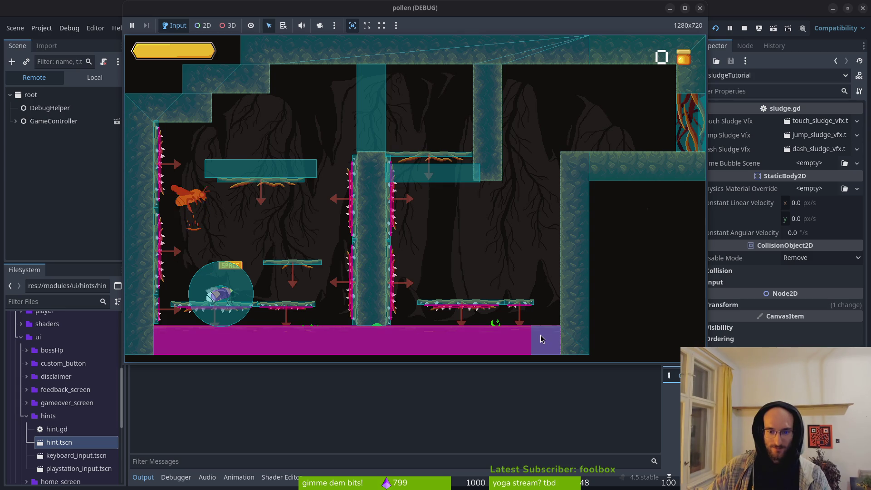
pyautogui.press('space')
pyautogui.press('space')
pyautogui.press('space')
pyautogui.press('space')
pyautogui.press('space')
pyautogui.press('space')
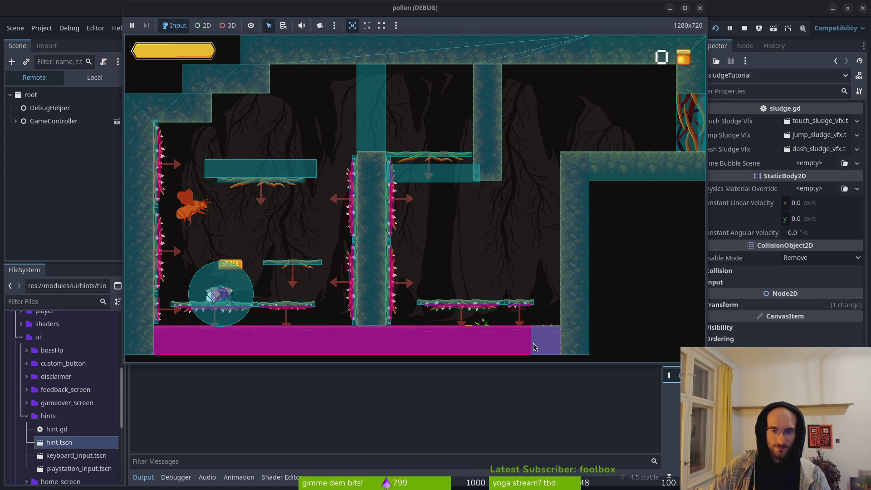
pyautogui.press('space')
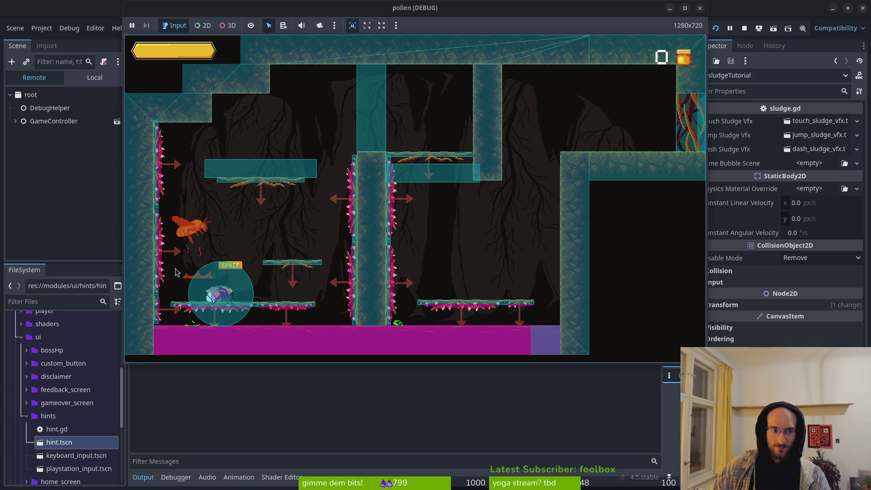
pyautogui.press('F8')
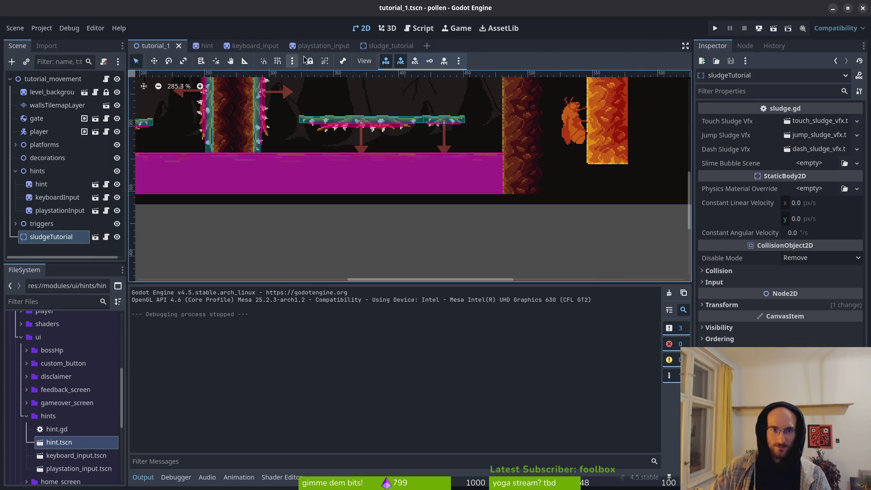
pyautogui.click(385, 46)
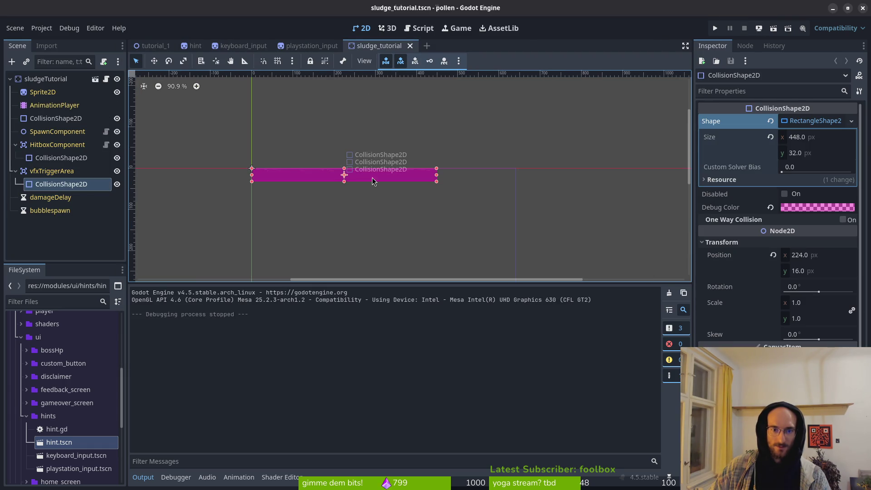
# Select the HitboxComponent collision shape, enable rotation keying, and return to tutorial_1
pyautogui.click(63, 157)
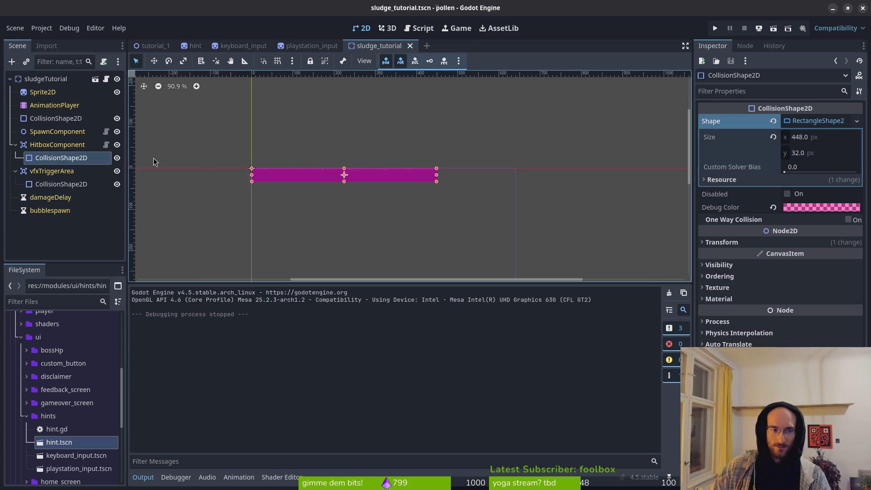
pyautogui.click(51, 185)
pyautogui.click(62, 159)
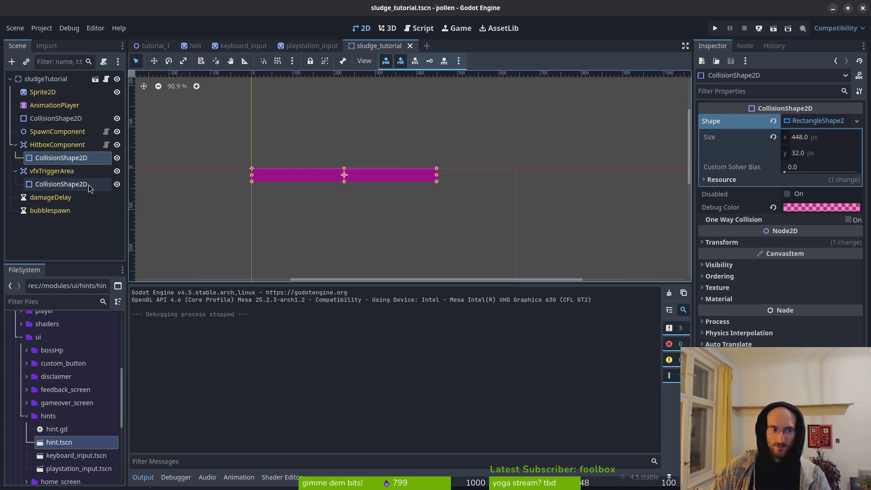
pyautogui.click(401, 61)
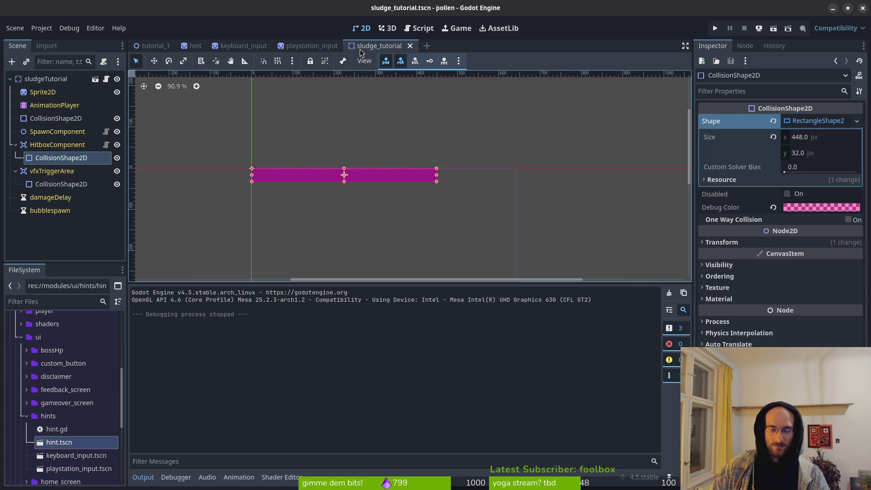
pyautogui.click(154, 46)
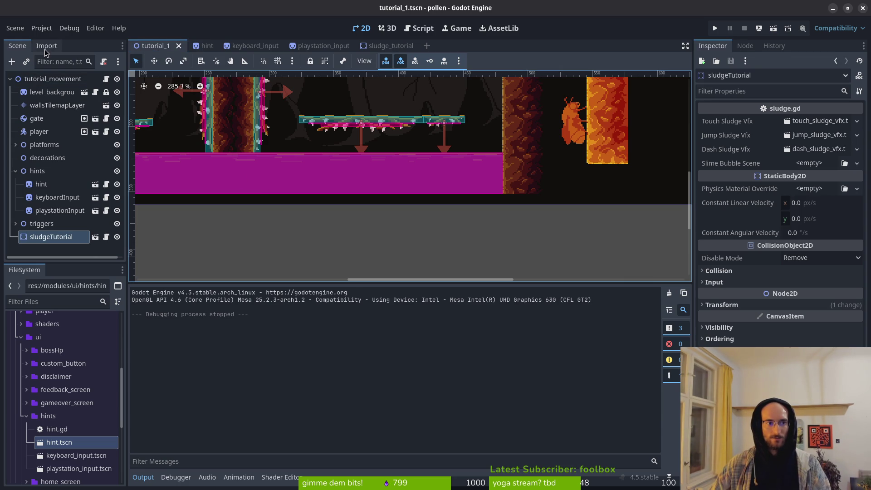
pyautogui.rightClick(47, 80)
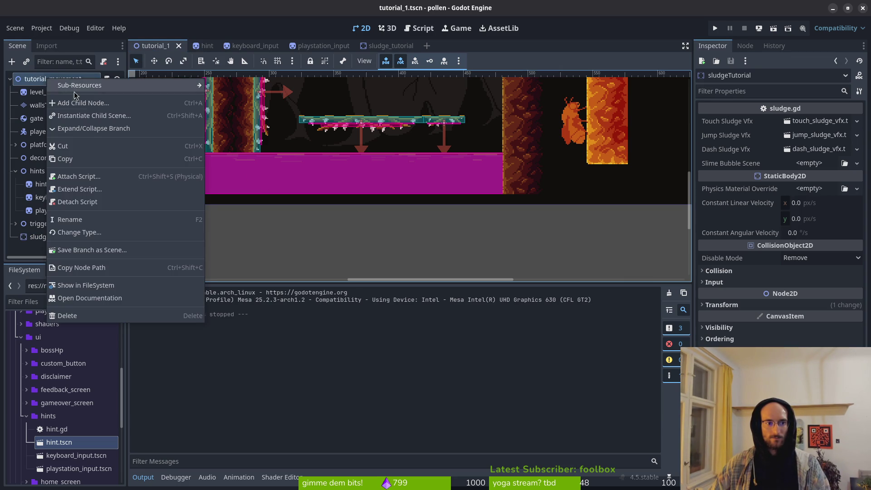
# Delete the sludgeTutorial node and browse the FileSystem to the environment/sludge folder
pyautogui.click(187, 376)
pyautogui.click(50, 238)
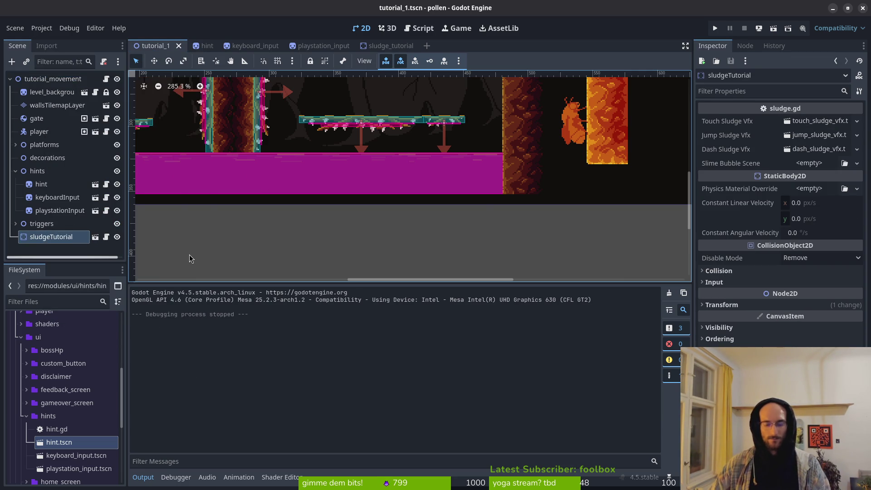
pyautogui.press('Delete')
pyautogui.click(453, 254)
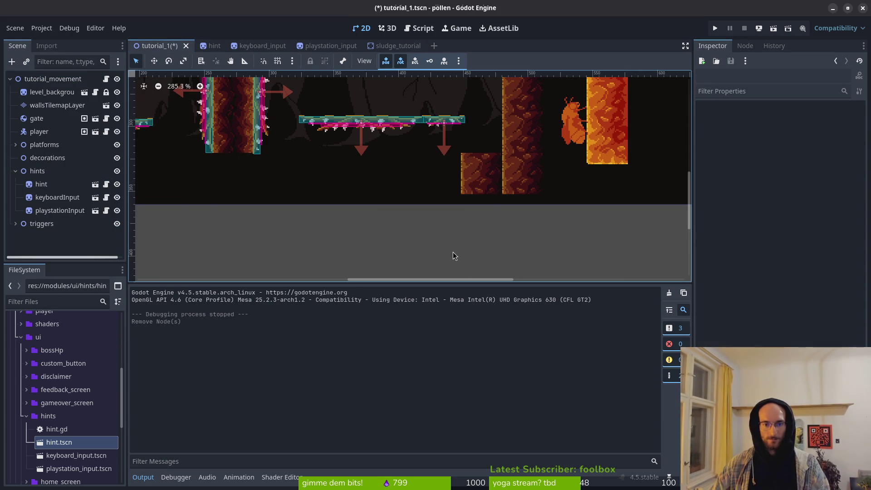
pyautogui.click(26, 416)
pyautogui.scroll(5, 28, 354)
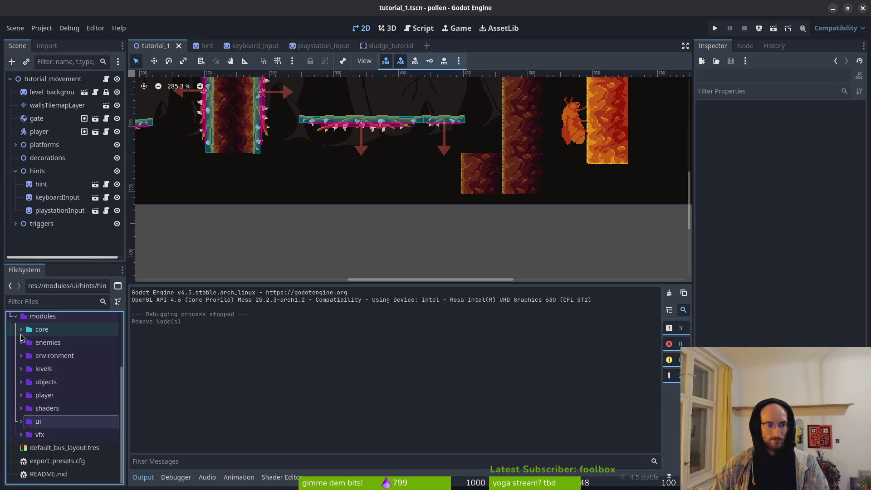
pyautogui.click(21, 437)
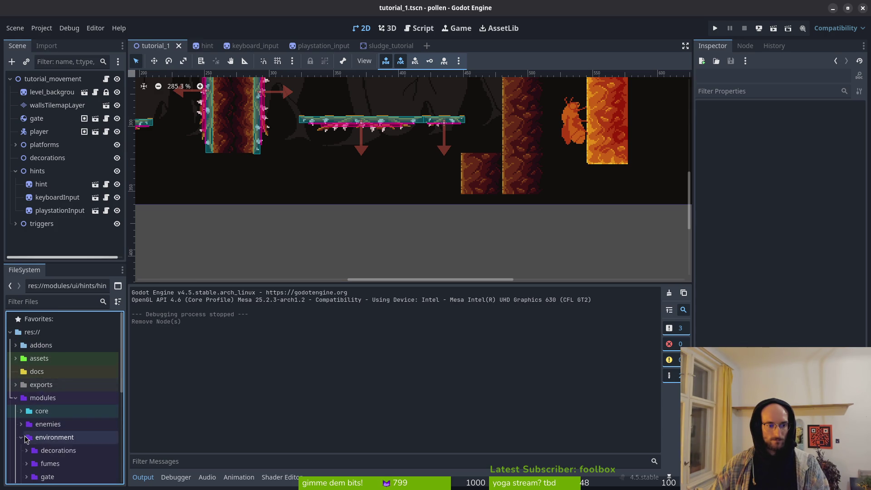
pyautogui.scroll(-3, 17, 409)
pyautogui.click(26, 402)
# Instance sludge_tutorial.tscn along the level floor, then undo back to the original sludgeTutorial
pyautogui.moveTo(72, 455)
pyautogui.mouseDown()
pyautogui.moveTo(243, 200)
pyautogui.moveTo(214, 185)
pyautogui.mouseUp()
pyautogui.scroll(-2, 214, 185)
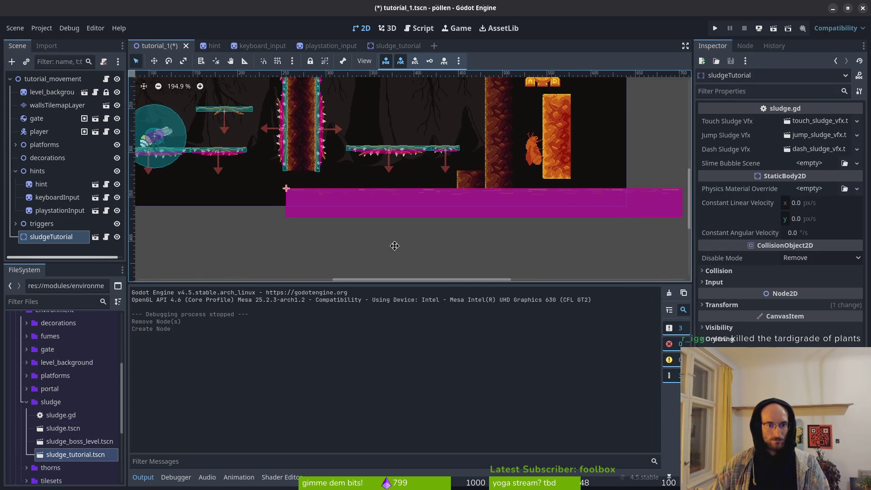
pyautogui.moveTo(459, 187)
pyautogui.mouseDown()
pyautogui.moveTo(250, 173)
pyautogui.moveTo(243, 221)
pyautogui.mouseUp()
pyautogui.moveTo(271, 184); pyautogui.dragTo(271, 209)
pyautogui.hotkey('ctrl', 'z')
pyautogui.hotkey('ctrl', 'z')
pyautogui.hotkey('ctrl', 'z')
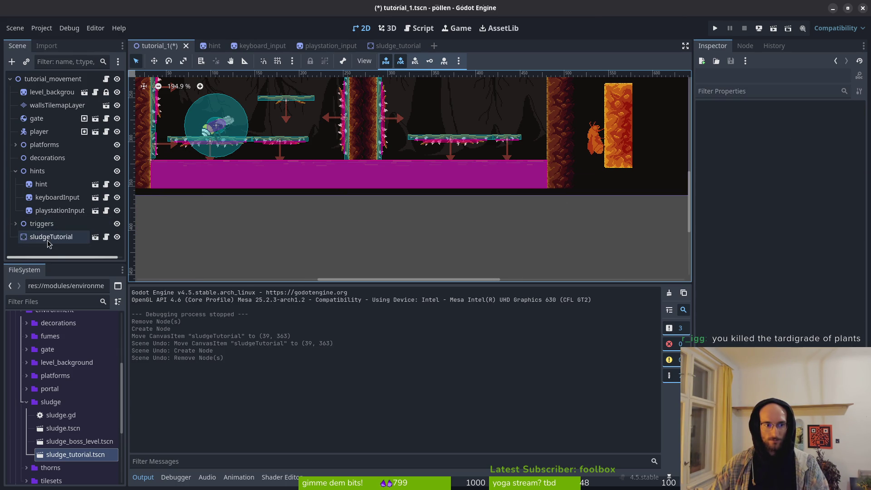
# Hide the sludgeTutorial hazard and paint a dirt tile below the wall on the walls layer
pyautogui.hscroll(2, 513, 214)
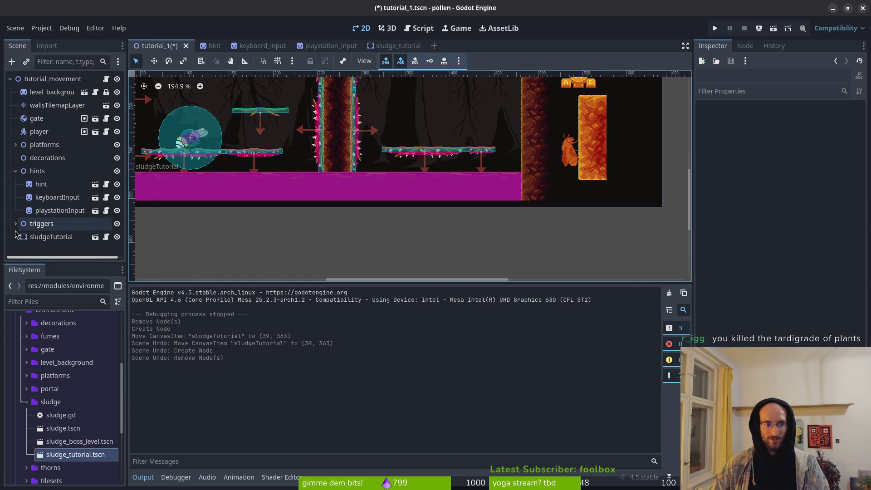
pyautogui.click(117, 236)
pyautogui.hscroll(5, 506, 189)
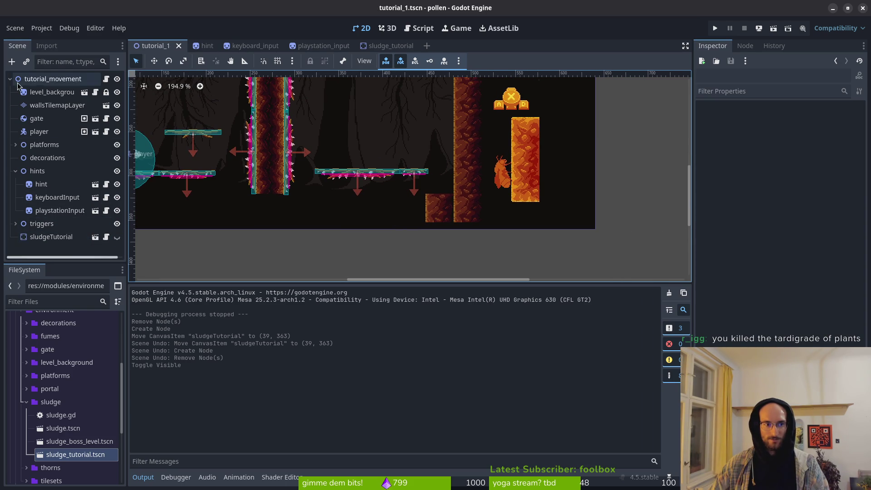
pyautogui.click(57, 106)
pyautogui.scroll(3, 454, 245)
pyautogui.click(432, 245)
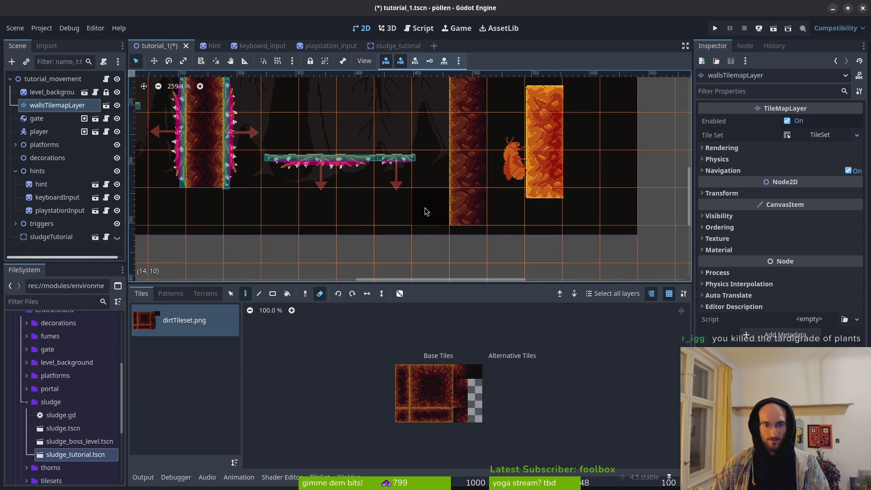
pyautogui.scroll(-7, 436, 191)
pyautogui.press('Escape')
# Save the level, show the sludgeTutorial hazard again, and run the project
pyautogui.scroll(5, 440, 151)
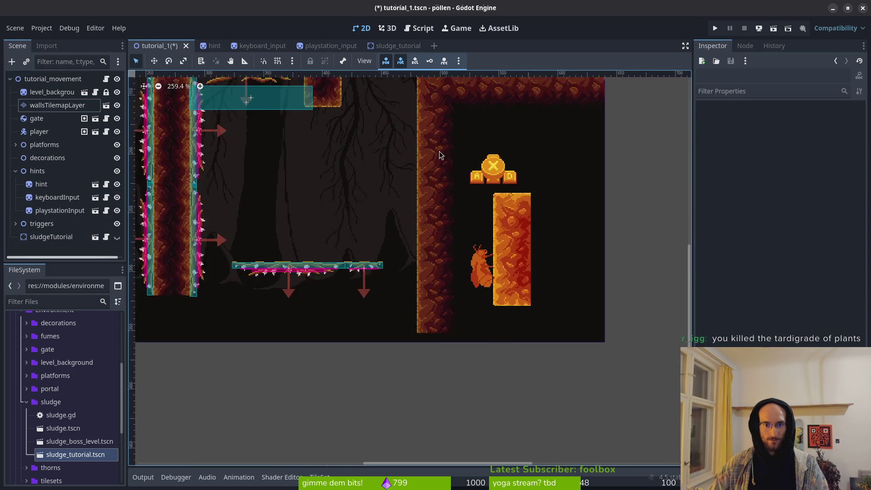
pyautogui.hscroll(-5, 521, 280)
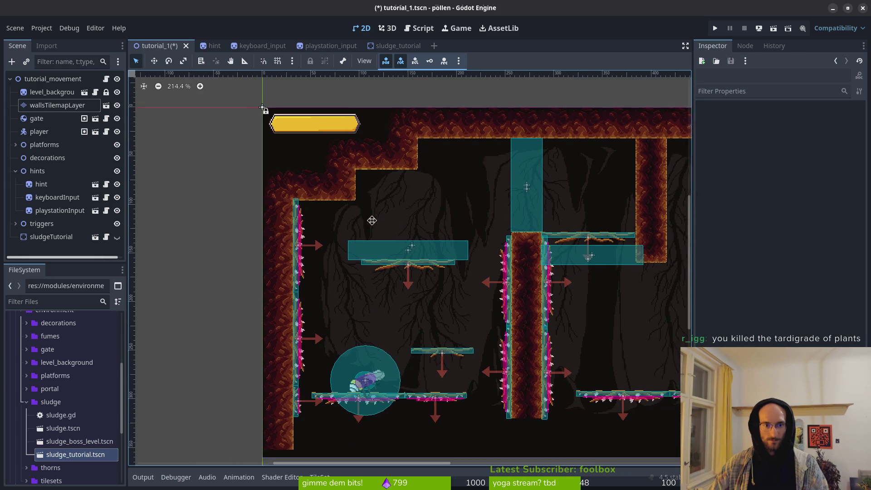
pyautogui.hotkey('ctrl', 's')
pyautogui.click(117, 237)
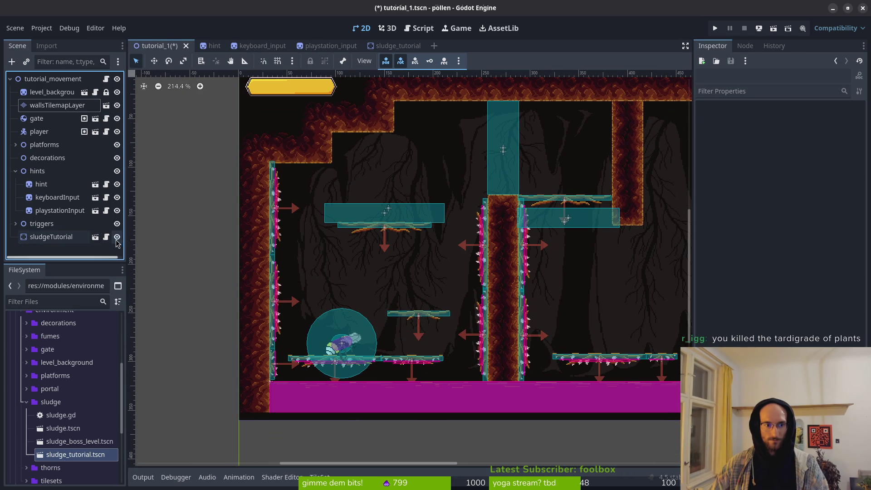
pyautogui.click(715, 28)
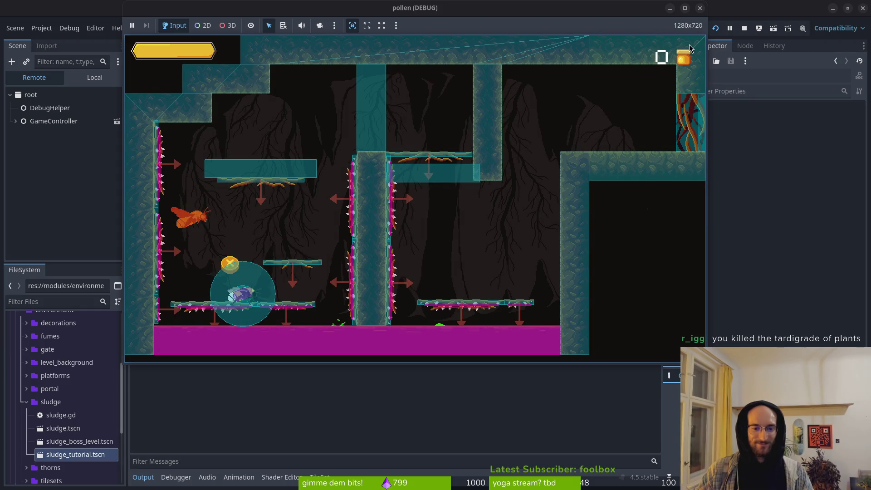
# Move and jump the bee right across the platforms above the sludge into the next room, then stop the game
pyautogui.press('Right')
pyautogui.press('space')
pyautogui.press('space')
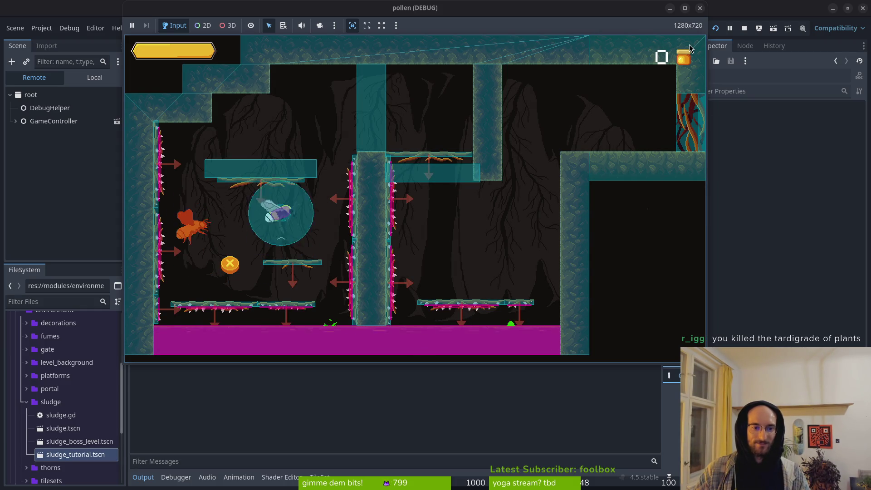
pyautogui.press('Right')
pyautogui.press('Right')
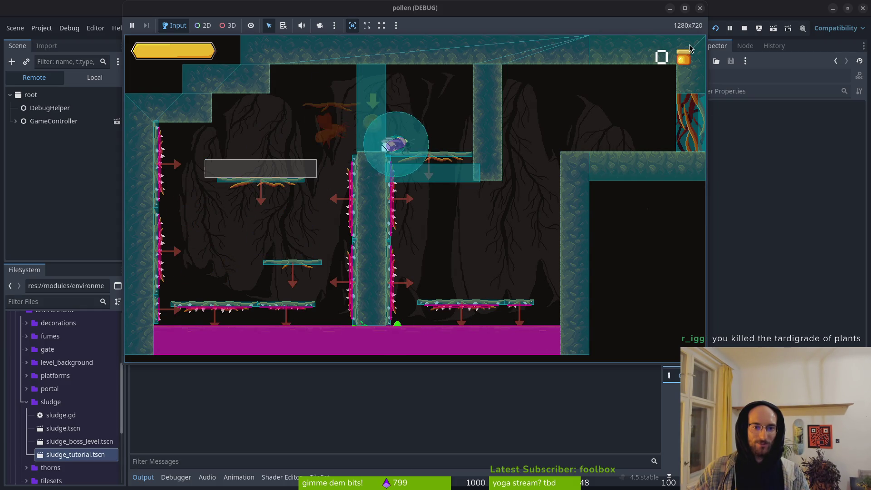
pyautogui.press('Right')
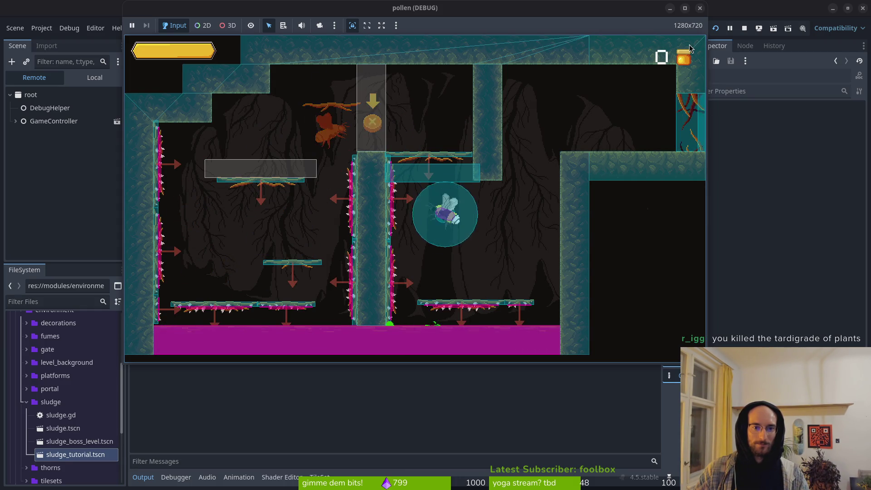
pyautogui.press('space')
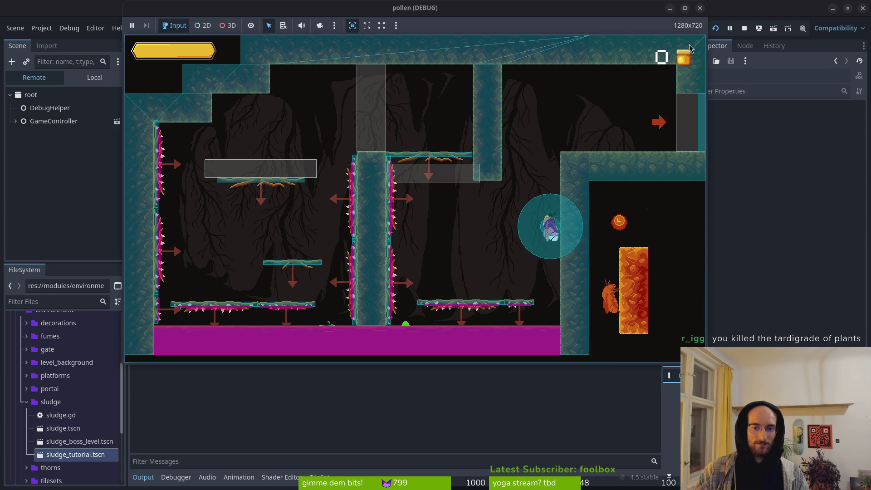
pyautogui.press('space')
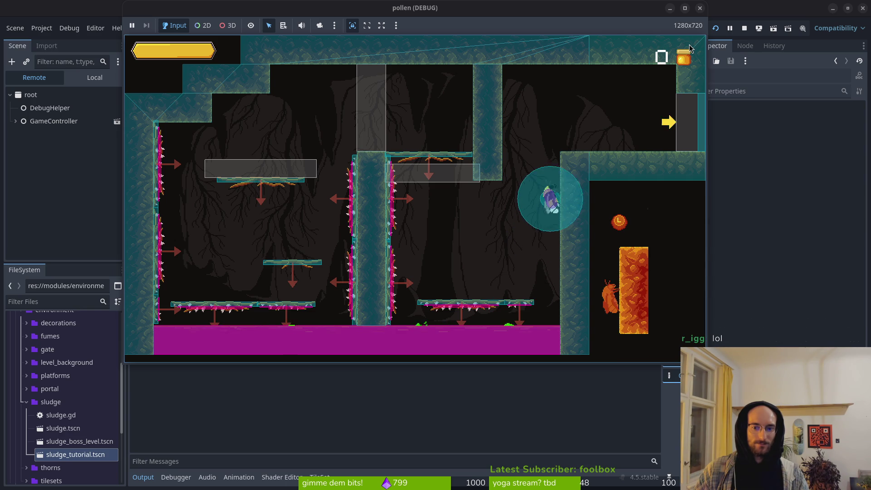
pyautogui.press('Right')
pyautogui.press('Right')
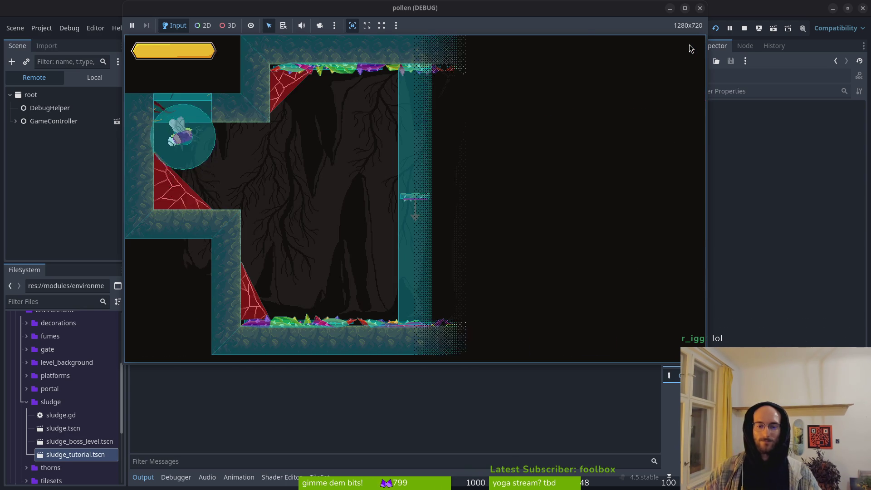
pyautogui.click(744, 28)
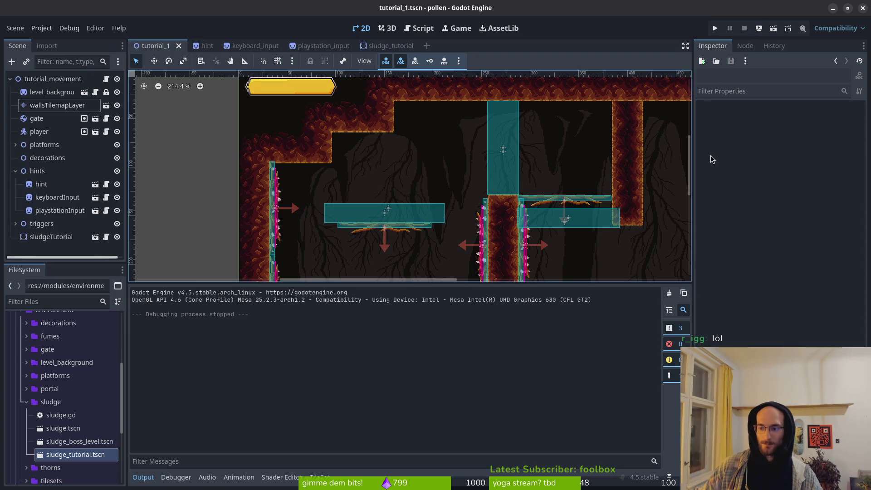
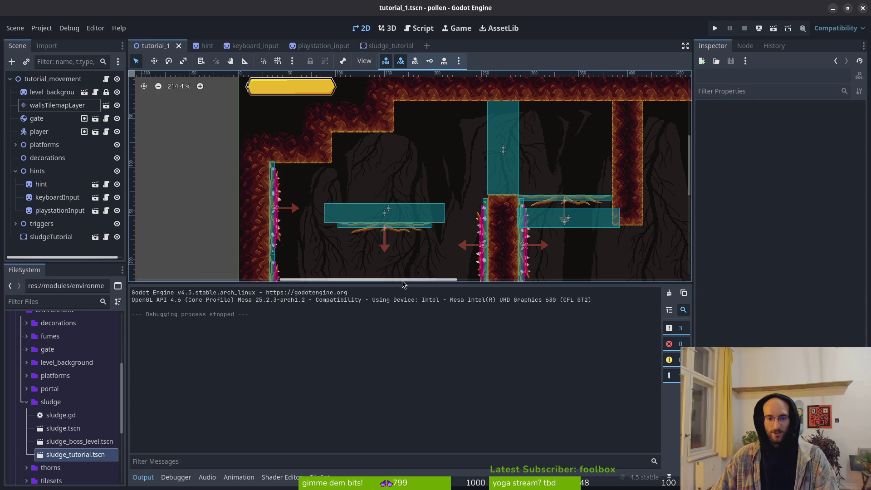
# Lower the Output panel to enlarge the tutorial_1 canvas, then switch to the hint scene
pyautogui.moveTo(403, 284); pyautogui.dragTo(400, 370)
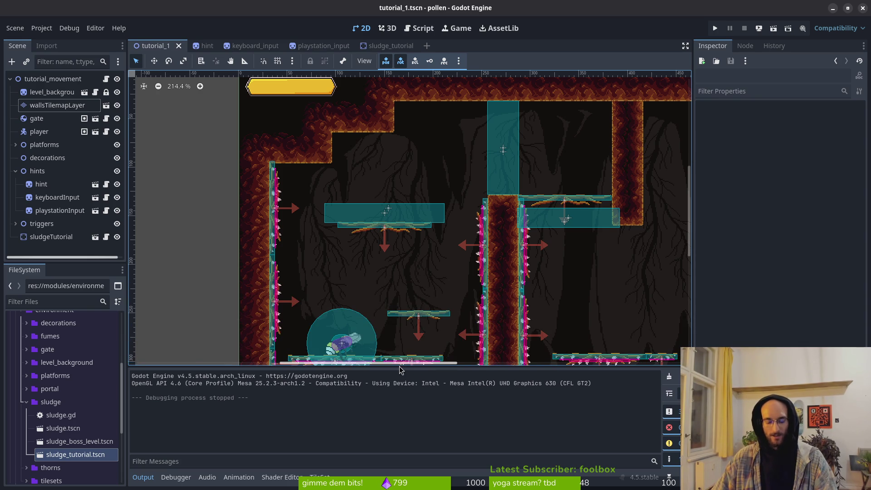
pyautogui.scroll(-5, 433, 293)
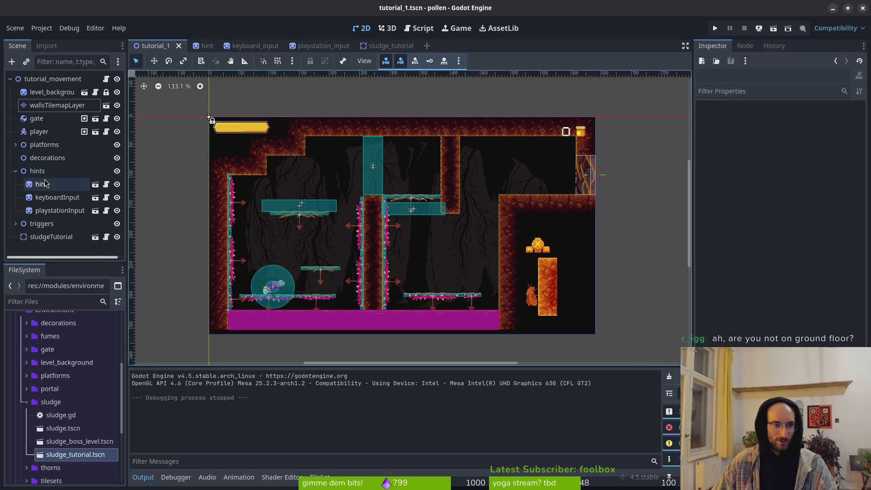
pyautogui.scroll(2, 330, 311)
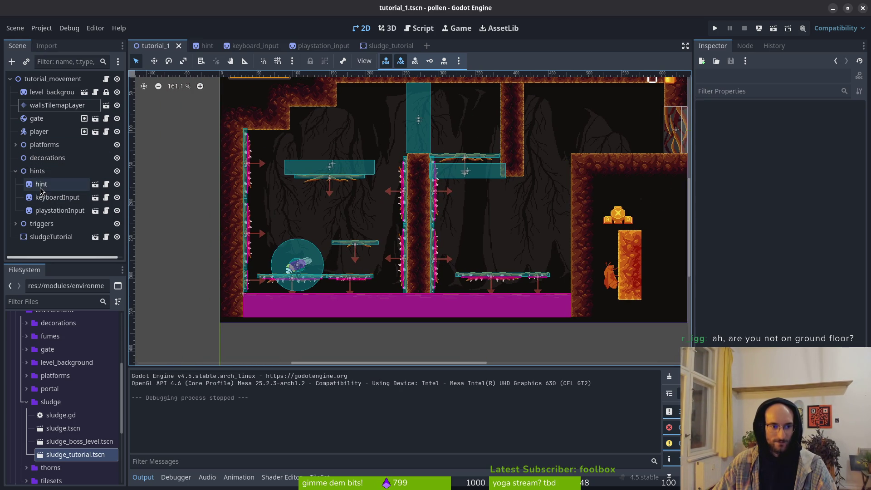
pyautogui.click(206, 48)
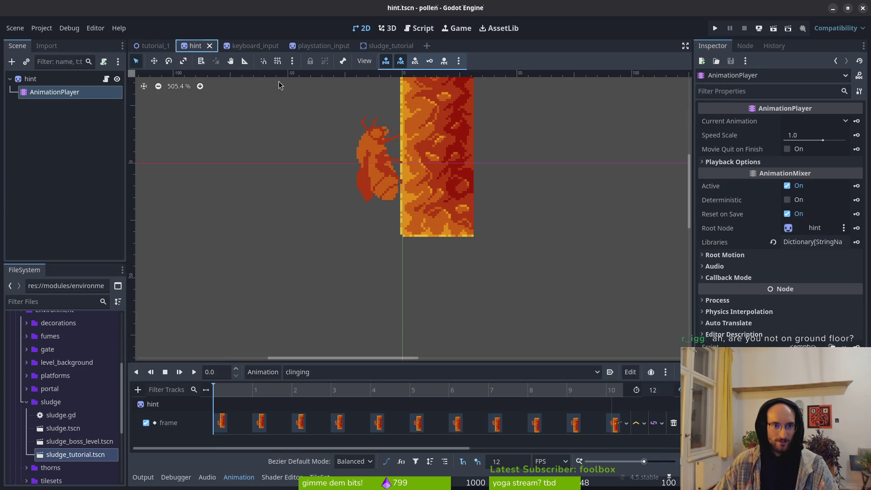
# Keep the hint on its 'clinging' animation, then run the project and start from the main menu
pyautogui.click(331, 373)
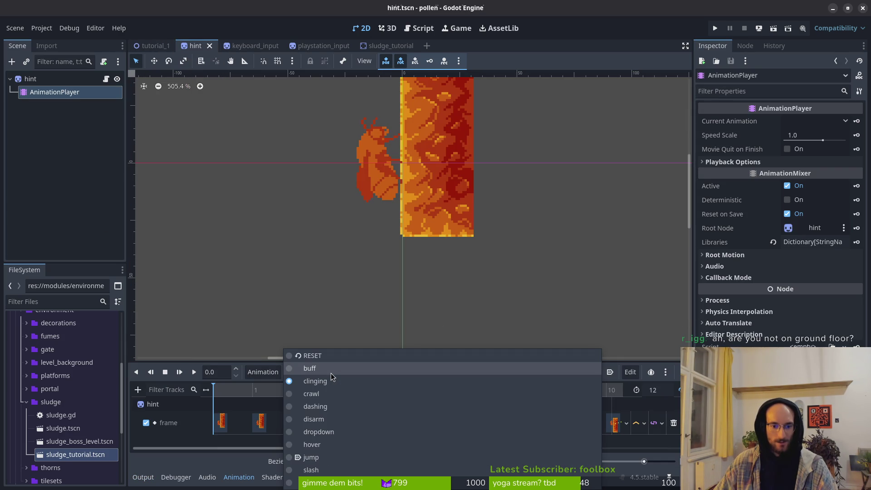
pyautogui.click(325, 284)
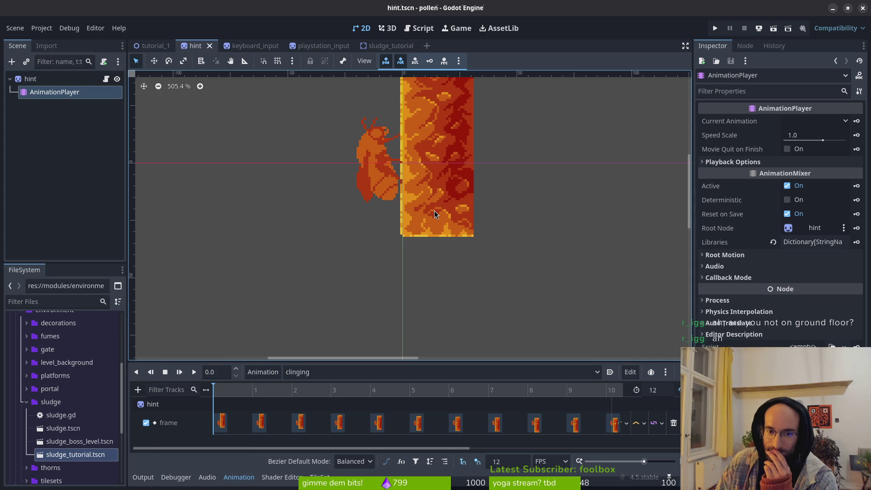
pyautogui.scroll(-2, 433, 200)
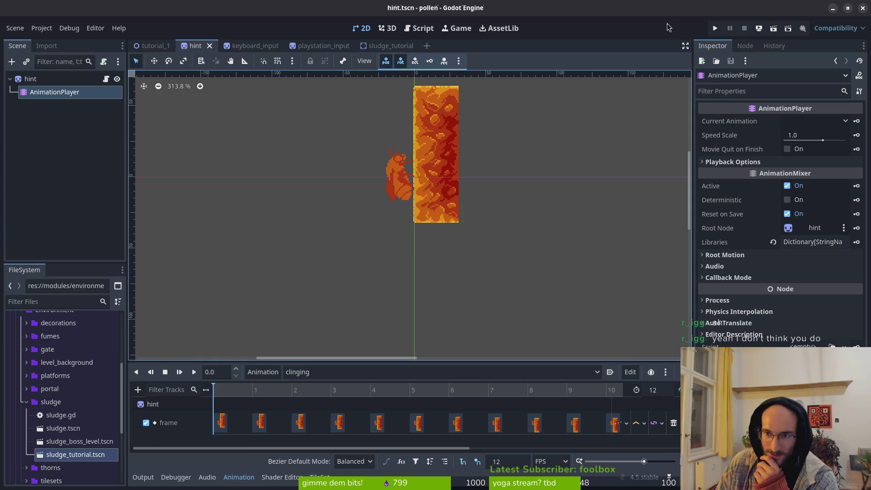
pyautogui.click(717, 29)
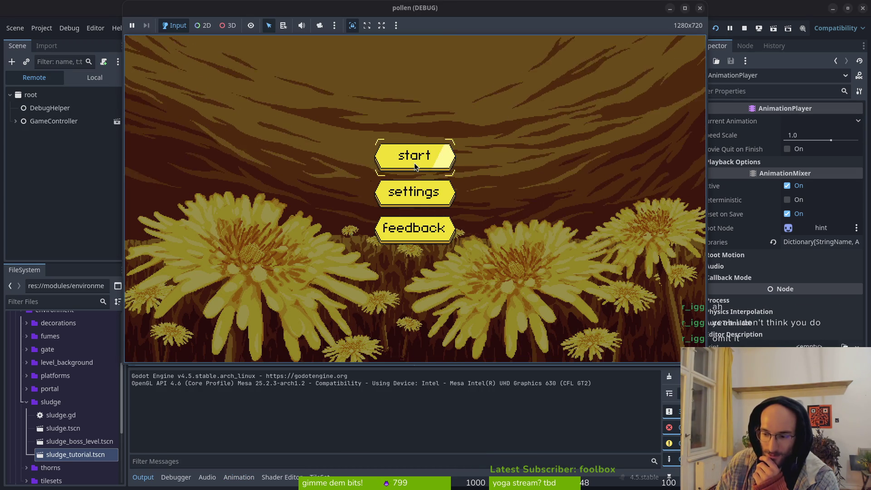
pyautogui.click(430, 157)
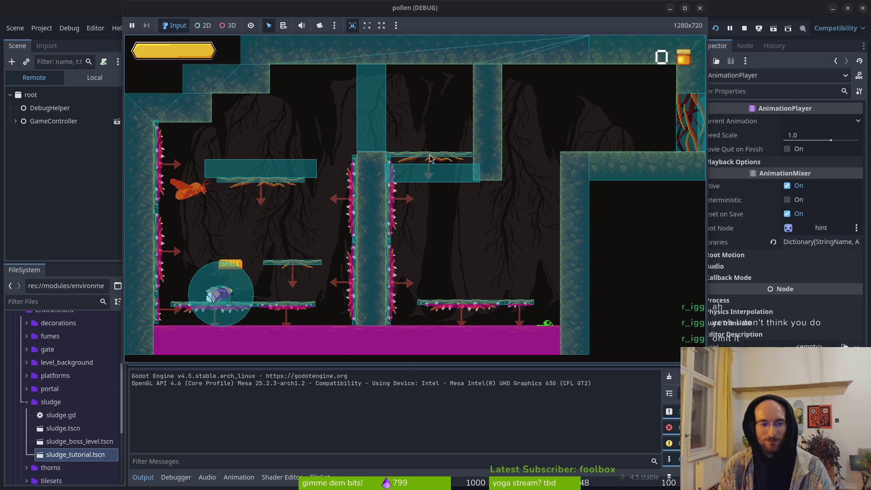
# Fly the bee past the pillar and lava column to the tutorial exit, then stop the game
pyautogui.press('Right')
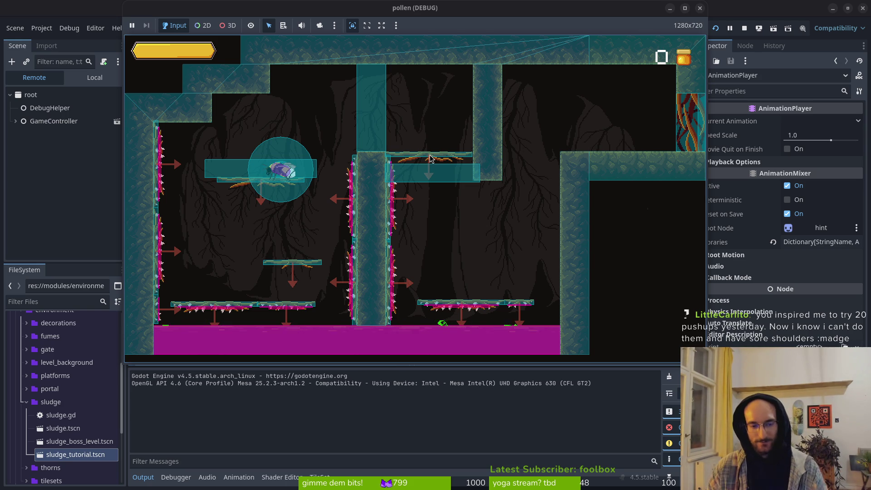
pyautogui.press('Up')
pyautogui.press('Right')
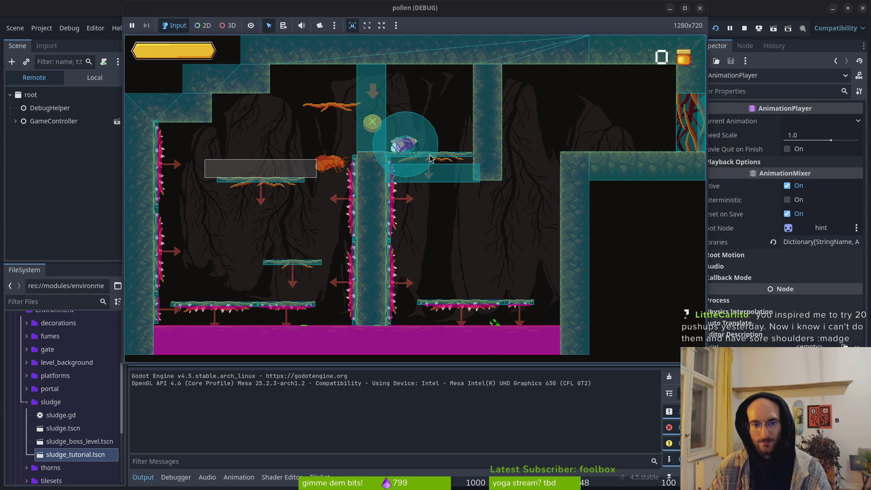
pyautogui.press('Left')
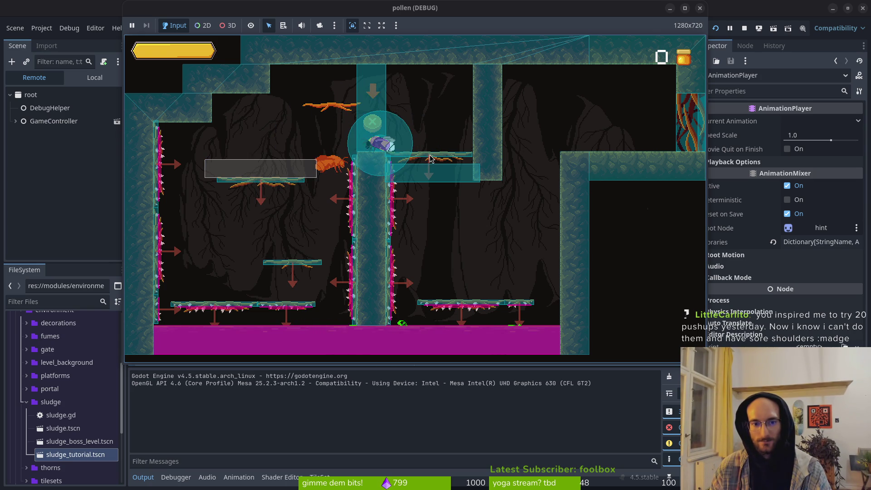
pyautogui.press('Up')
pyautogui.press('Right')
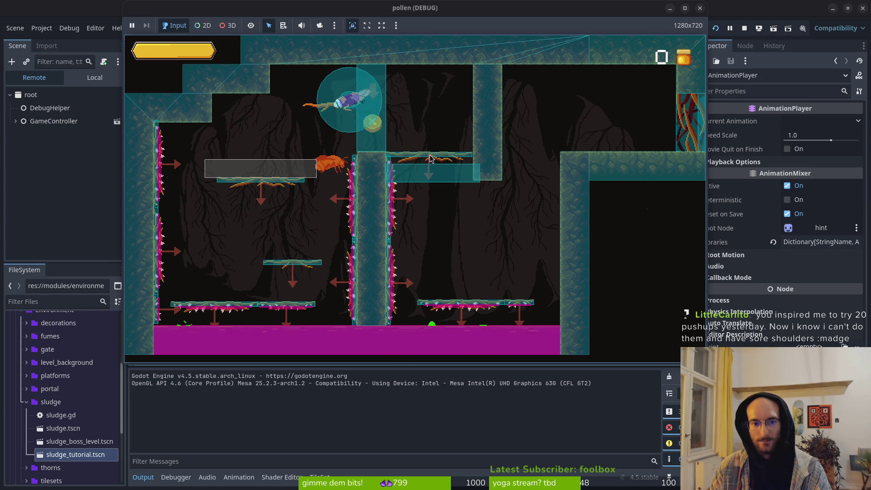
pyautogui.press('Right')
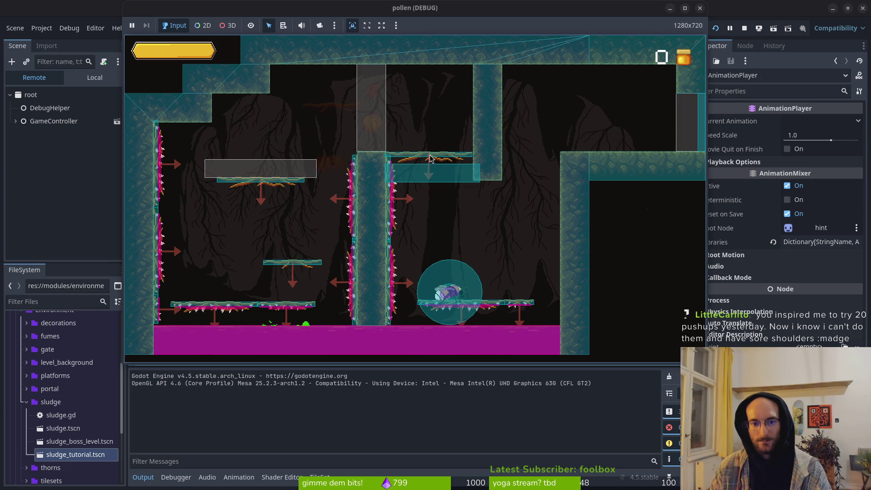
pyautogui.press('Right')
pyautogui.press('Up')
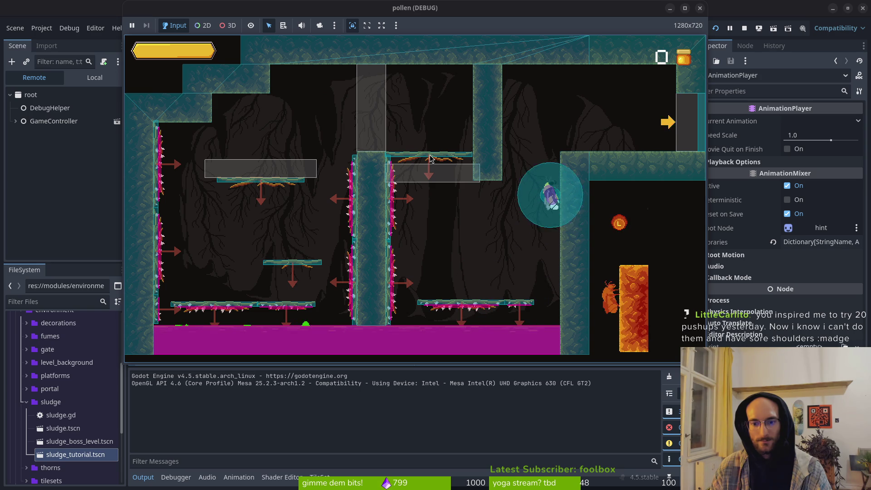
pyautogui.press('Right')
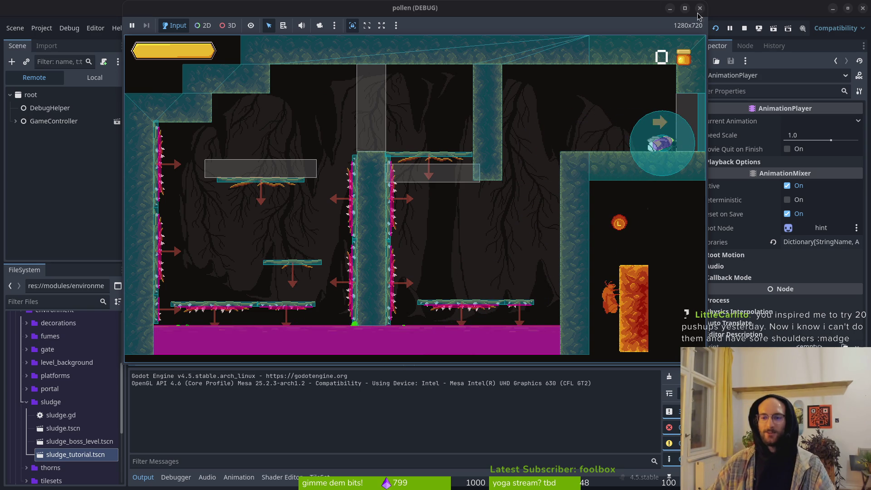
pyautogui.click(745, 29)
# Save the hint scene and quick-open tutorial_2.tscn
pyautogui.hotkey('ctrl', 's')
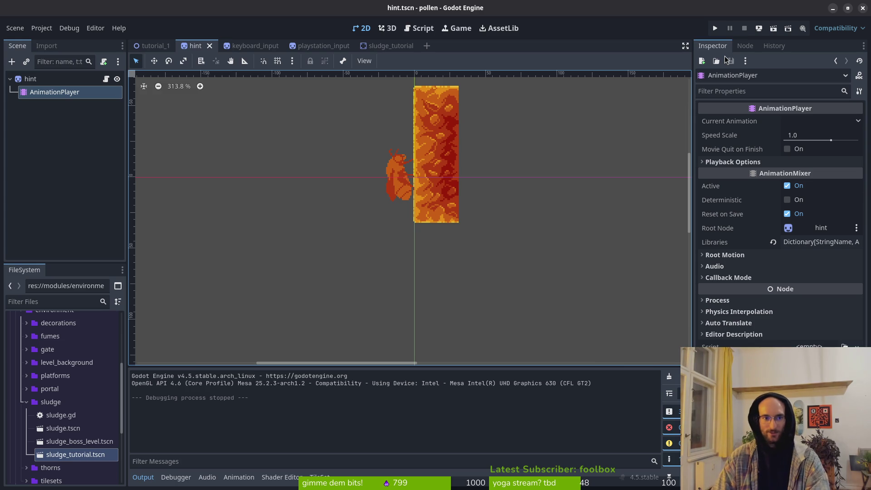
pyautogui.click(152, 45)
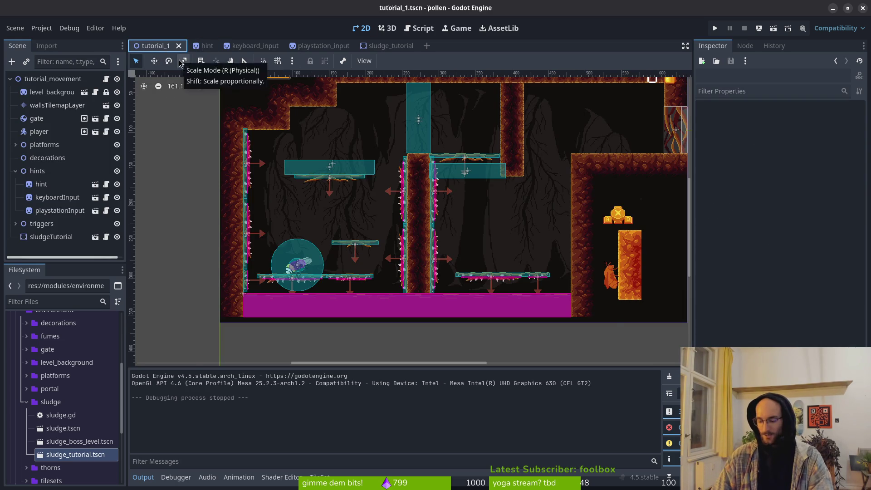
pyautogui.hotkey('alt', 'shift', 'o')
pyautogui.write('tuto')
pyautogui.press('Down')
pyautogui.press('Down')
pyautogui.press('Down')
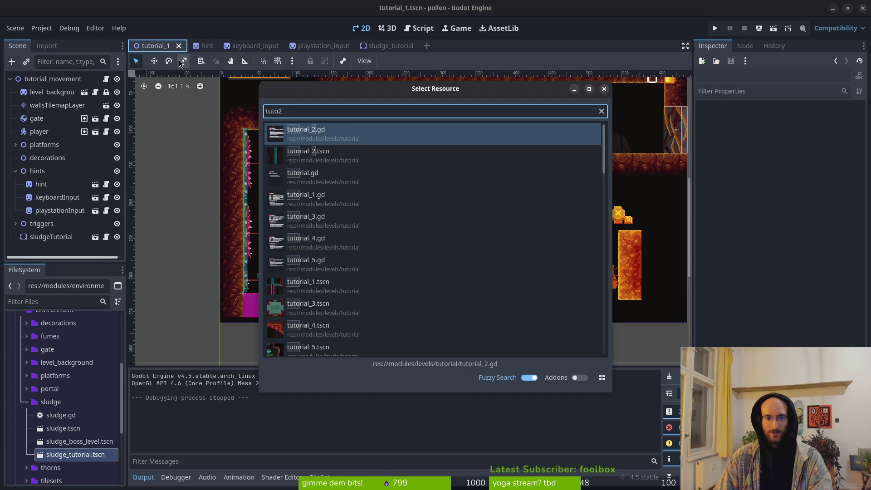
pyautogui.press('Return')
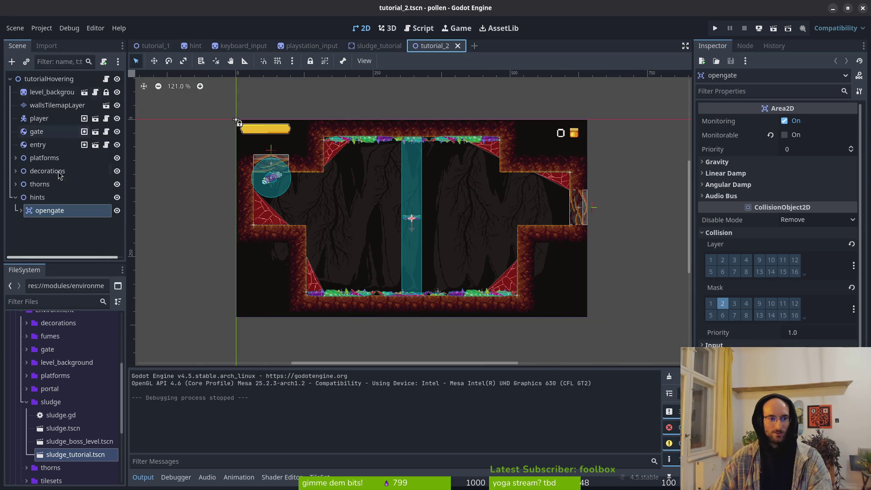
# Save tutorial_2 and expand its hints node to reveal opengate
pyautogui.click(15, 198)
pyautogui.click(15, 198)
pyautogui.click(15, 198)
pyautogui.hotkey('ctrl', 's')
pyautogui.click(51, 202)
pyautogui.click(15, 198)
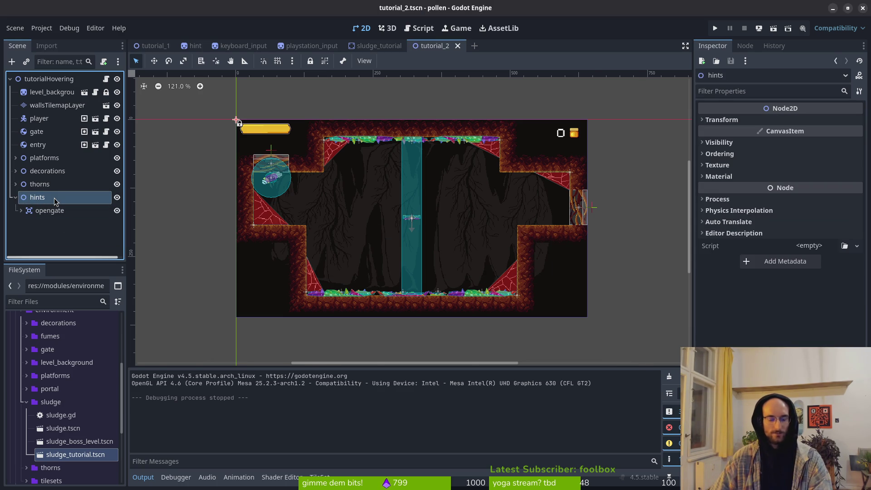
pyautogui.hotkey('ctrl', 'a')
pyautogui.press('Escape')
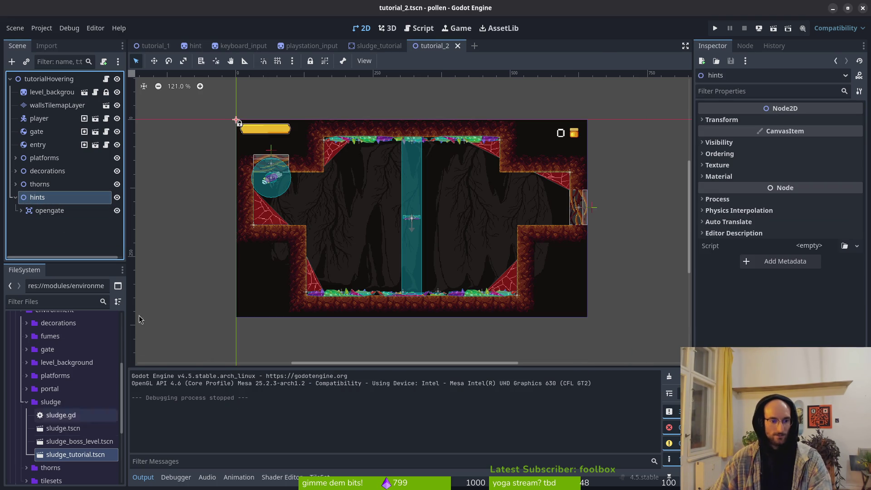
# Expand res://modules/ui/hints in FileSystem and drop a hint.tscn instance under the hints node
pyautogui.click(28, 403)
pyautogui.press('Left')
pyautogui.press('Left')
pyautogui.click(21, 440)
pyautogui.scroll(-4, 21, 436)
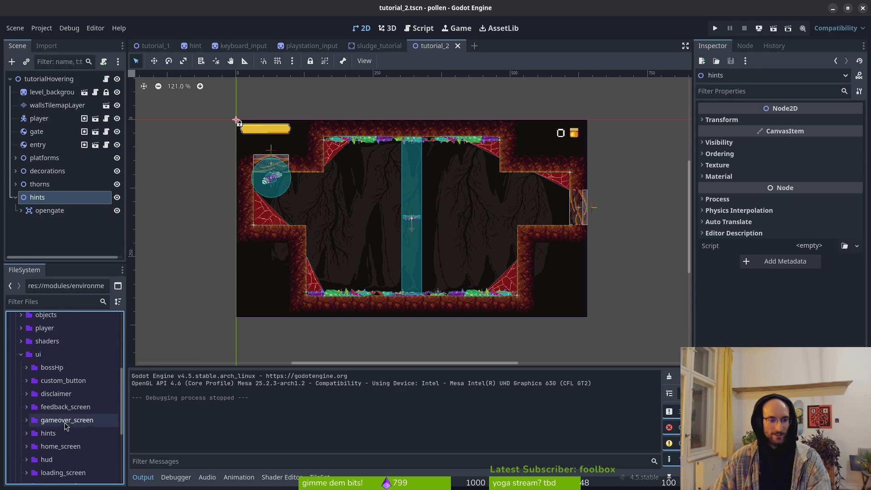
pyautogui.scroll(-3, 27, 372)
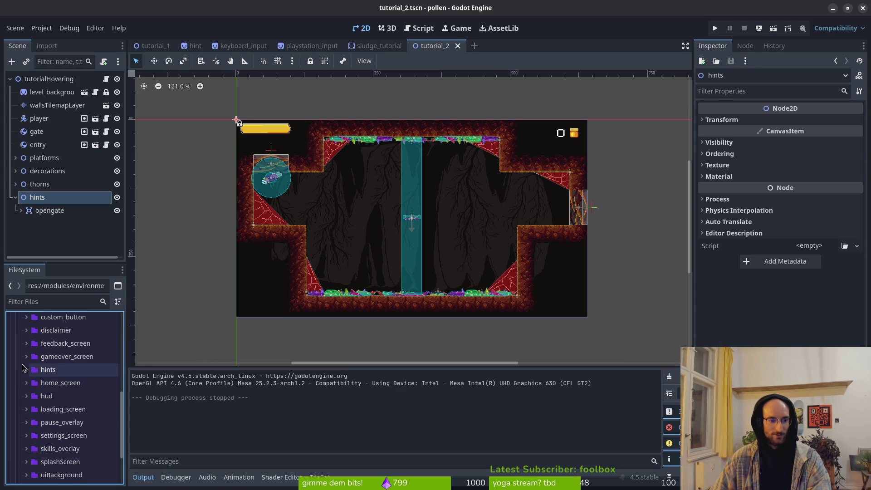
pyautogui.click(26, 370)
pyautogui.moveTo(59, 396)
pyautogui.mouseDown()
pyautogui.moveTo(59, 187)
pyautogui.moveTo(51, 203)
pyautogui.mouseUp()
# Add keyboard_input and playstation_input instances under hints and save tutorial_2
pyautogui.click(75, 410)
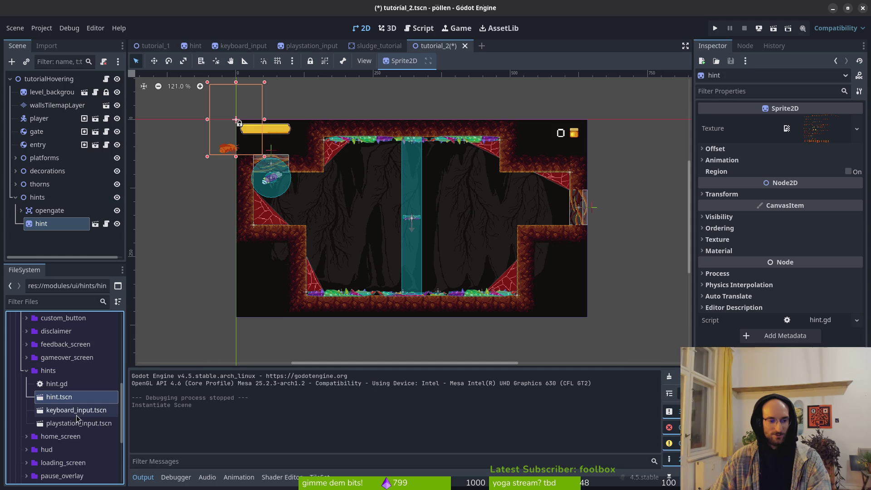
pyautogui.keyDown('shift'); pyautogui.click(80, 424); pyautogui.keyUp('shift')
pyautogui.moveTo(81, 424)
pyautogui.mouseDown()
pyautogui.moveTo(59, 211)
pyautogui.moveTo(50, 198)
pyautogui.mouseUp()
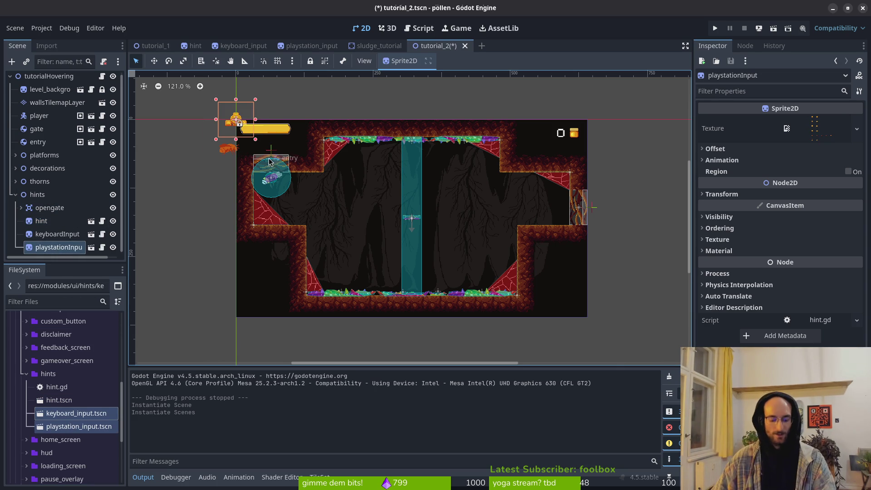
pyautogui.hotkey('ctrl', 's')
# Drag the hint sprite into the lower-left pocket of the level, below the bubble
pyautogui.click(42, 221)
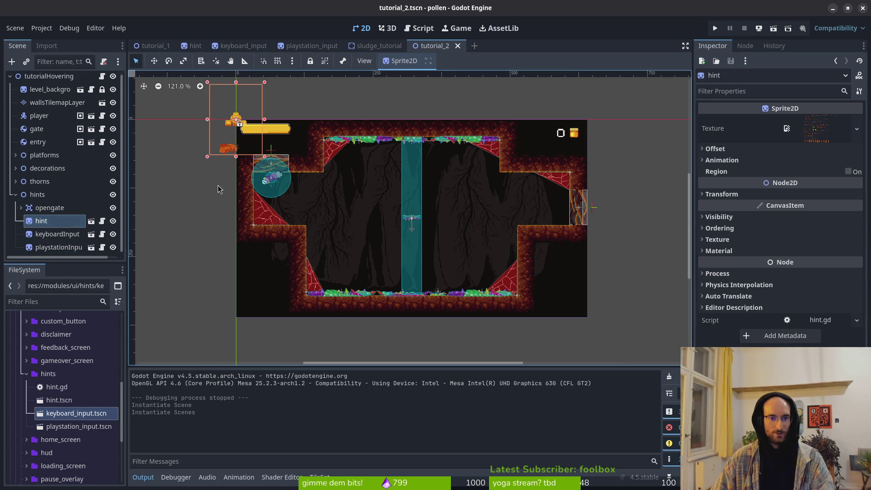
pyautogui.scroll(4, 206, 186)
pyautogui.scroll(-5, 211, 191)
pyautogui.scroll(1, 224, 175)
pyautogui.scroll(-1, 240, 157)
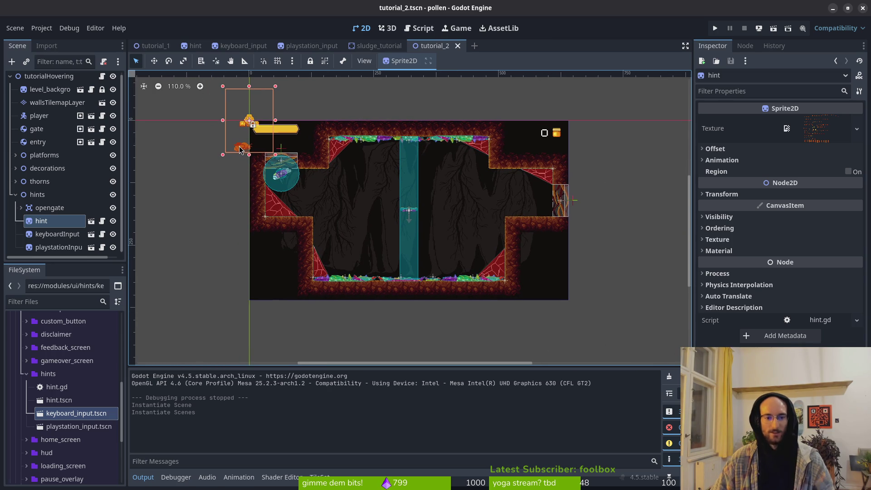
pyautogui.moveTo(239, 151)
pyautogui.mouseDown()
pyautogui.moveTo(337, 206)
pyautogui.moveTo(331, 221)
pyautogui.mouseUp()
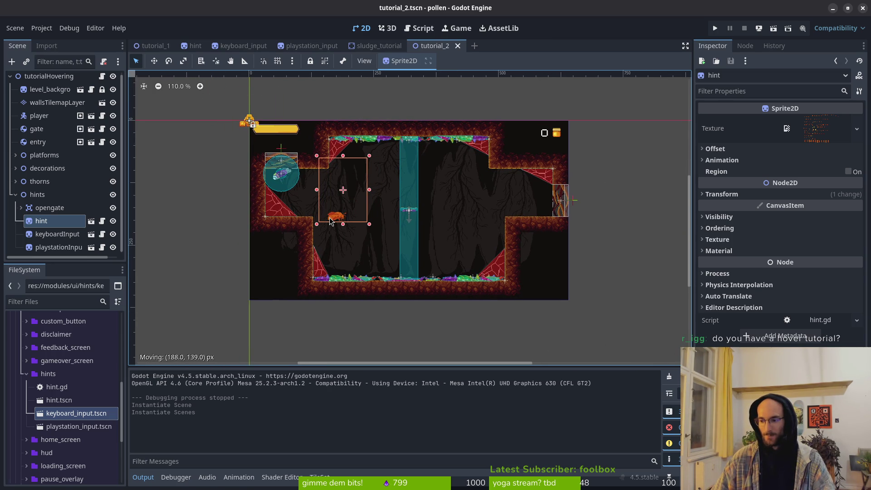
pyautogui.moveTo(331, 221); pyautogui.dragTo(330, 221)
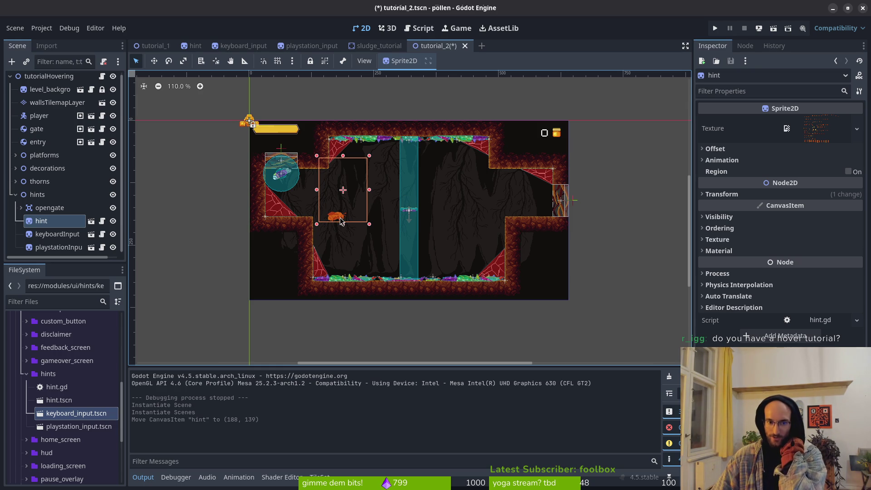
pyautogui.scroll(3, 363, 200)
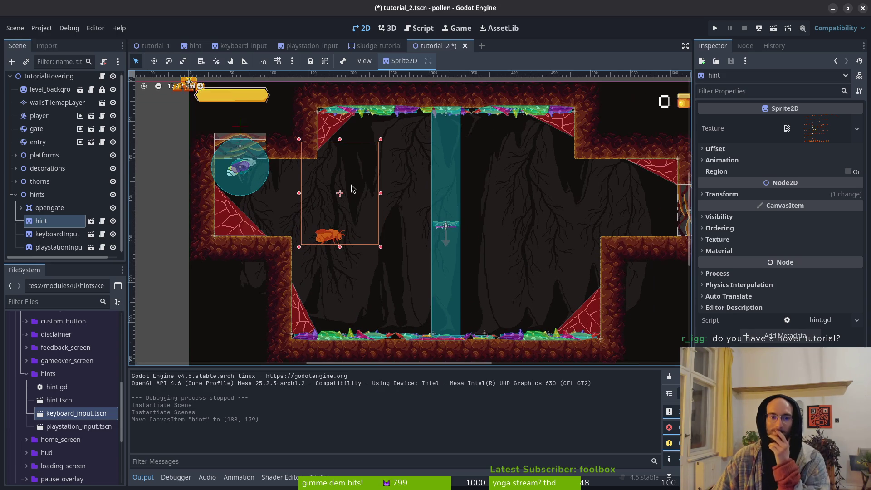
pyautogui.moveTo(351, 226)
pyautogui.mouseDown()
pyautogui.moveTo(345, 256)
pyautogui.moveTo(346, 228)
pyautogui.moveTo(226, 291)
pyautogui.moveTo(249, 306)
pyautogui.moveTo(244, 325)
pyautogui.moveTo(365, 198)
pyautogui.moveTo(354, 217)
pyautogui.mouseUp()
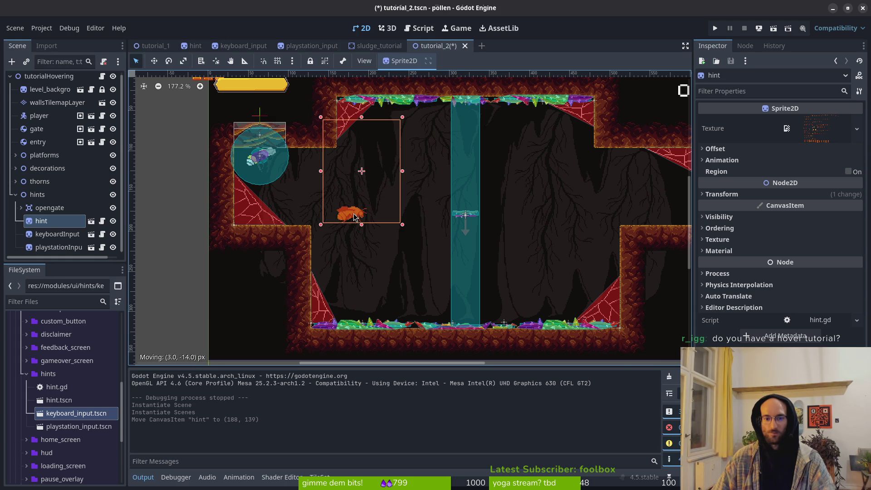
pyautogui.scroll(-2, 352, 215)
pyautogui.moveTo(354, 217); pyautogui.dragTo(335, 204)
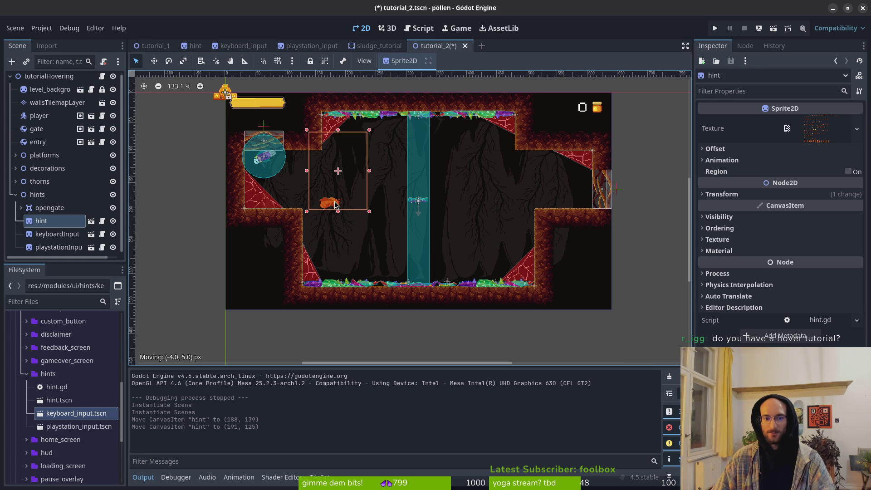
pyautogui.moveTo(335, 205)
pyautogui.mouseDown()
pyautogui.moveTo(338, 256)
pyautogui.moveTo(334, 236)
pyautogui.moveTo(252, 287)
pyautogui.moveTo(256, 294)
pyautogui.moveTo(258, 272)
pyautogui.mouseUp()
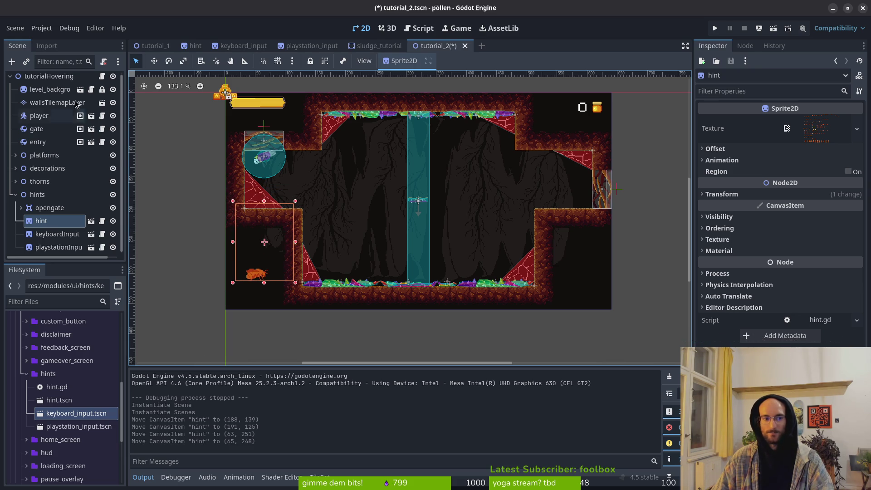
# Select wallsTilemapLayer, pan around the level, then deselect it
pyautogui.click(57, 103)
pyautogui.scroll(2, 597, 251)
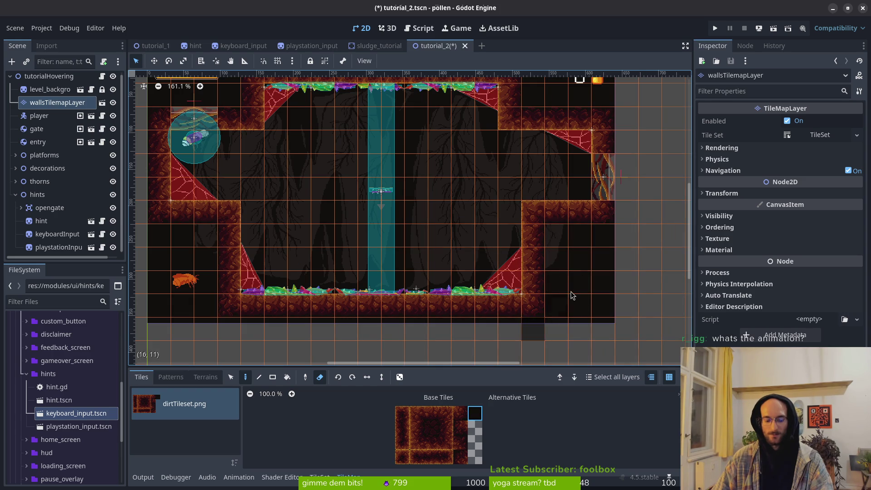
pyautogui.hscroll(-5, 396, 262)
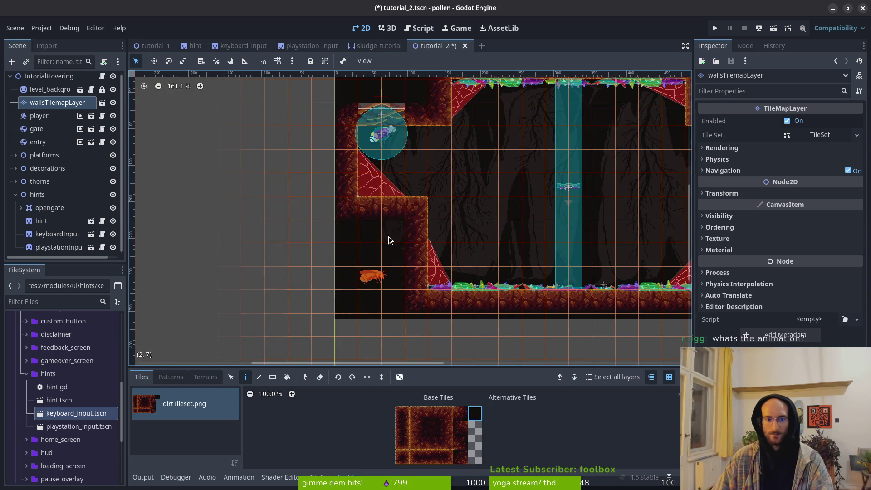
pyautogui.scroll(-3, 389, 241)
pyautogui.press('Escape')
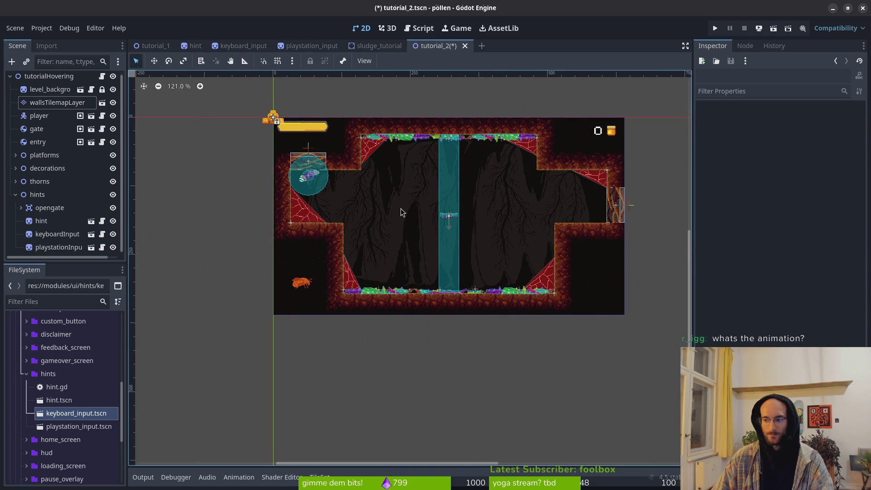
pyautogui.click(192, 45)
pyautogui.click(328, 373)
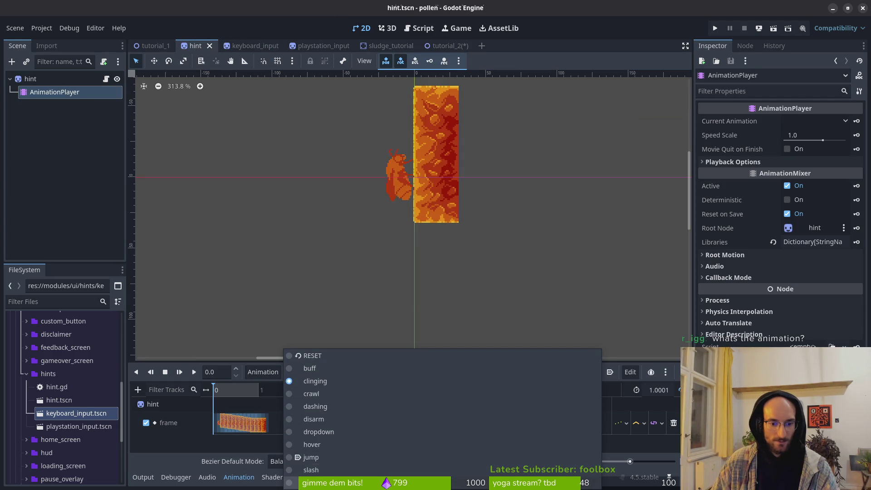
pyautogui.click(323, 444)
pyautogui.click(194, 373)
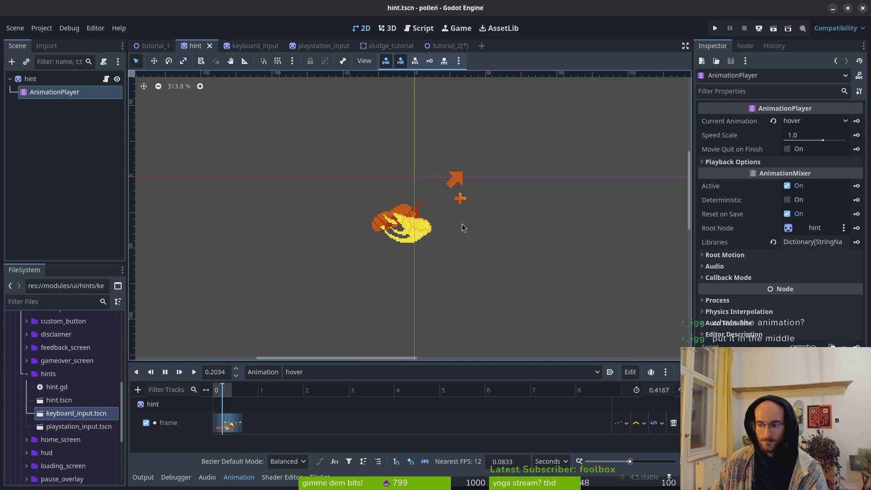
pyautogui.click(439, 47)
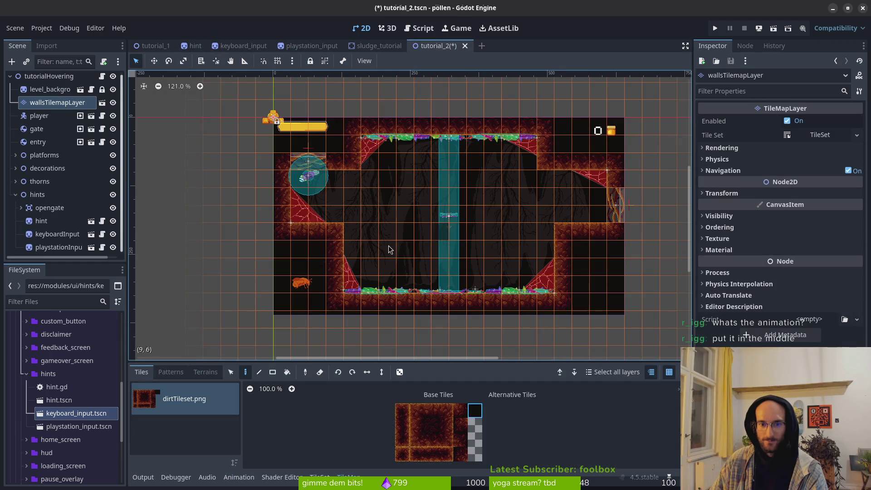
# Drag the hint sprite to the level centre, just under the small platform in the teal column
pyautogui.click(171, 172)
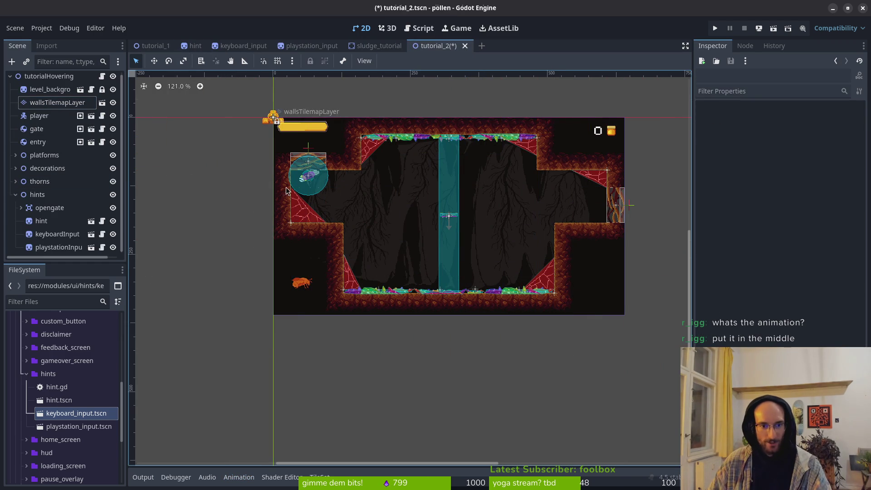
pyautogui.click(302, 291)
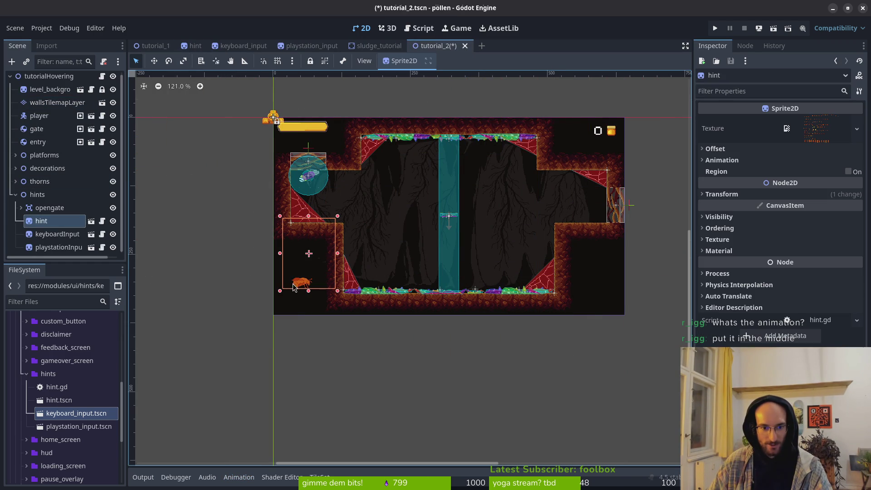
pyautogui.moveTo(307, 290)
pyautogui.mouseDown()
pyautogui.moveTo(389, 253)
pyautogui.moveTo(368, 268)
pyautogui.moveTo(369, 261)
pyautogui.moveTo(488, 268)
pyautogui.moveTo(468, 259)
pyautogui.mouseUp()
pyautogui.scroll(3, 368, 255)
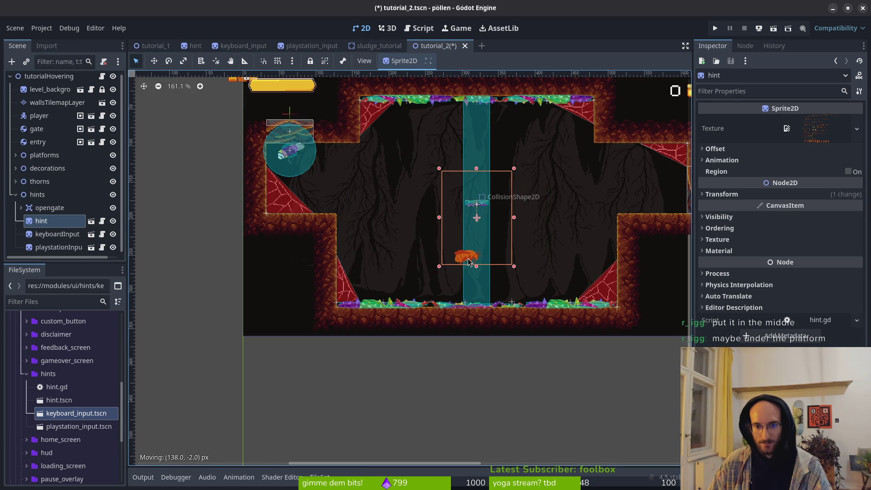
pyautogui.moveTo(468, 251); pyautogui.dragTo(468, 249)
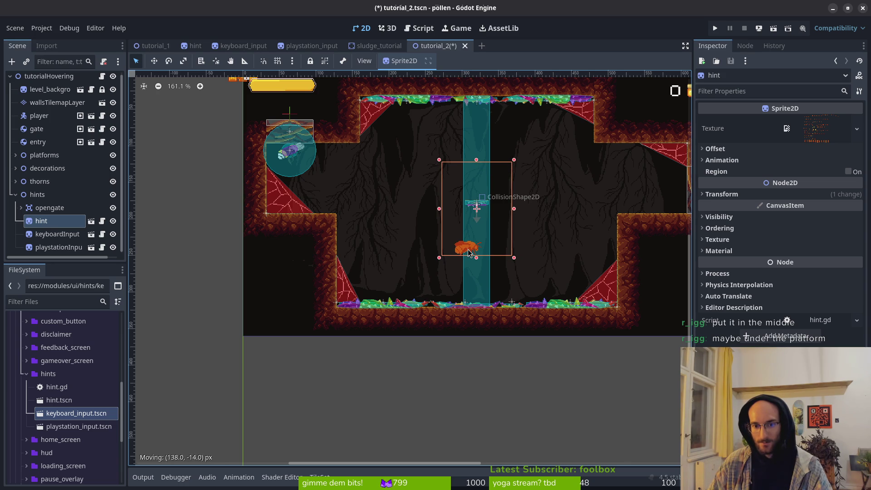
pyautogui.rightClick(50, 223)
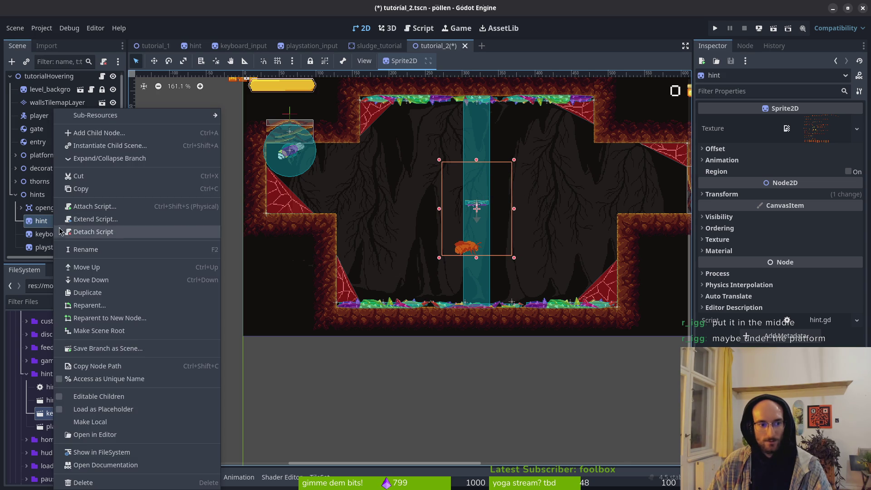
# Enable Editable Children on the hint and play its hover animation
pyautogui.click(77, 396)
pyautogui.click(66, 233)
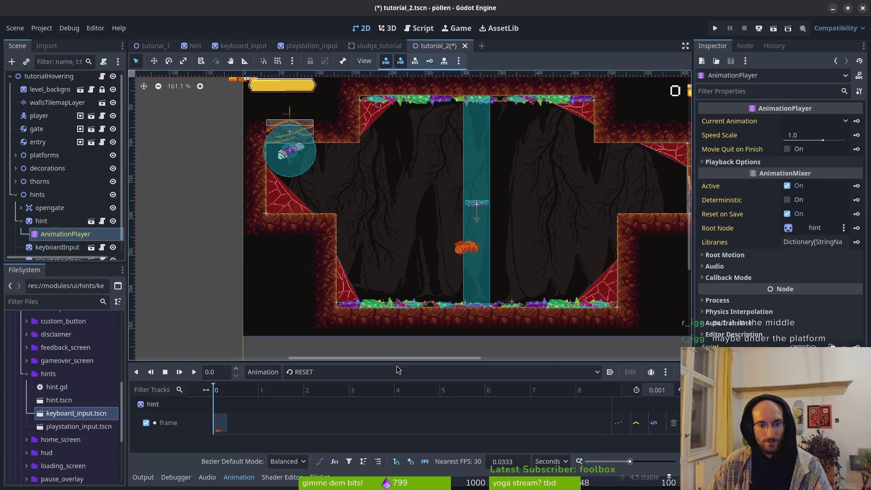
pyautogui.click(309, 373)
pyautogui.click(311, 445)
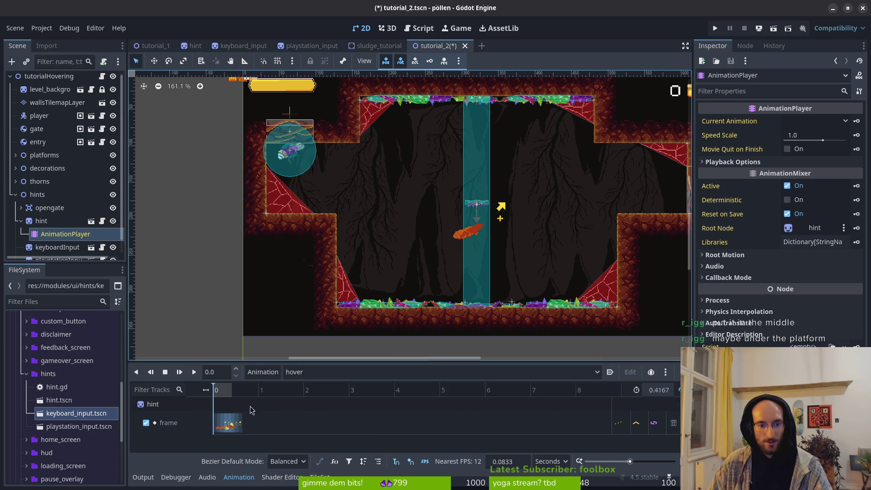
pyautogui.click(194, 372)
# Drag the hint sprite to the upper-left near the ceiling and save tutorial_2
pyautogui.click(41, 220)
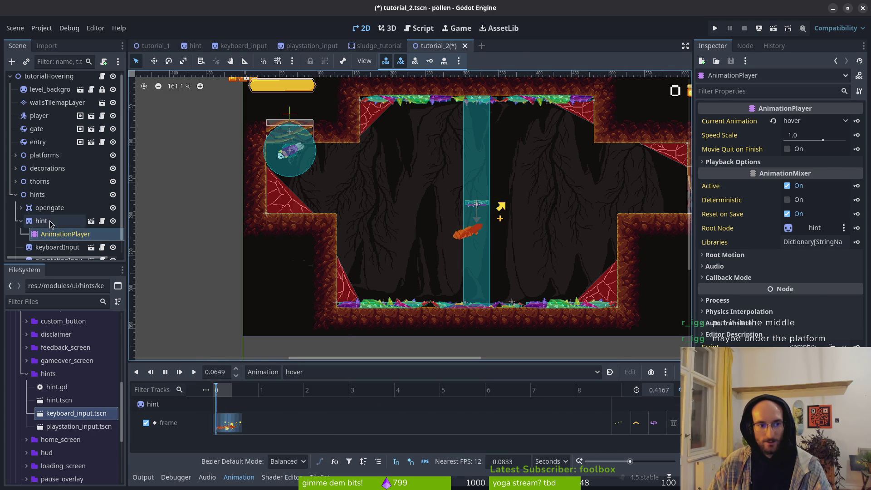
pyautogui.scroll(6, 500, 241)
pyautogui.scroll(-4, 465, 260)
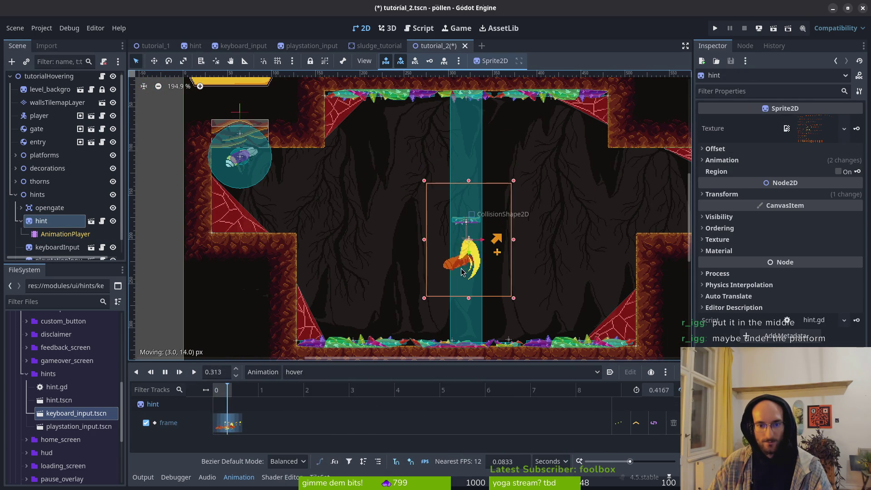
pyautogui.moveTo(462, 259)
pyautogui.mouseDown()
pyautogui.moveTo(328, 270)
pyautogui.moveTo(336, 255)
pyautogui.moveTo(328, 213)
pyautogui.moveTo(302, 199)
pyautogui.moveTo(355, 182)
pyautogui.moveTo(370, 160)
pyautogui.moveTo(362, 151)
pyautogui.mouseUp()
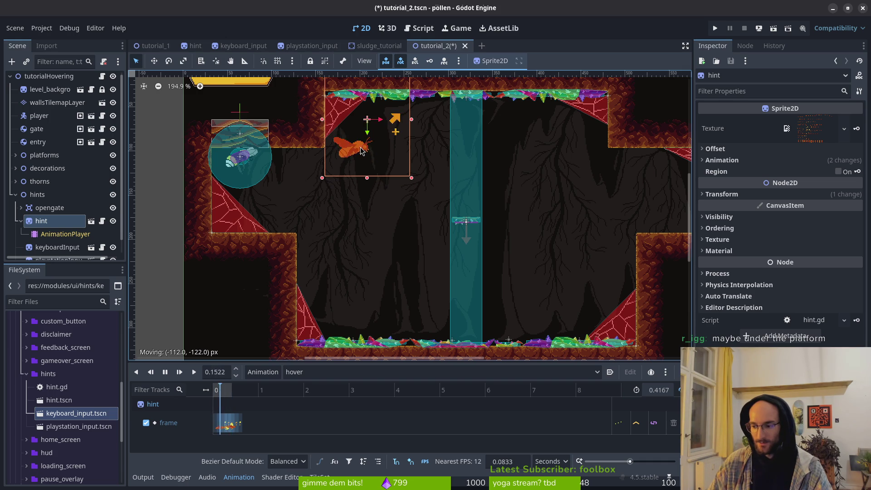
pyautogui.scroll(-3, 375, 172)
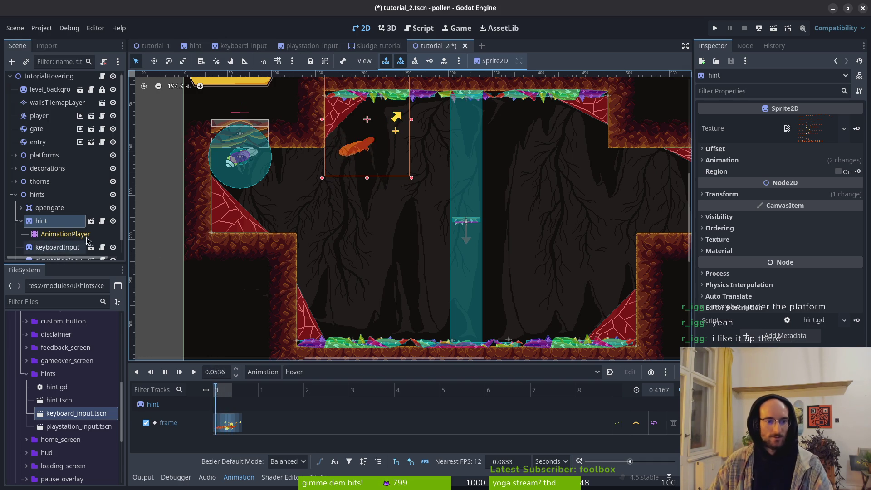
pyautogui.scroll(2, 375, 168)
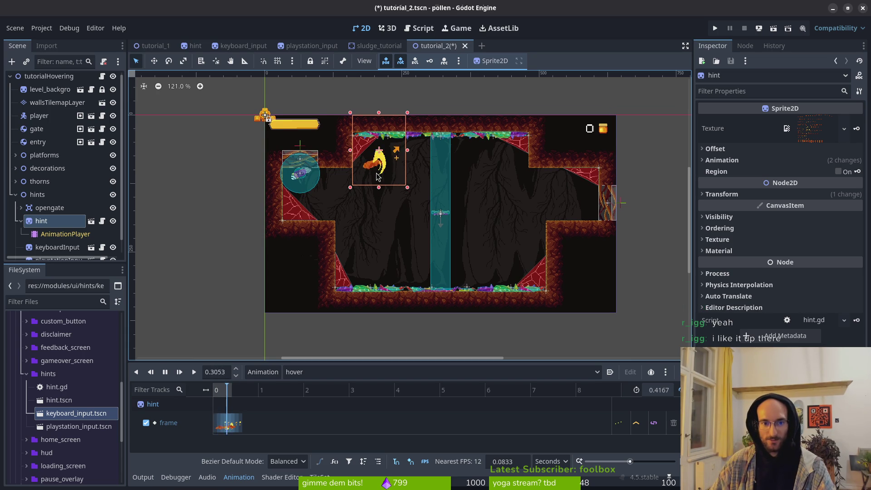
pyautogui.scroll(4, 376, 177)
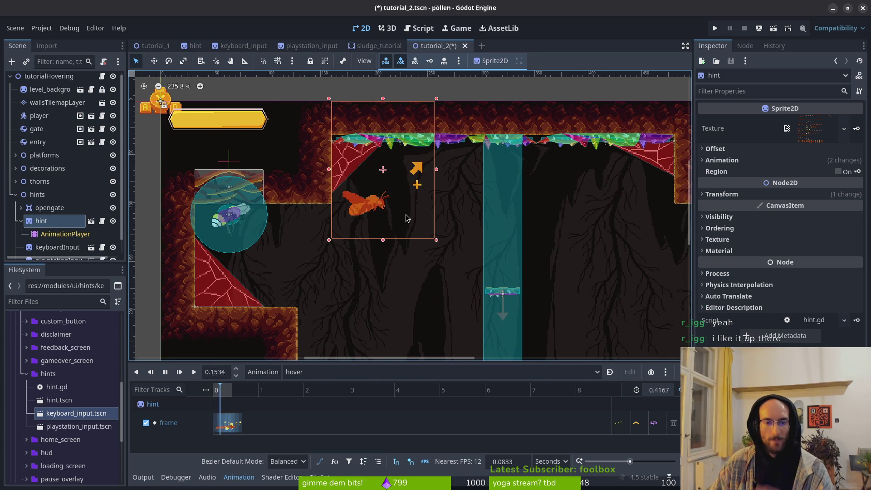
pyautogui.scroll(2, 403, 177)
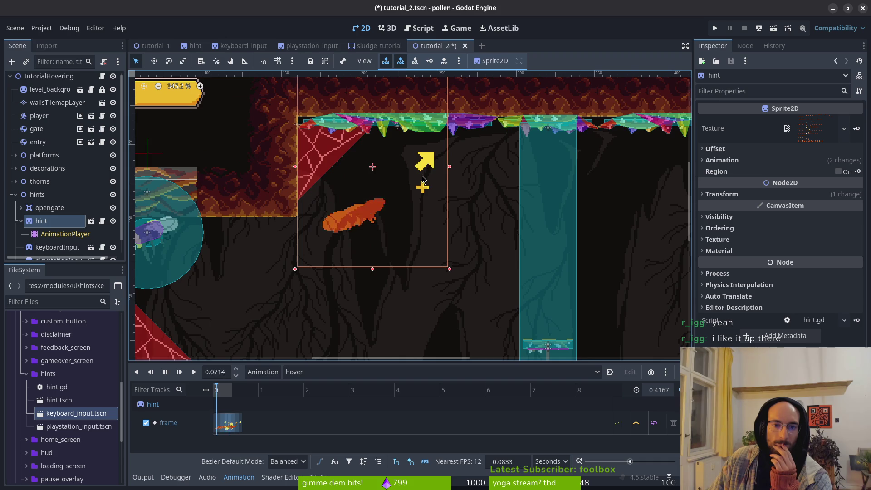
pyautogui.scroll(-3, 422, 178)
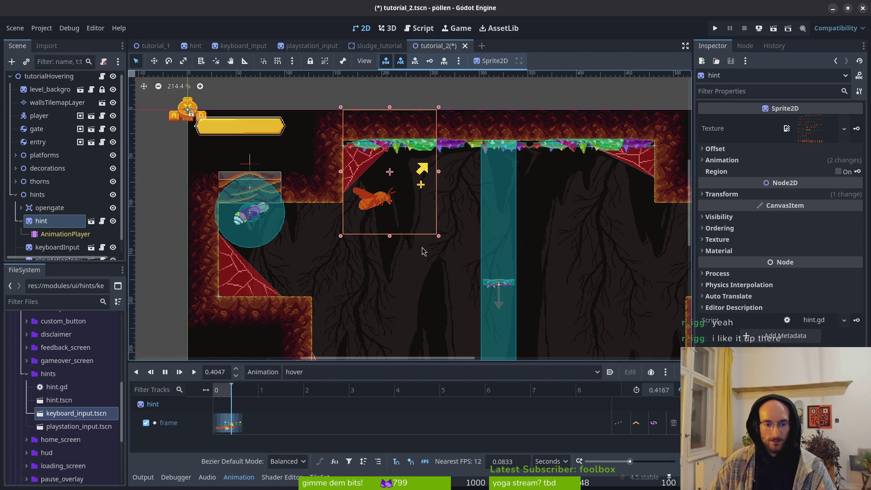
pyautogui.click(436, 238)
pyautogui.hotkey('ctrl', 's')
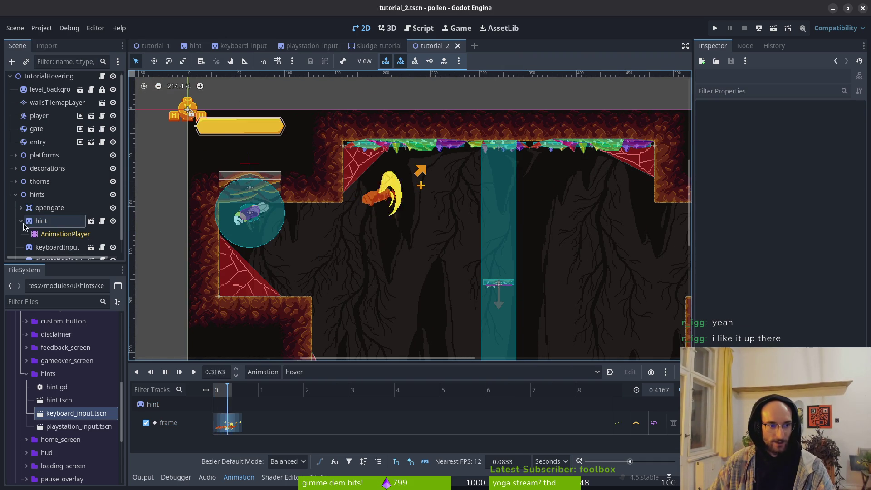
# Turn off Editable Children on the hint node and open the keyboard_input scene
pyautogui.rightClick(60, 223)
pyautogui.click(90, 394)
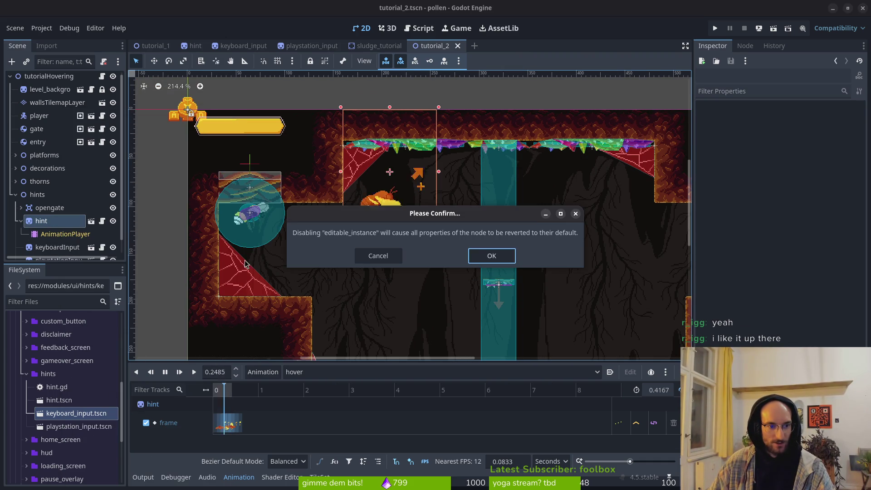
pyautogui.press('Return')
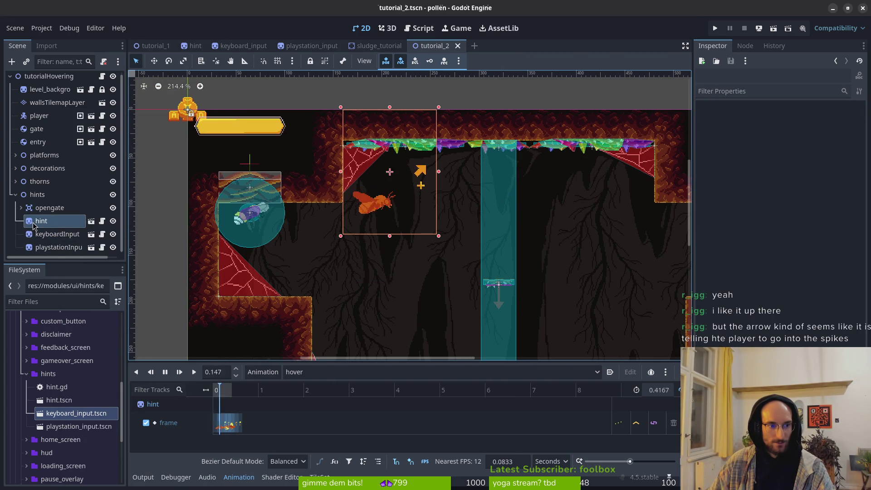
pyautogui.click(244, 46)
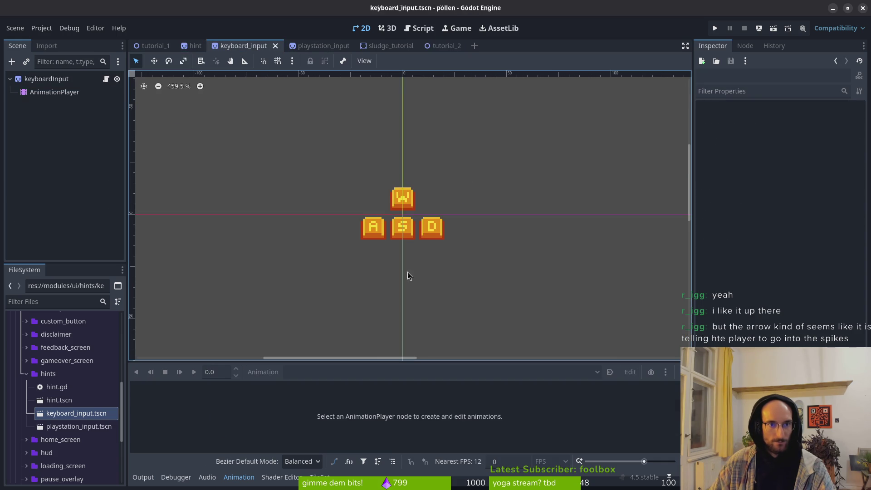
# Create a 'hover' animation on the keyboard hint's AnimationPlayer, set its length to 5, and save
pyautogui.click(51, 93)
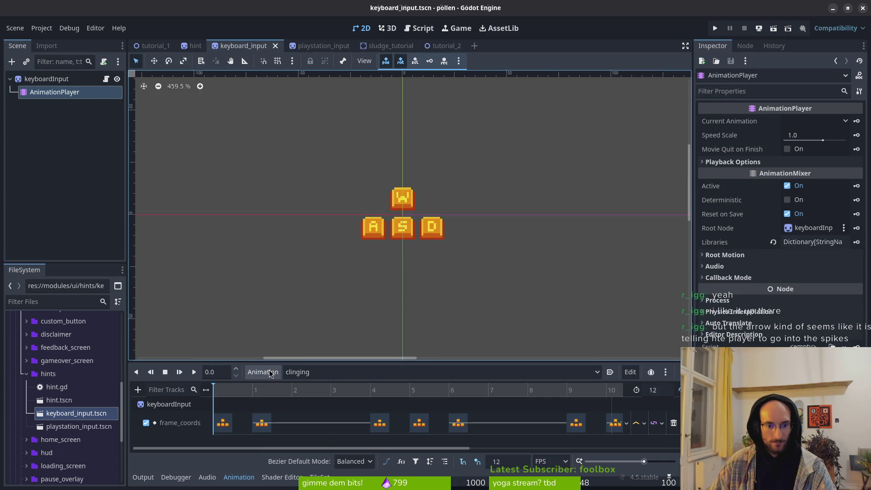
pyautogui.hotkey('ctrl', 'n')
pyautogui.write('hover')
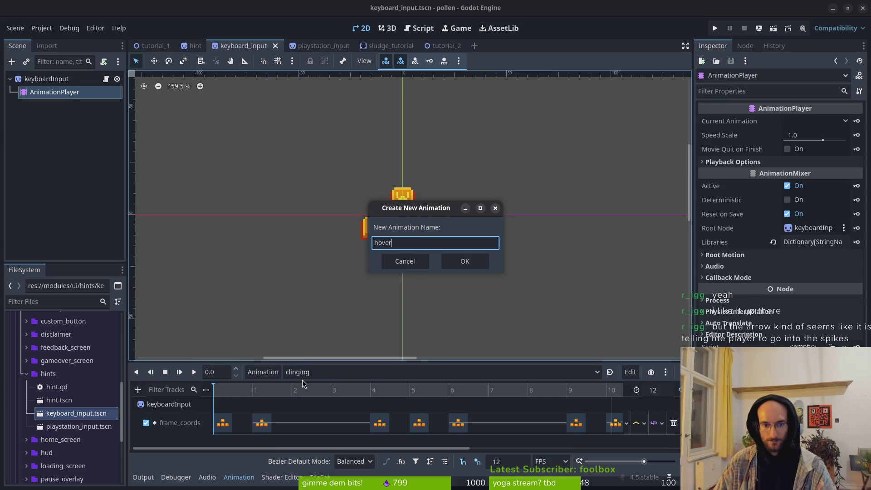
pyautogui.press('Return')
pyautogui.click(660, 395)
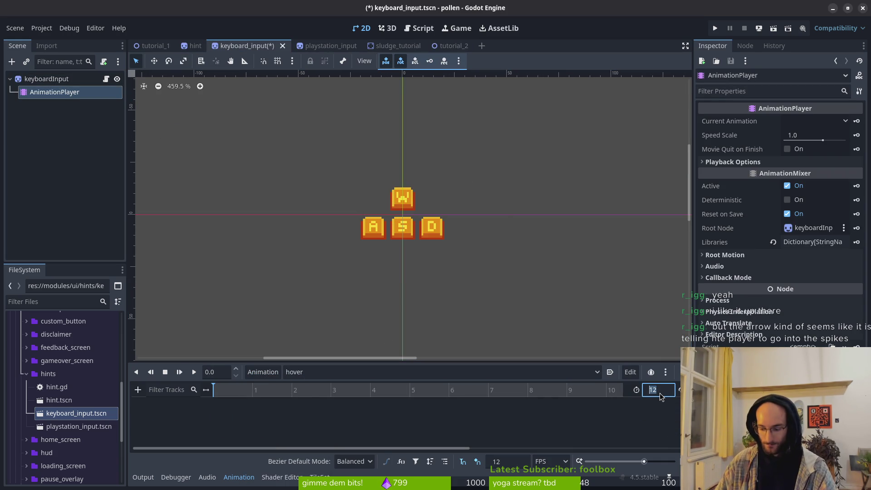
pyautogui.write('5')
pyautogui.press('Return')
pyautogui.hotkey('ctrl', 's')
# Key the sprite's current frame into hover, creating a frame track and a frame_coords track
pyautogui.click(45, 79)
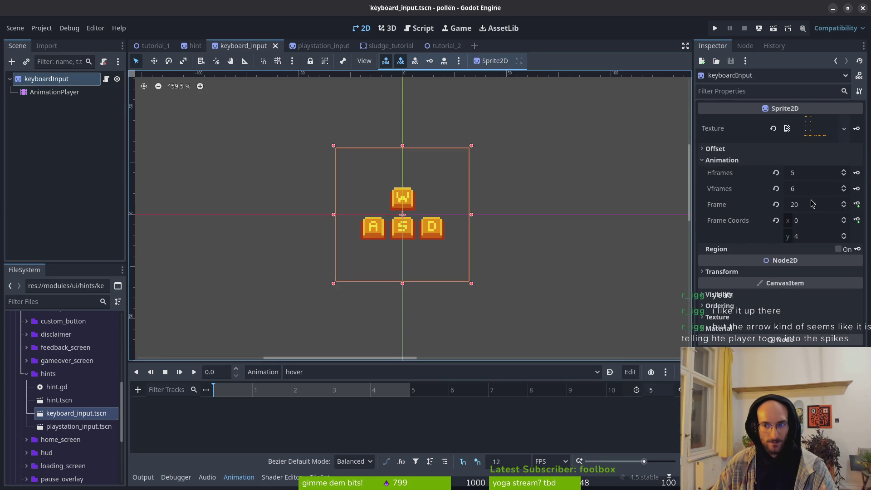
pyautogui.click(845, 234)
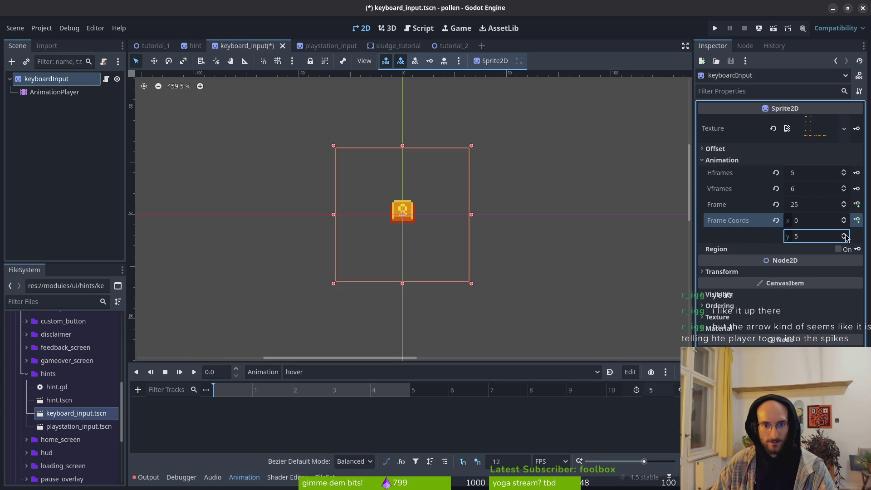
pyautogui.click(845, 240)
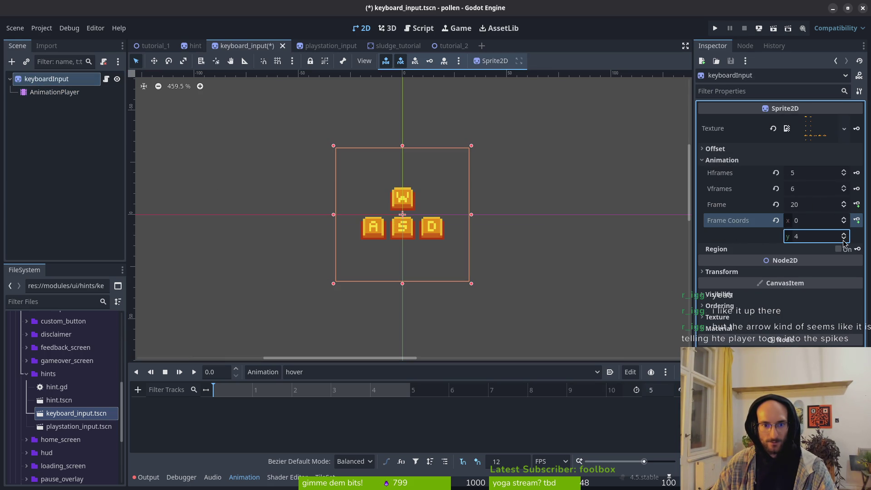
pyautogui.click(844, 240)
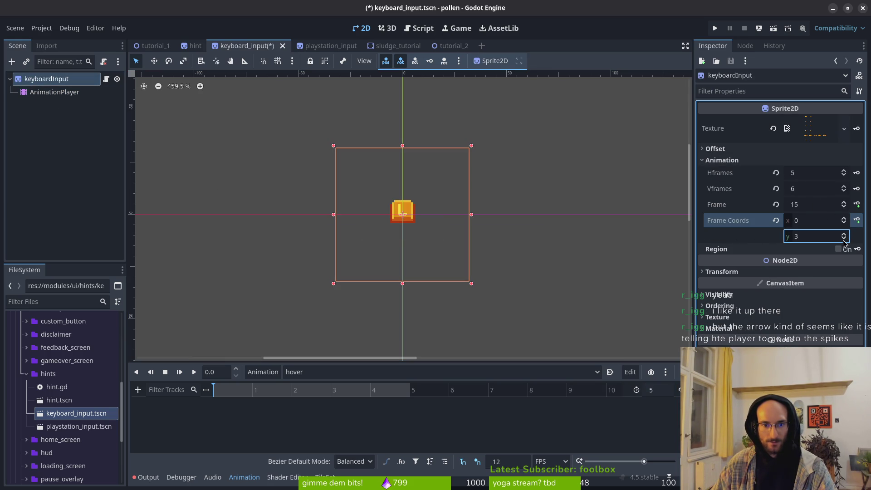
pyautogui.click(858, 204)
pyautogui.click(472, 271)
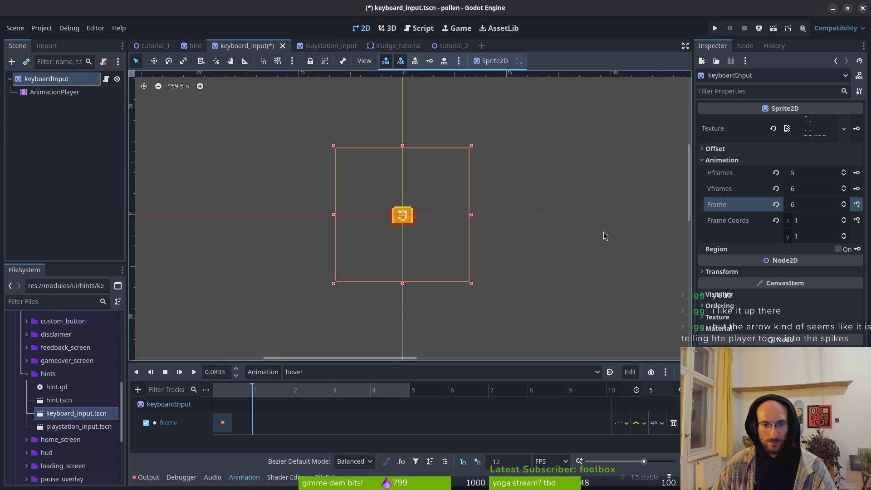
pyautogui.click(844, 235)
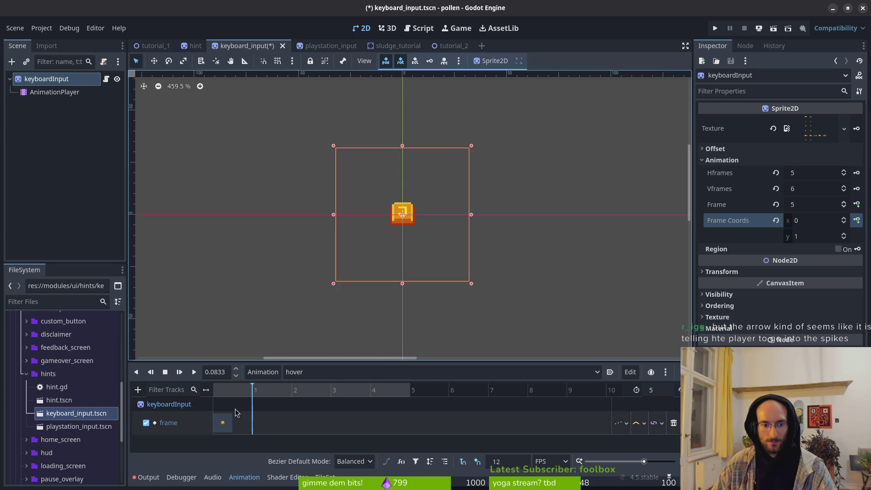
pyautogui.click(845, 219)
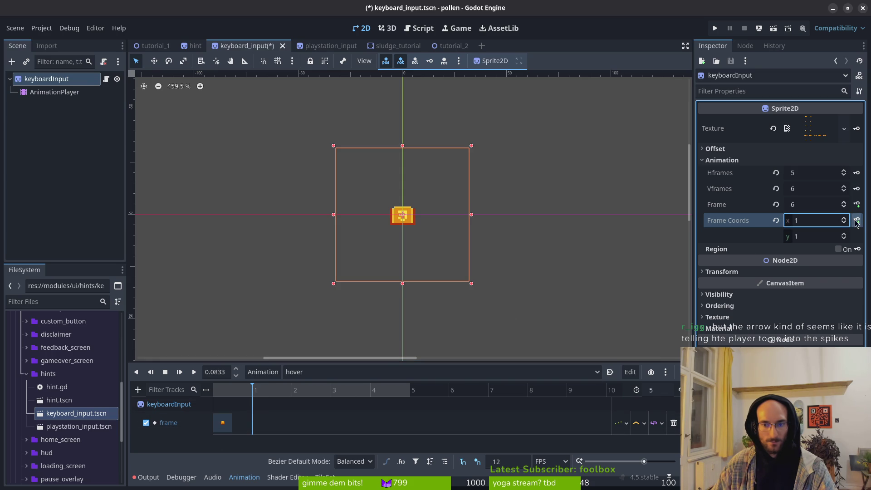
pyautogui.click(857, 221)
pyautogui.click(474, 274)
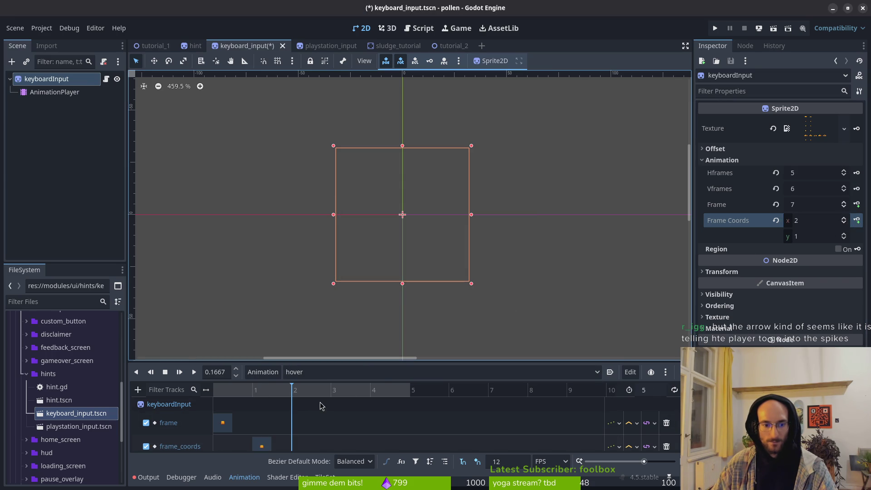
# Delete the frame_coords track and add a second frame key set to 6 at frame 1
pyautogui.scroll(-1, 281, 422)
pyautogui.click(261, 439)
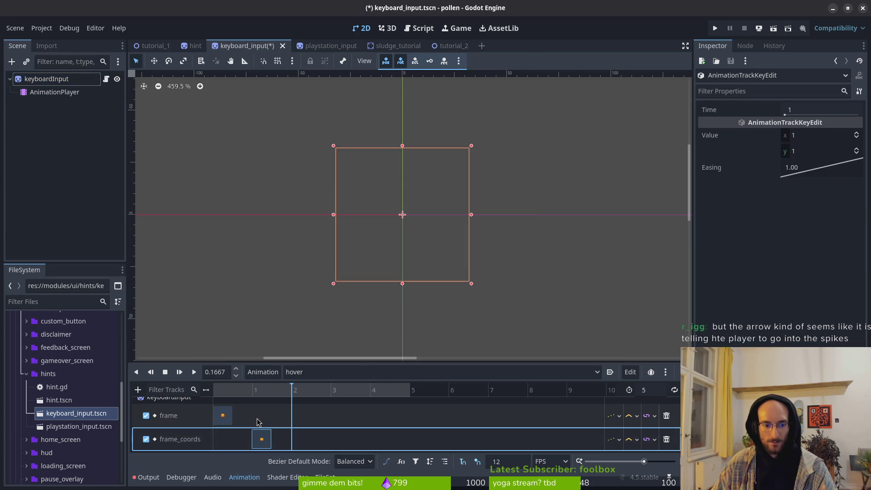
pyautogui.click(667, 439)
pyautogui.click(47, 78)
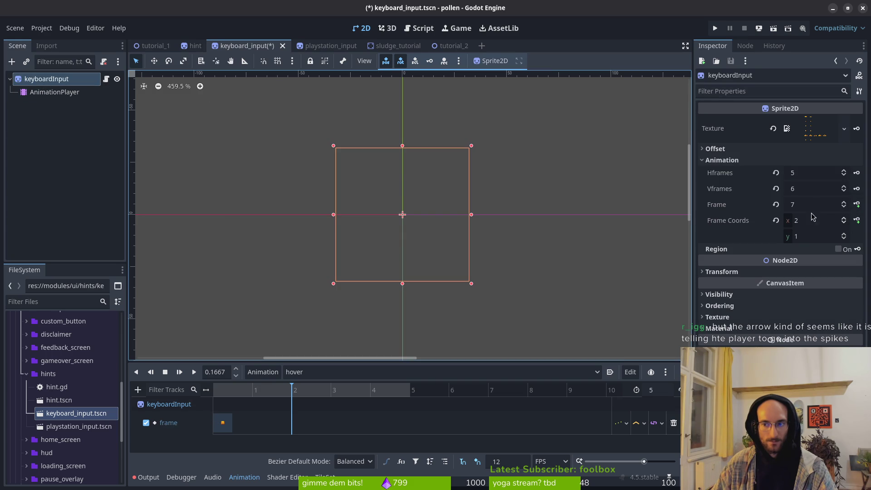
pyautogui.click(844, 223)
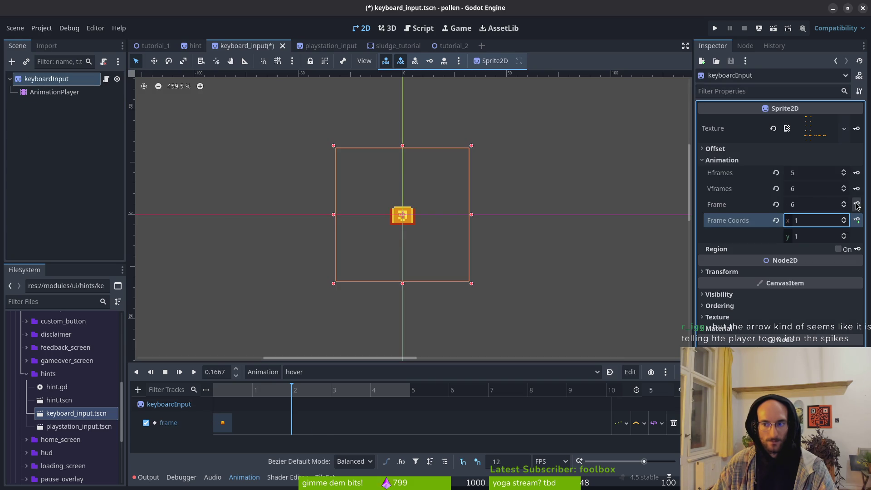
pyautogui.click(857, 205)
pyautogui.moveTo(302, 426); pyautogui.dragTo(275, 429)
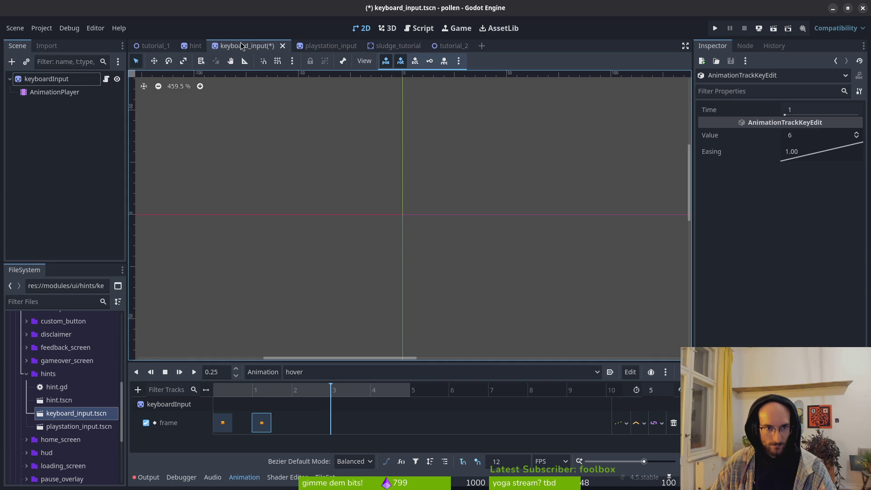
pyautogui.click(187, 47)
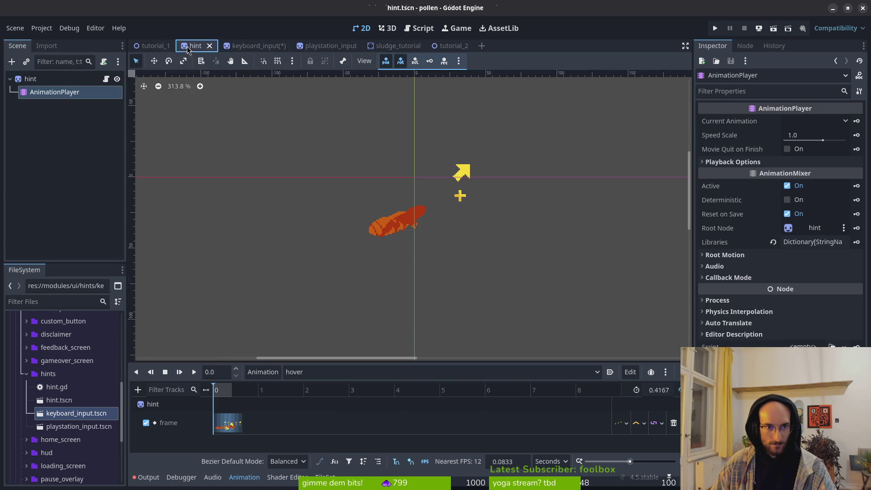
# Preview the hint scene's hover animation by scrubbing its timeline
pyautogui.click(318, 372)
pyautogui.scroll(5, 231, 409)
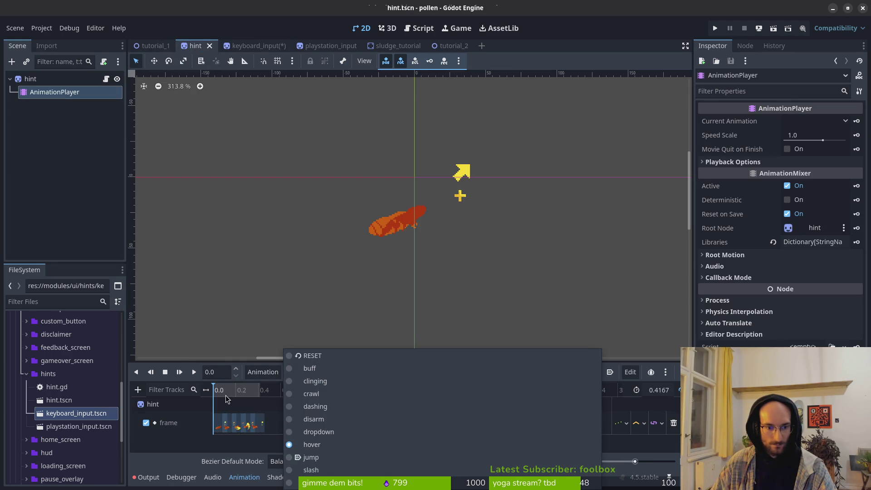
pyautogui.click(251, 423)
pyautogui.moveTo(232, 390)
pyautogui.mouseDown()
pyautogui.moveTo(270, 389)
pyautogui.moveTo(205, 389)
pyautogui.moveTo(360, 389)
pyautogui.mouseUp()
# Duplicate the keyboard hint's frame keys so hover alternates across frames 0–4, then save
pyautogui.click(264, 47)
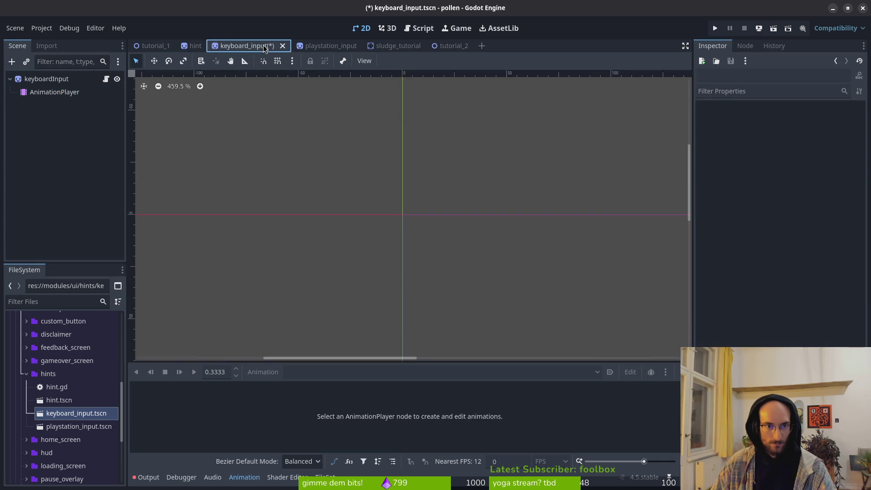
pyautogui.click(54, 92)
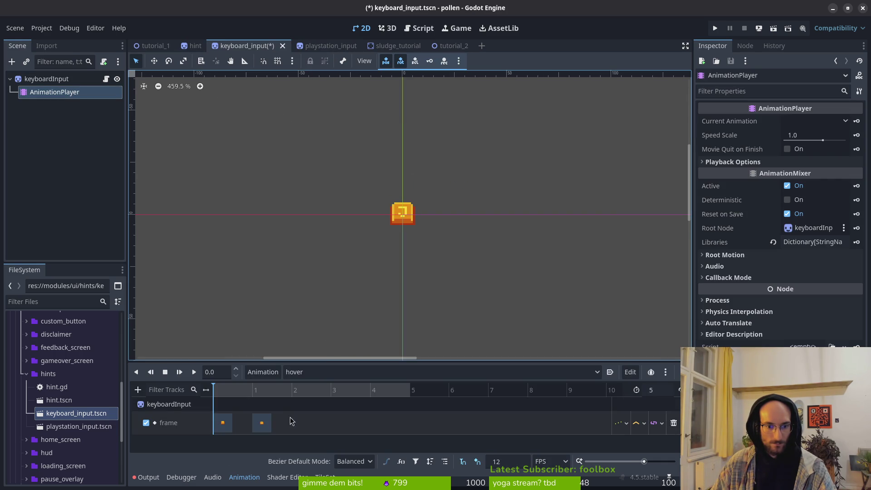
pyautogui.click(262, 423)
pyautogui.click(333, 391)
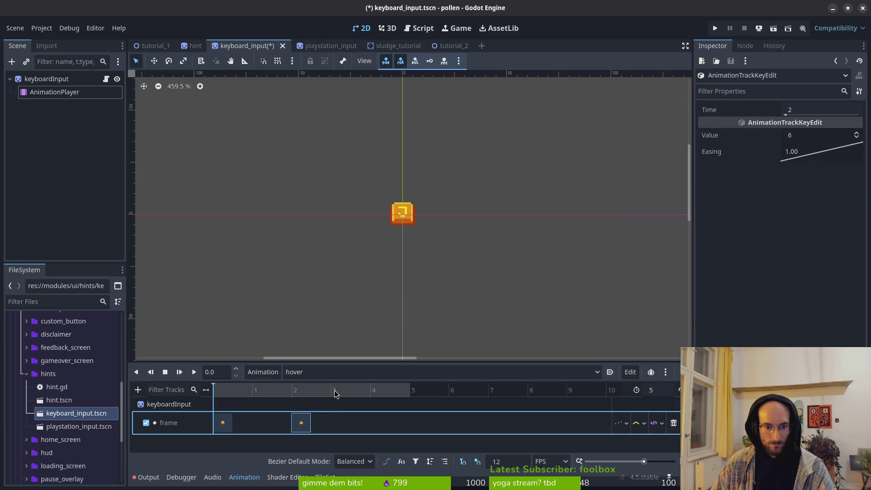
pyautogui.hotkey('ctrl', 'd')
pyautogui.click(223, 423)
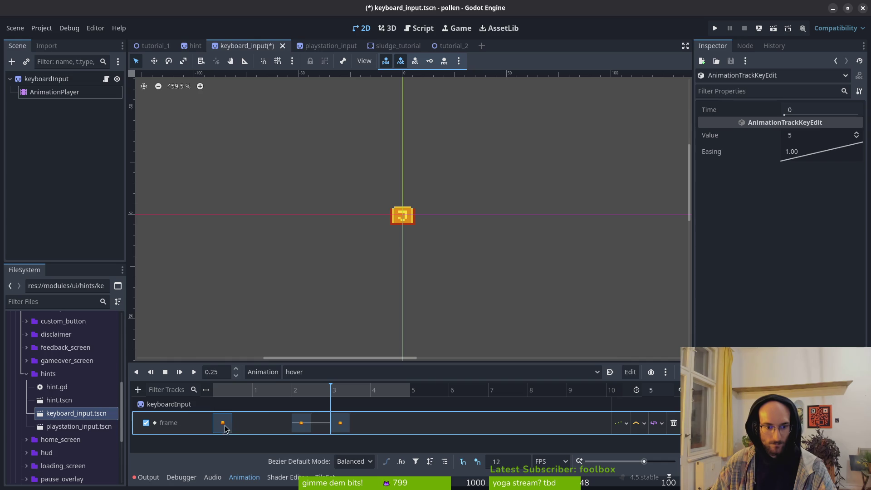
pyautogui.click(261, 390)
pyautogui.hotkey('ctrl', 'd')
pyautogui.hotkey('ctrl', 's')
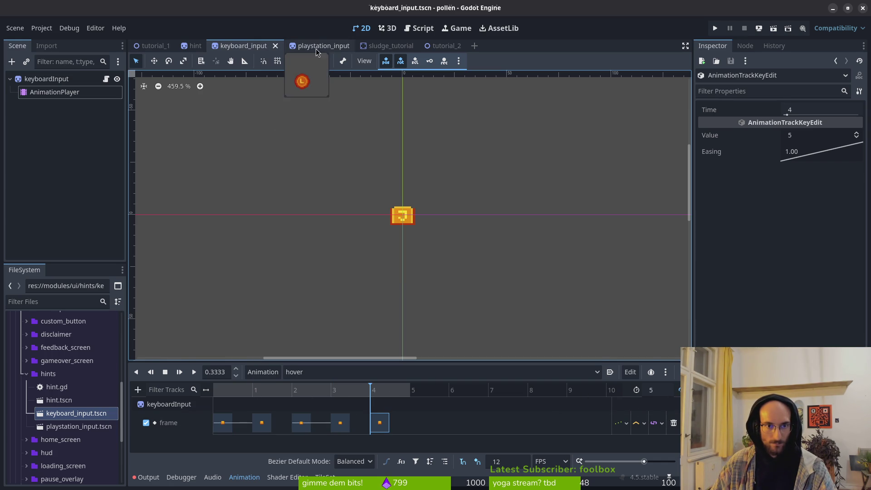
# In the playstation_input scene, open its AnimationPlayer's Animation menu
pyautogui.click(316, 47)
pyautogui.click(54, 92)
pyautogui.click(264, 372)
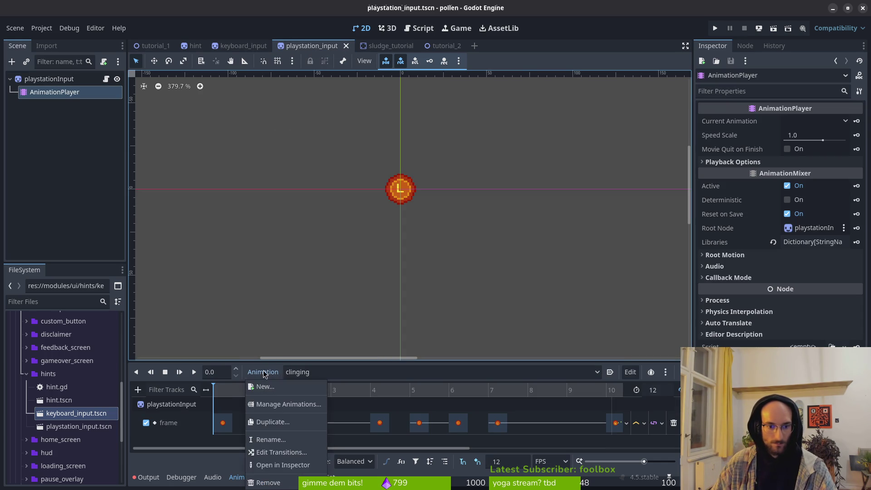
# Create a new animation named 'hover' with a length of 4 and save the scene
pyautogui.click(266, 387)
pyautogui.write('hover')
pyautogui.press('Return')
pyautogui.hotkey('ctrl', 's')
pyautogui.click(664, 393)
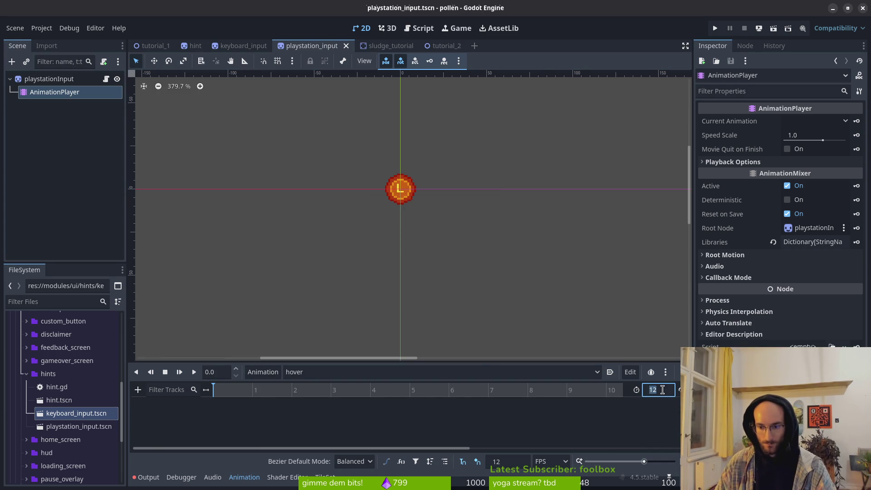
pyautogui.write('4')
pyautogui.press('Return')
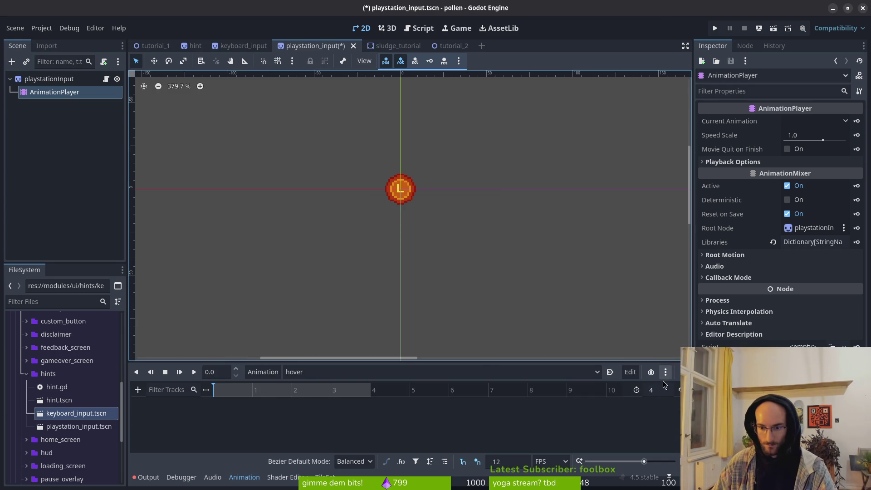
pyautogui.write('5')
pyautogui.hotkey('ctrl', 's')
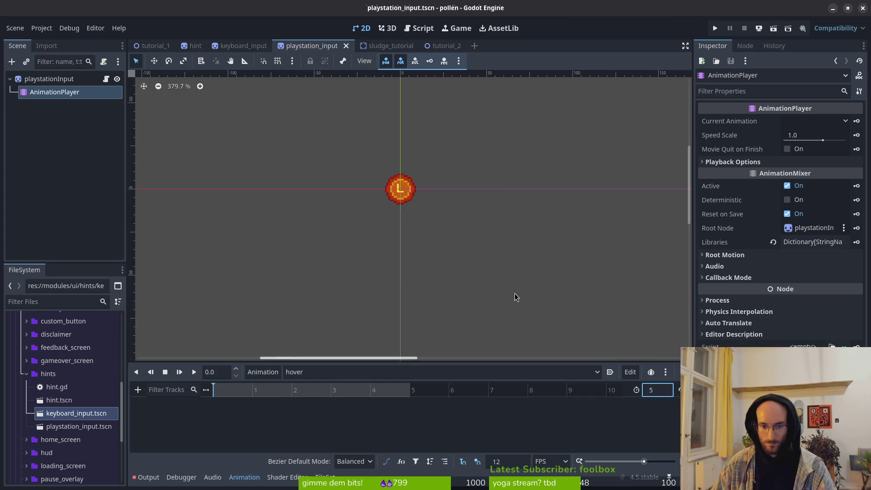
# Key the playstationInput sprite's Frame in hover and duplicate keys to fill frames 0–4, then run
pyautogui.click(359, 160)
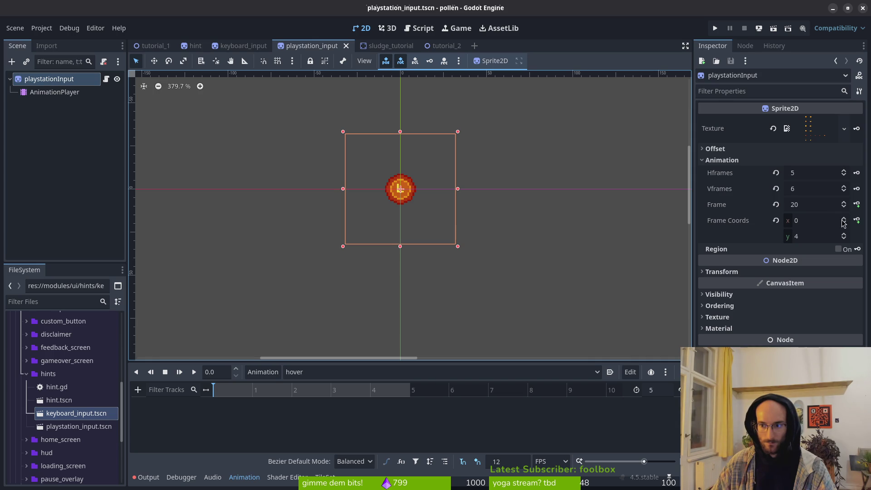
pyautogui.click(845, 239)
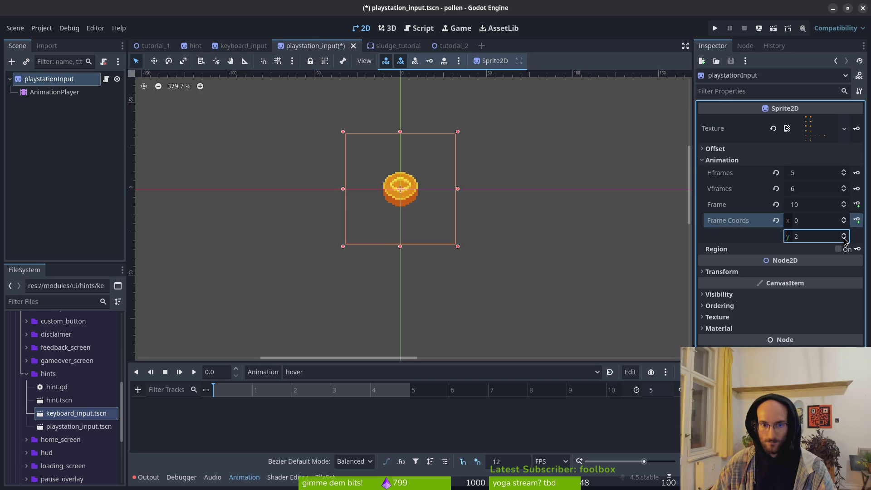
pyautogui.click(857, 205)
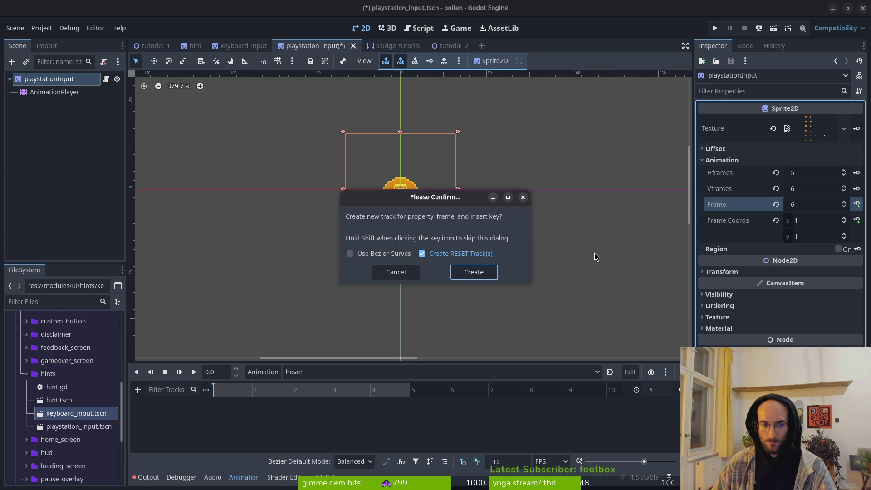
pyautogui.click(488, 275)
pyautogui.click(857, 205)
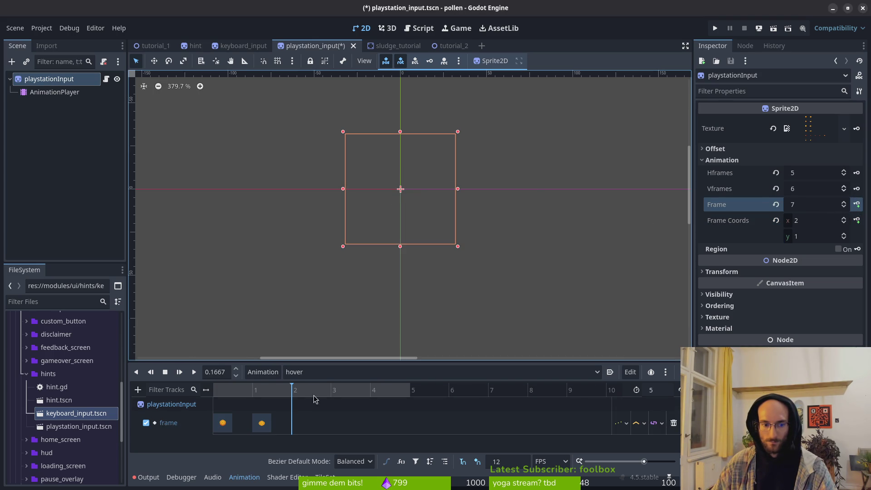
pyautogui.click(263, 424)
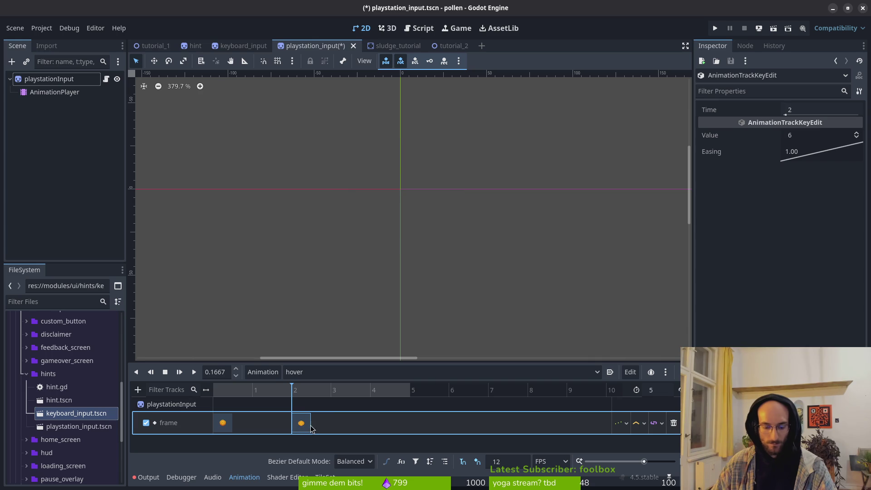
pyautogui.click(334, 391)
pyautogui.hotkey('ctrl', 'd')
pyautogui.click(224, 424)
pyautogui.click(255, 390)
pyautogui.hotkey('ctrl', 'd')
pyautogui.hotkey('ctrl', 'd')
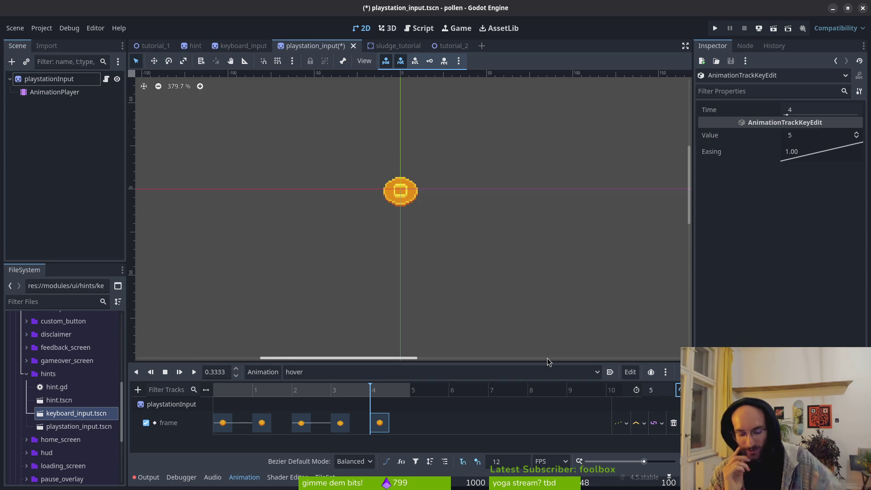
pyautogui.click(715, 28)
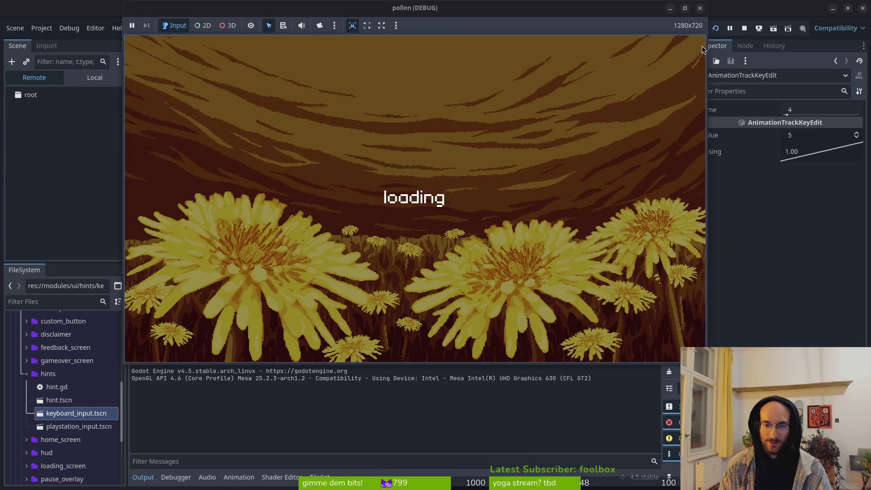
# Start the tutorial and fly the bee up and right through the exit into the next room
pyautogui.press('Return')
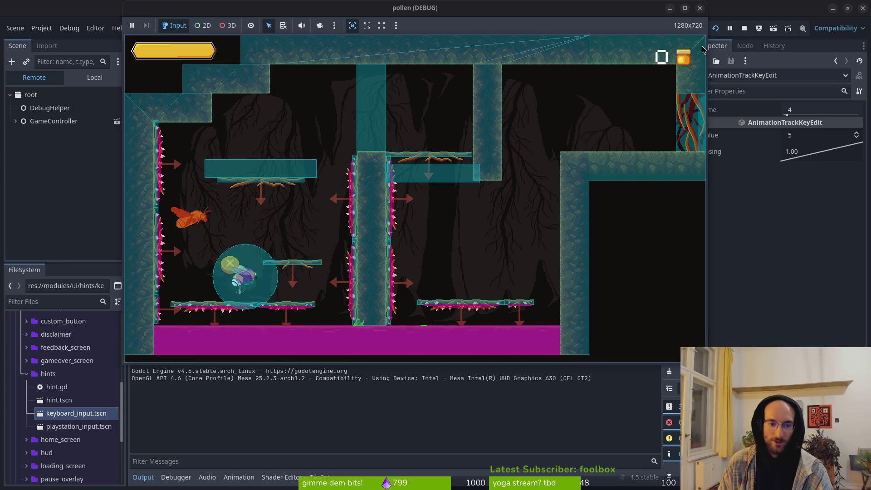
pyautogui.press('Up')
pyautogui.press('Right')
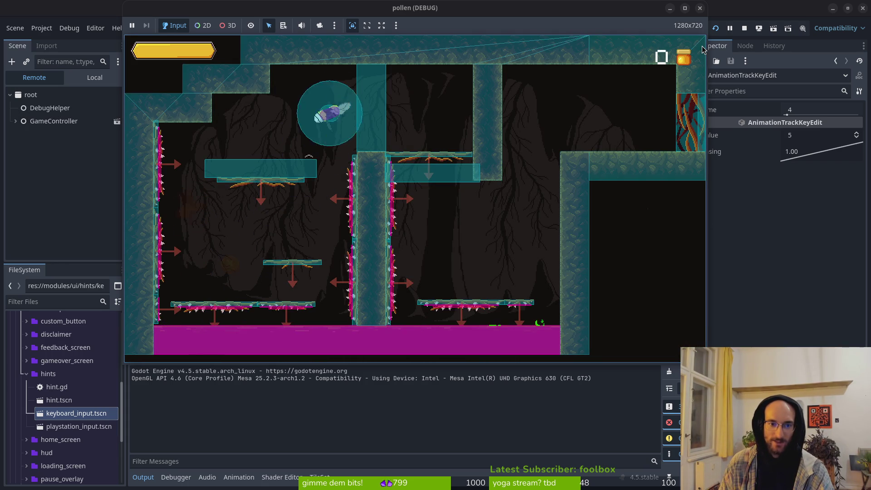
pyautogui.press('Right')
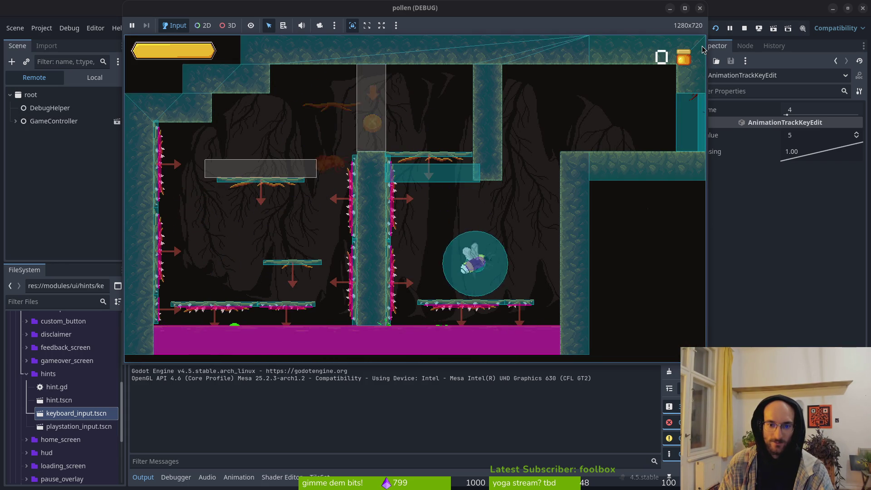
pyautogui.press('Up')
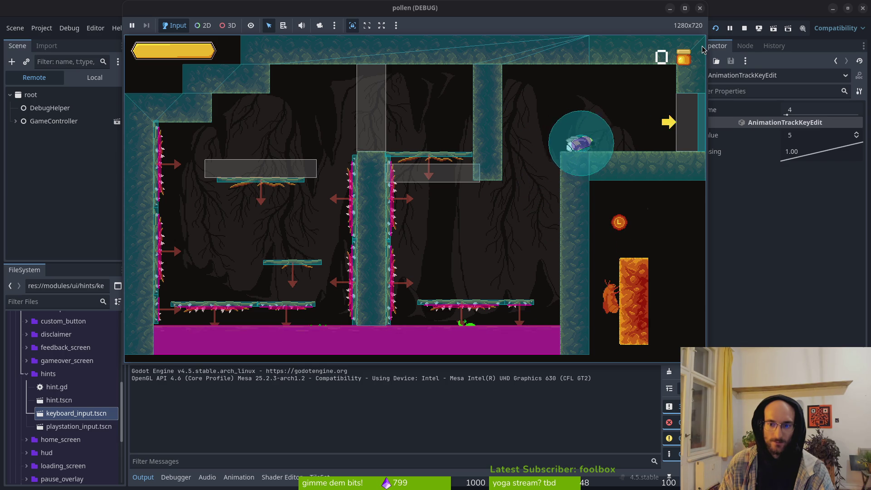
pyautogui.press('Right')
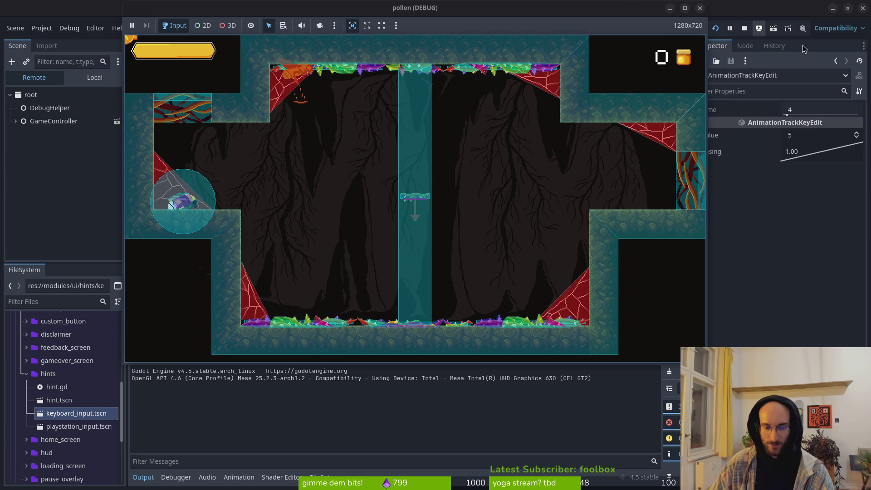
pyautogui.hotkey('alt', 'Tab')
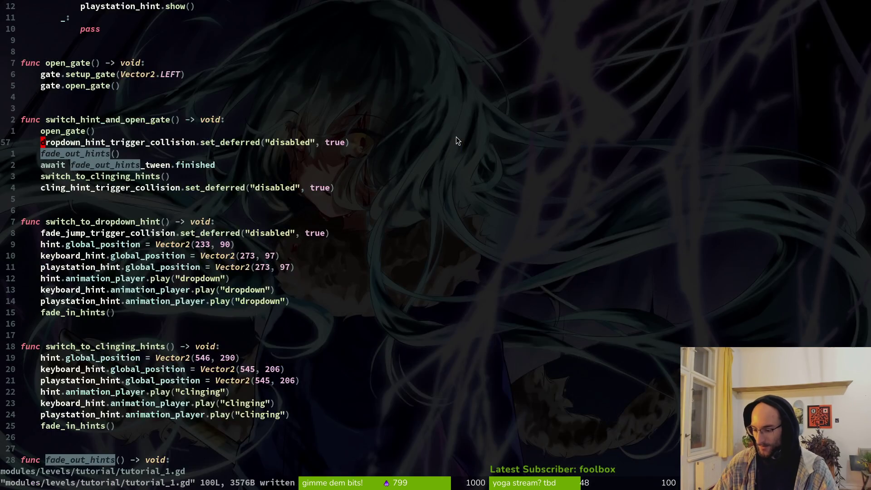
# Open tutorial_2.gd with the Telescope file finder
pyautogui.press('space')
pyautogui.press('f')
pyautogui.press('f')
pyautogui.write('tuto')
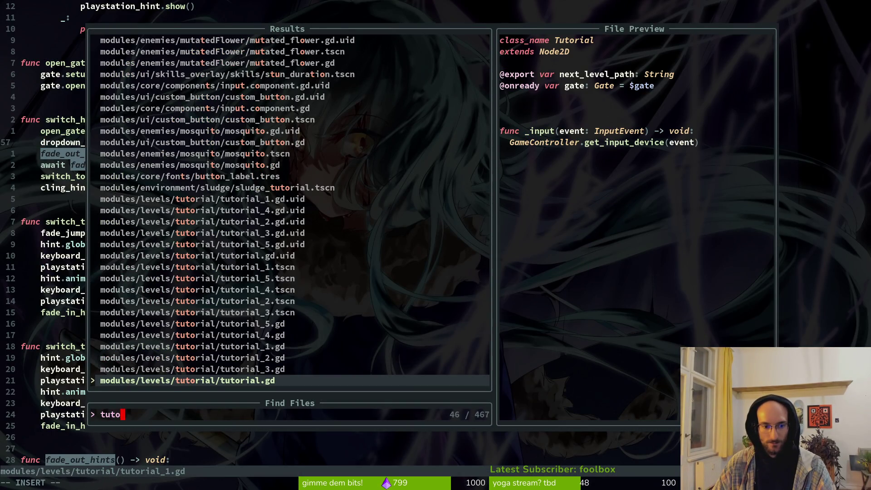
pyautogui.write('rial_2')
pyautogui.press('Return')
pyautogui.press('j')
pyautogui.press('j')
pyautogui.press('j')
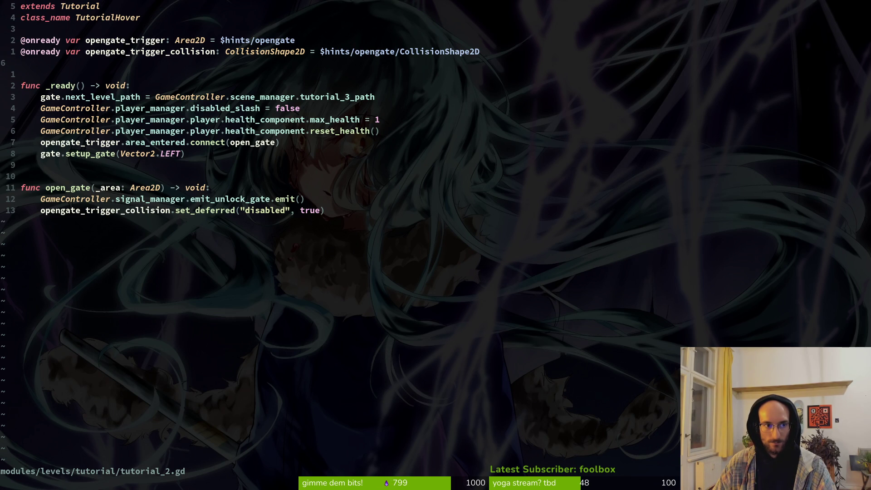
# Yank the hint, playstation_hint and keyboard_hint declarations from tutorial_1.gd and return to tutorial_2.gd
pyautogui.hotkey('ctrl', 'o')
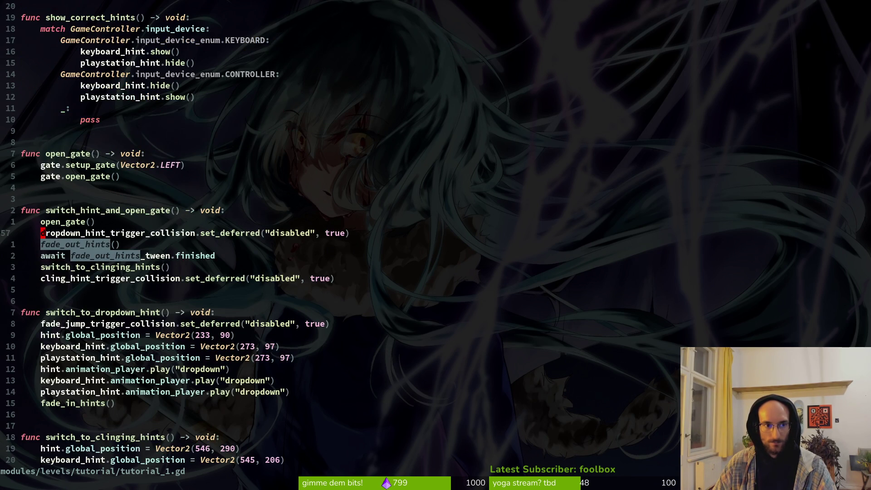
pyautogui.press('g')
pyautogui.press('g')
pyautogui.press('j')
pyautogui.press('j')
pyautogui.press('j')
pyautogui.hotkey('shift', 'v')
pyautogui.press('Escape')
pyautogui.press('j')
pyautogui.press('j')
pyautogui.press('j')
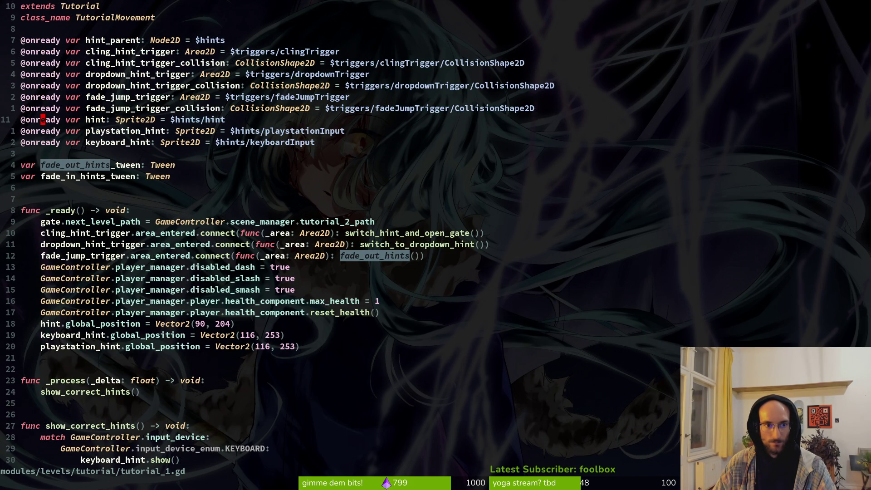
pyautogui.hotkey('shift', 'v')
pyautogui.press('j')
# Paste the hint declarations and add hint.animation_player.play("hover") in _ready, saving tutorial_2.gd
pyautogui.press('j')
pyautogui.press('y')
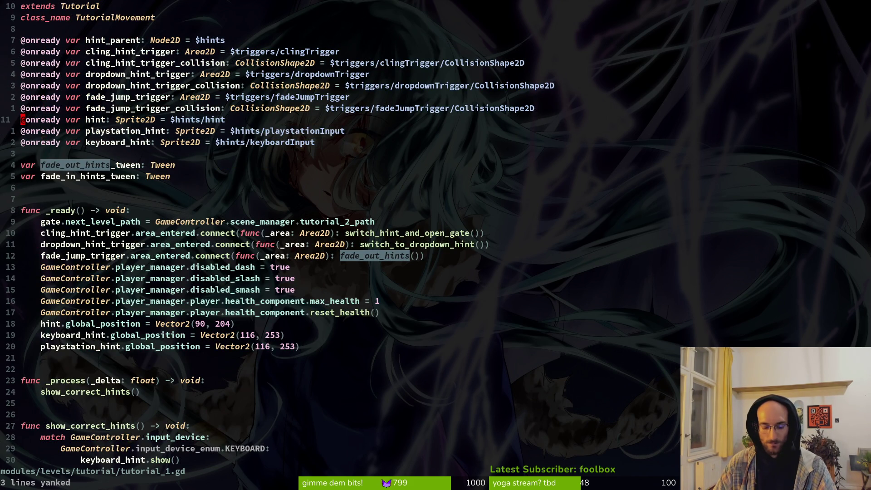
pyautogui.hotkey('ctrl', '6')
pyautogui.press('j')
pyautogui.press('p')
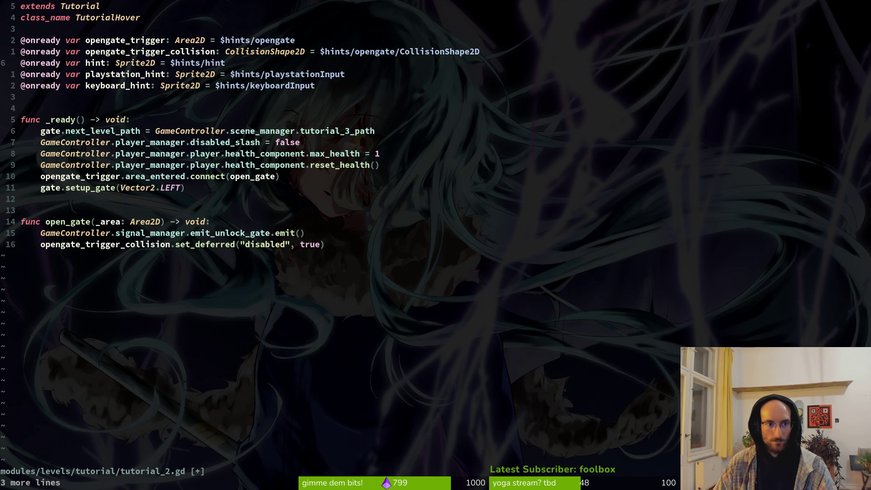
pyautogui.press('j')
pyautogui.press('j')
pyautogui.press('j')
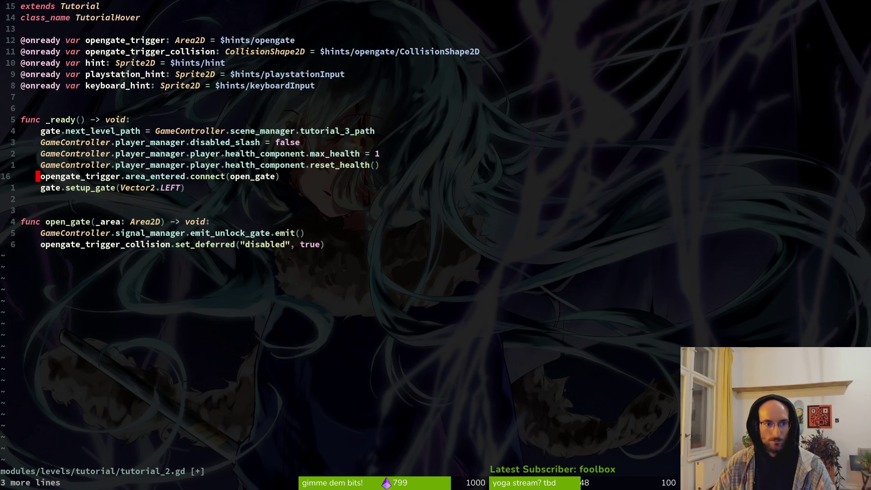
pyautogui.write('o')
pyautogui.write('nt')
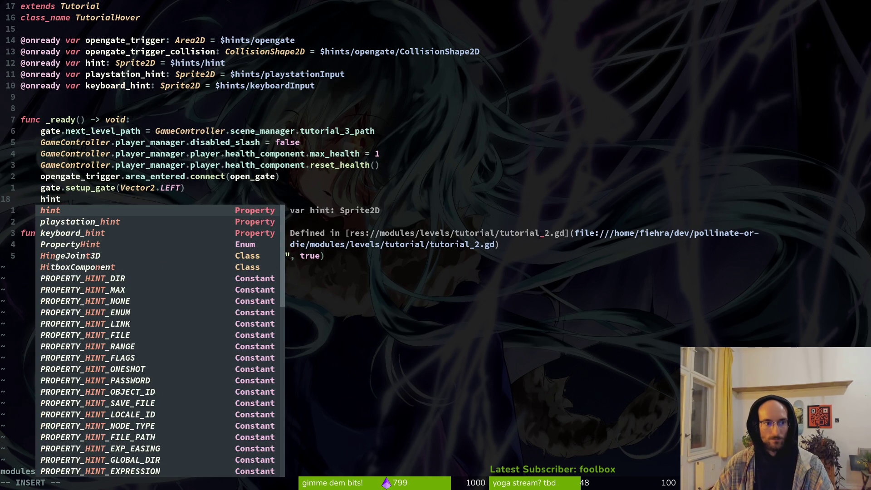
pyautogui.write('.animation')
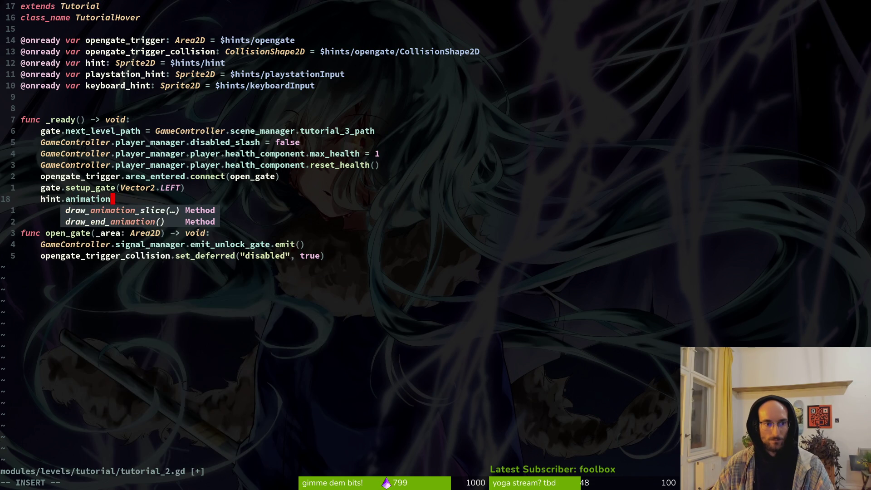
pyautogui.write('_')
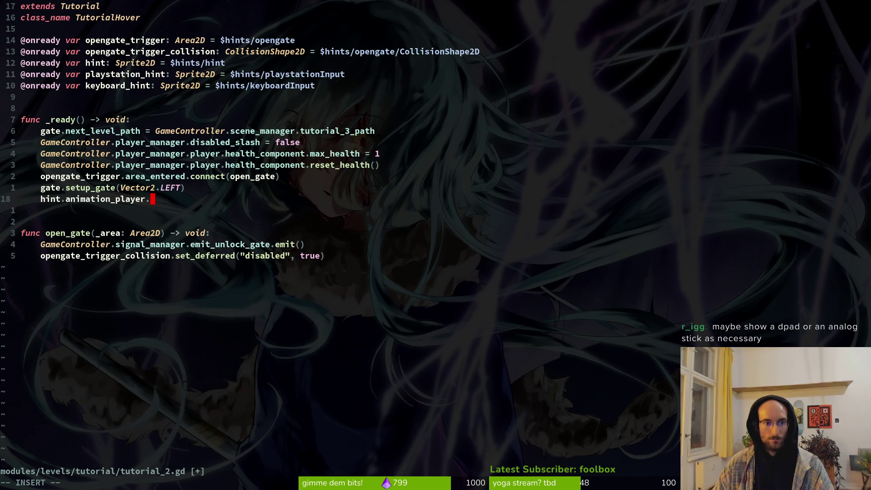
pyautogui.write('play(')
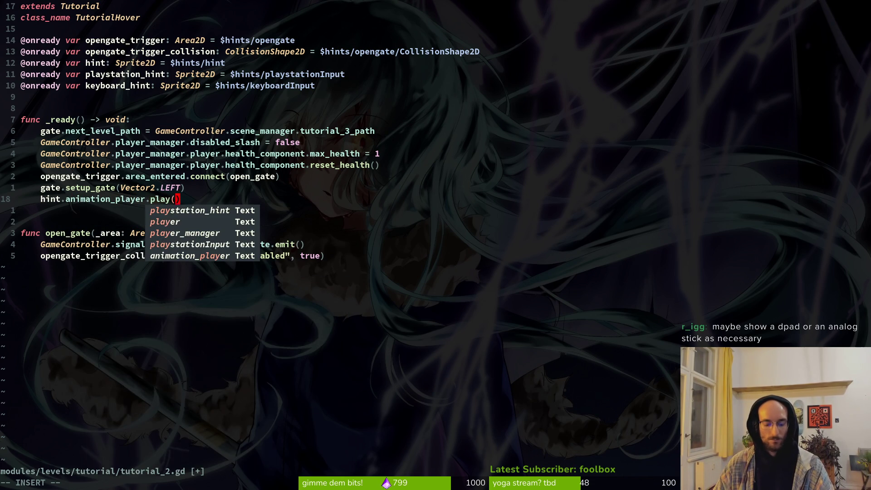
pyautogui.hotkey('ctrl', 'e')
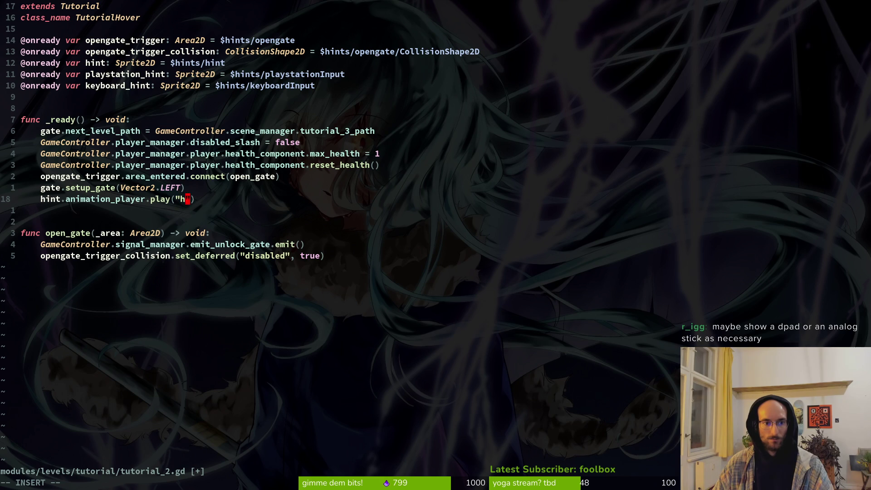
pyautogui.write('over')
pyautogui.hotkey('ctrl', 'e')
pyautogui.press('Escape')
pyautogui.write(':w')
pyautogui.press('Return')
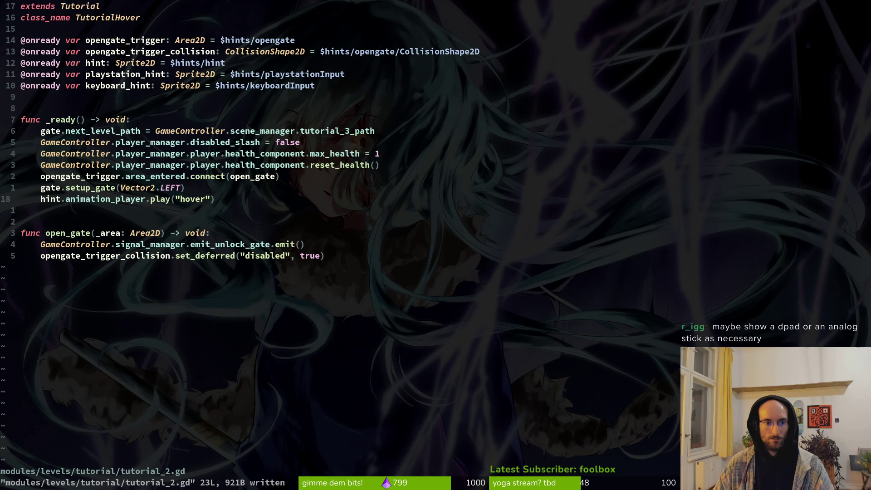
# Duplicate the hover line for keyboard_hint and playstation_hint and save tutorial_2.gd
pyautogui.hotkey('shift', 'v')
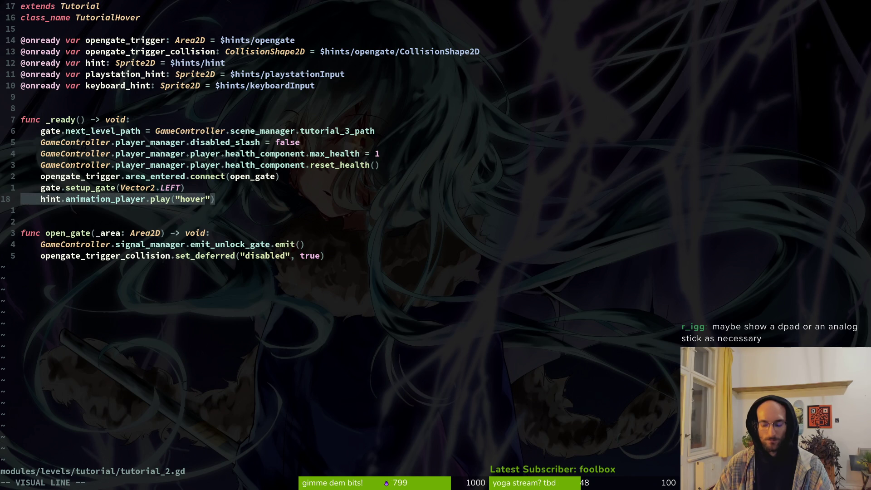
pyautogui.press('y')
pyautogui.press('p')
pyautogui.press('p')
pyautogui.write('kcwkeyboard_hint')
pyautogui.press('Escape')
pyautogui.press('j')
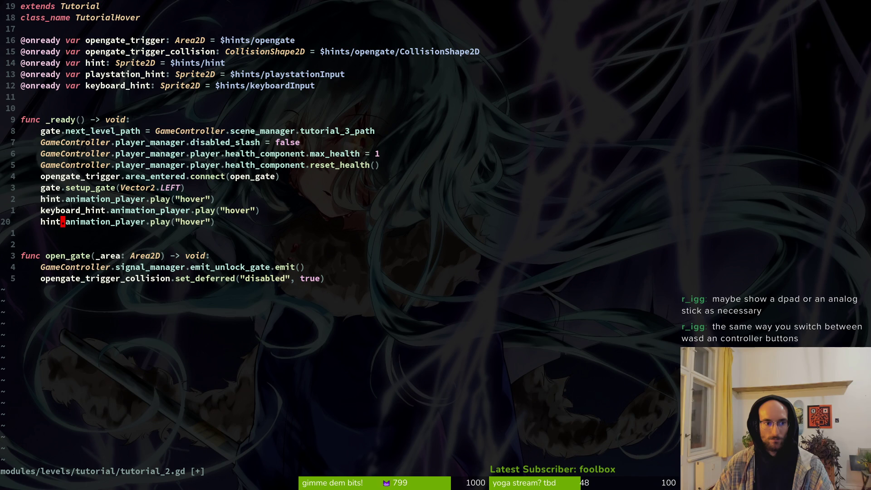
pyautogui.press('Escape')
pyautogui.press('less')
pyautogui.press('less')
pyautogui.press('u')
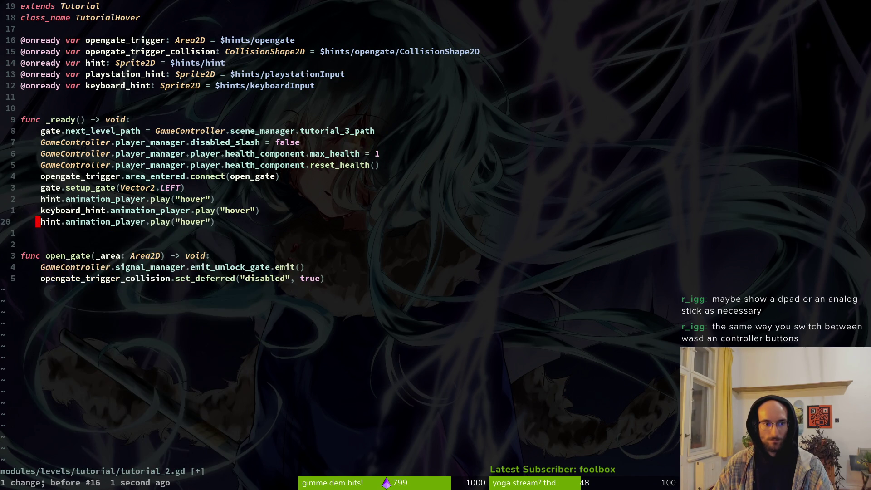
pyautogui.write('cw')
pyautogui.write('pla')
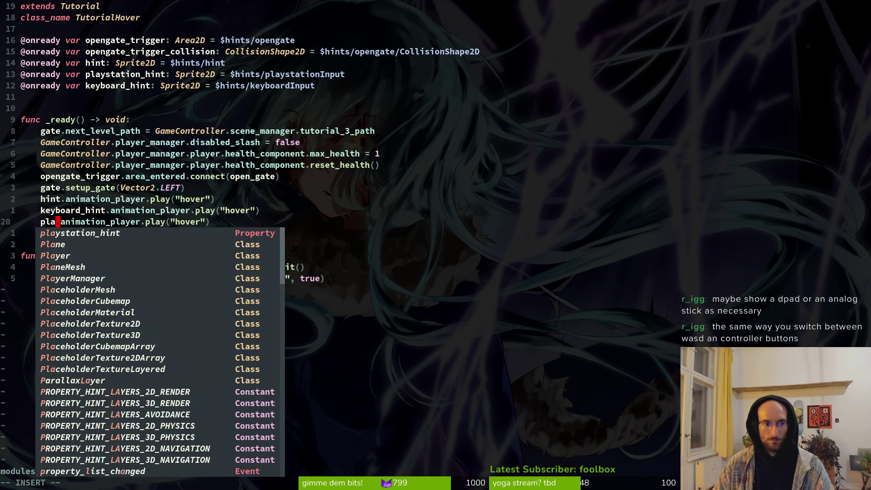
pyautogui.press('Return')
pyautogui.press('Escape')
pyautogui.write(':w')
pyautogui.press('Return')
pyautogui.press('k')
# Move the keyboard_hint declaration above playstation_hint in tutorial_1.gd and save it
pyautogui.press('1')
pyautogui.press('1')
pyautogui.press('k')
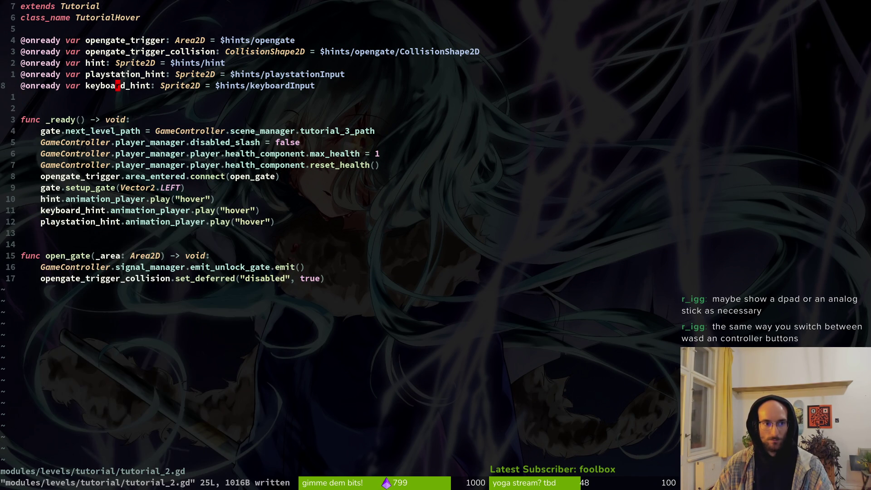
pyautogui.hotkey('shift', 'v')
pyautogui.hotkey('shift', 'k')
pyautogui.press('Escape')
pyautogui.hotkey('ctrl', '6')
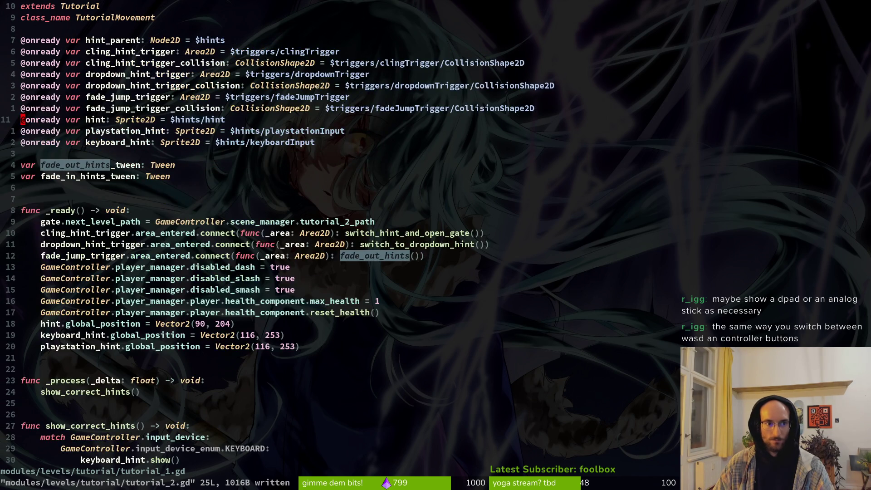
pyautogui.press('k')
pyautogui.hotkey('shift', 'j')
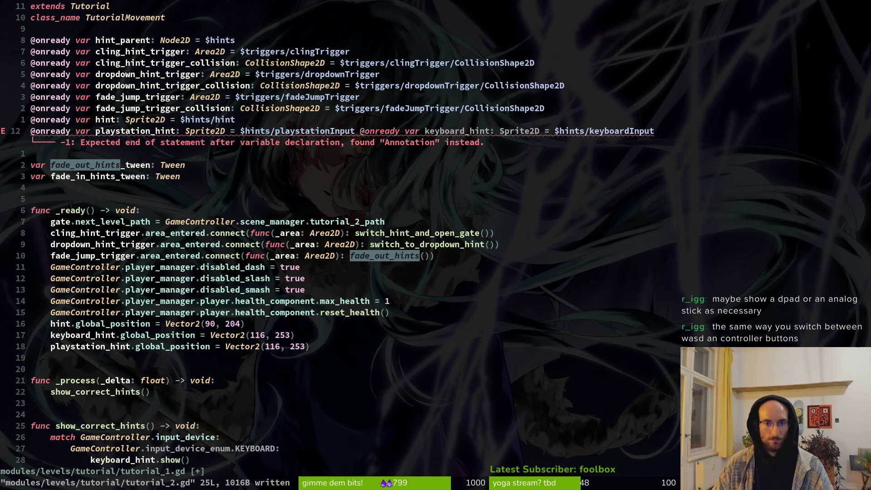
pyautogui.press('u')
pyautogui.press('d')
pyautogui.press('d')
pyautogui.write('p:w')
pyautogui.press('Return')
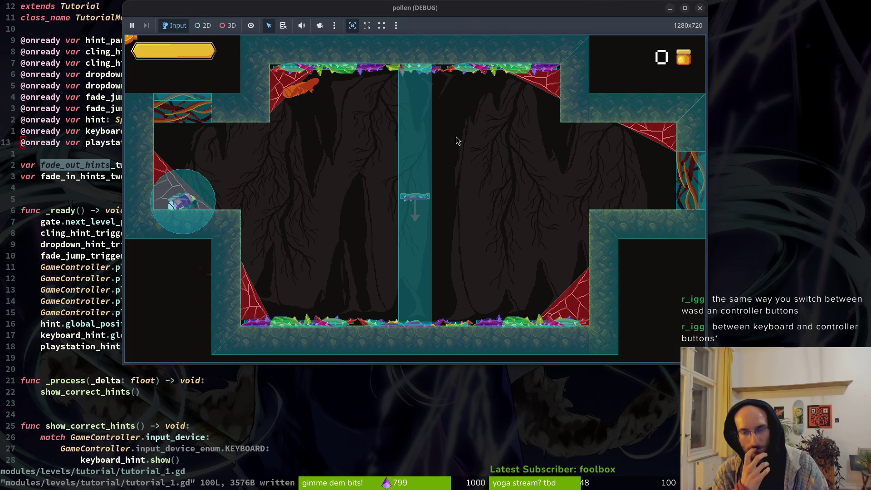
# Relaunch the game, fly the bee through tutorial 1's exit, then restart the game
pyautogui.press('F8')
pyautogui.scroll(3, 456, 137)
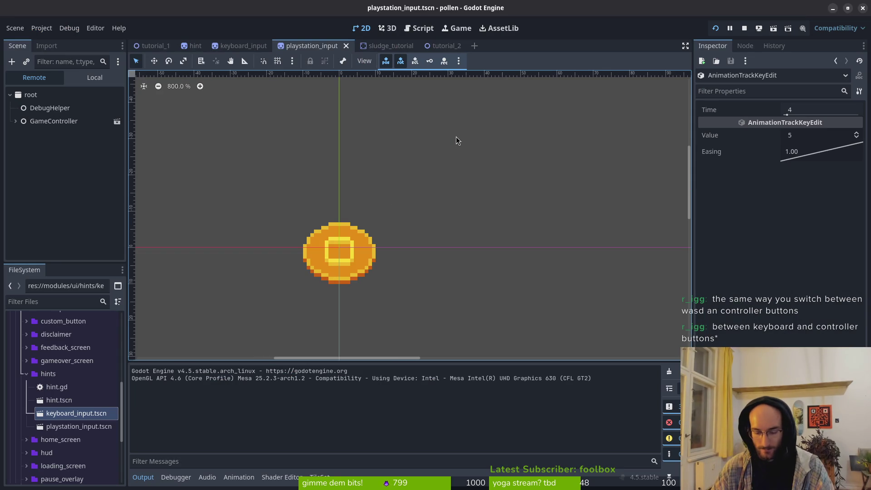
pyautogui.press('F5')
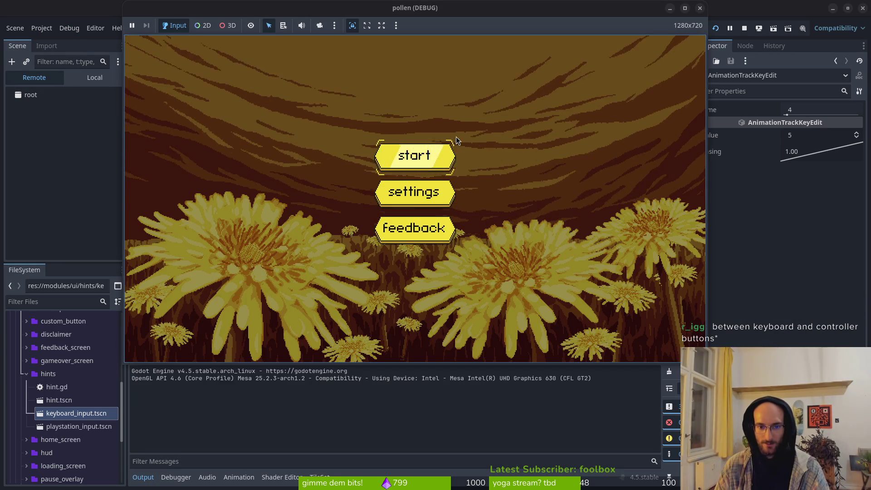
pyautogui.press('Return')
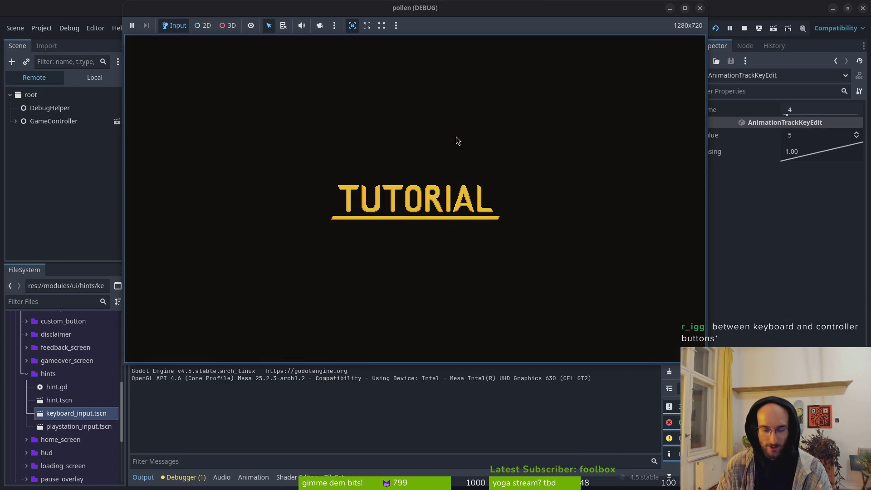
pyautogui.press('Up')
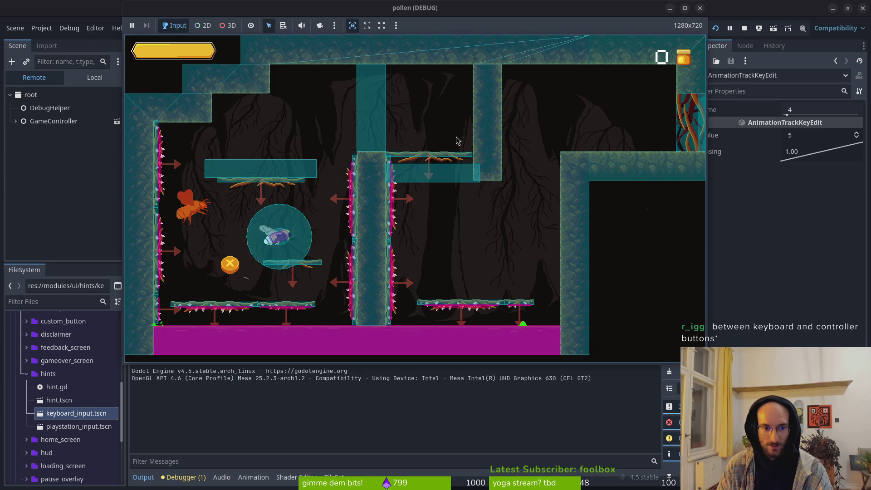
pyautogui.press('Right')
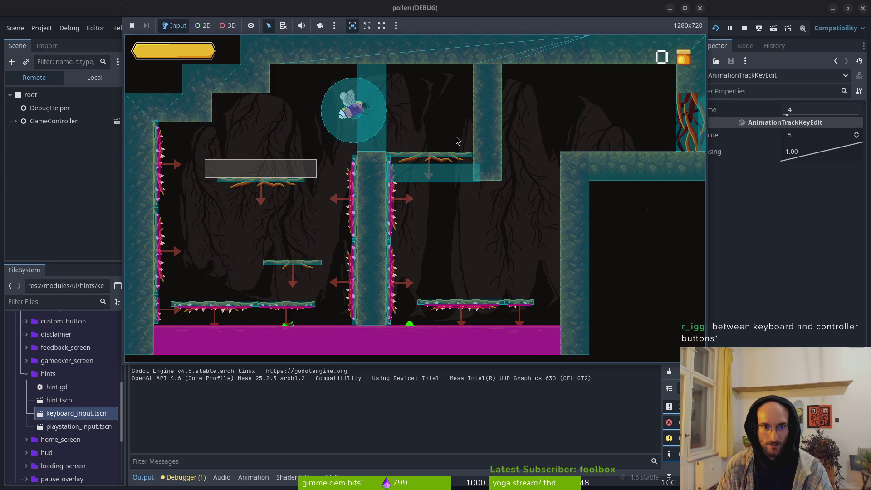
pyautogui.press('Up')
pyautogui.press('Right')
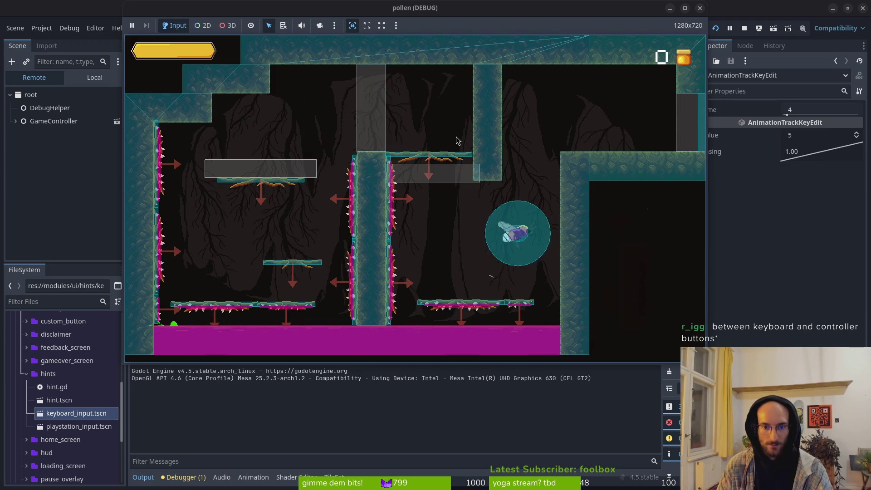
pyautogui.press('Right')
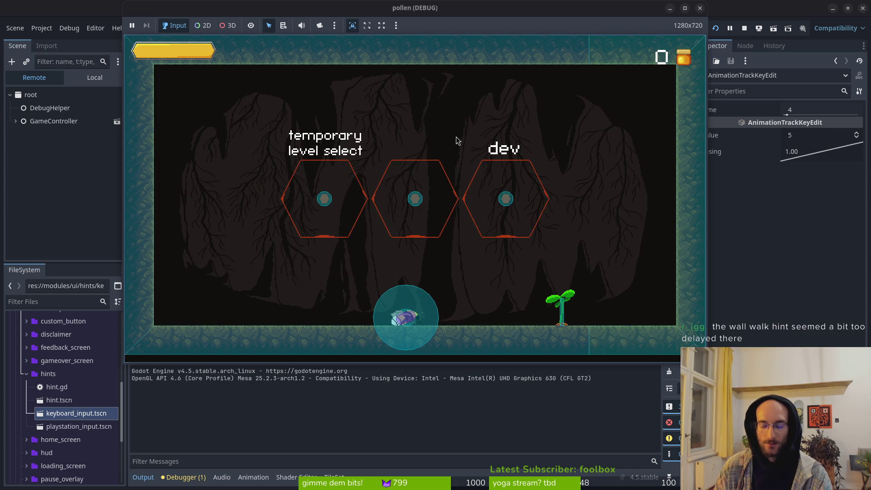
pyautogui.press('F5')
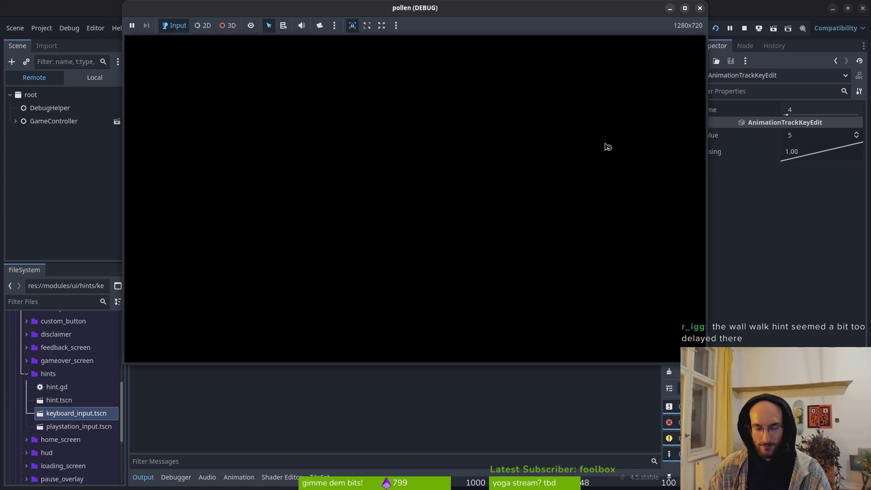
# Start the tutorial again, stop the playtest, and return to tutorial_1.gd in Neovim
pyautogui.press('Return')
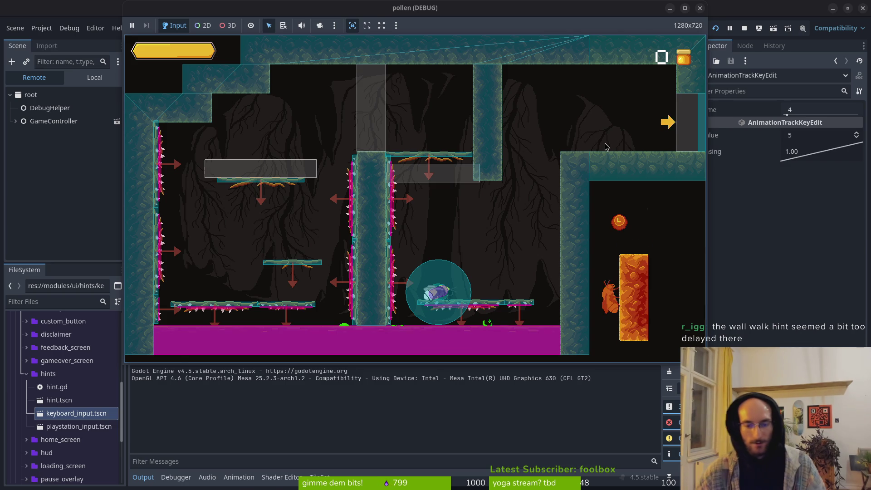
pyautogui.press('F8')
pyautogui.hotkey('alt', 'Tab')
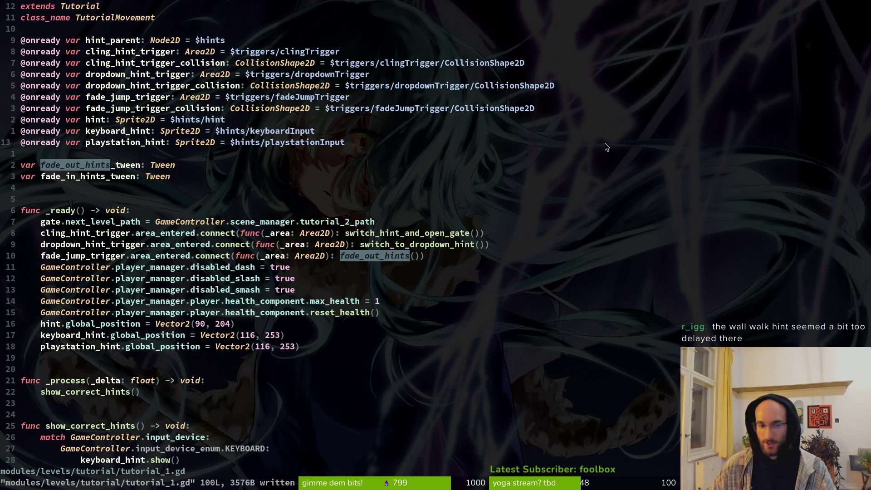
# Change the fade_out_hints tween duration from 1.0 to 0.7 and save
pyautogui.scroll(-13, 307, 232)
pyautogui.scroll(-7, 295, 231)
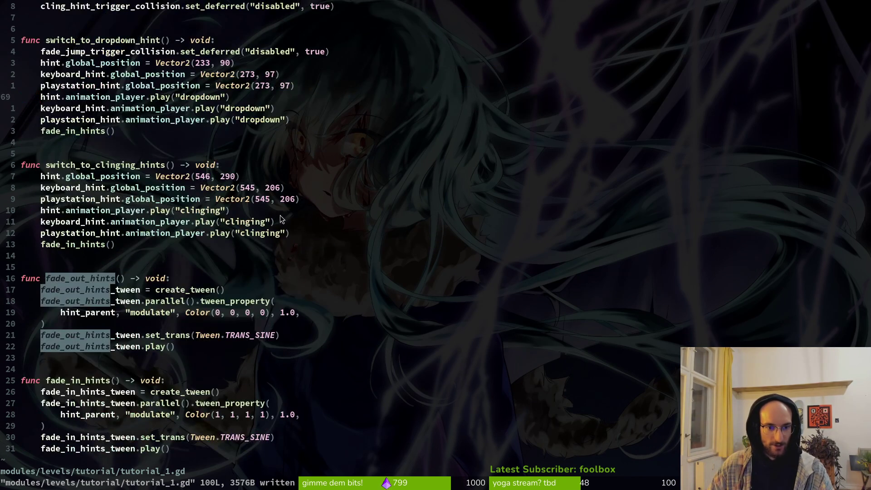
pyautogui.scroll(-5, 239, 214)
pyautogui.click(283, 143)
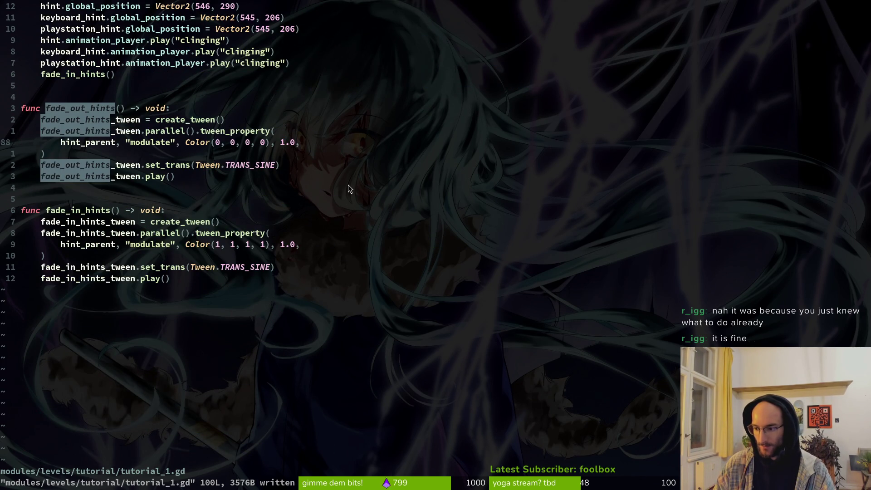
pyautogui.press('d')
pyautogui.press('t')
pyautogui.press(',')
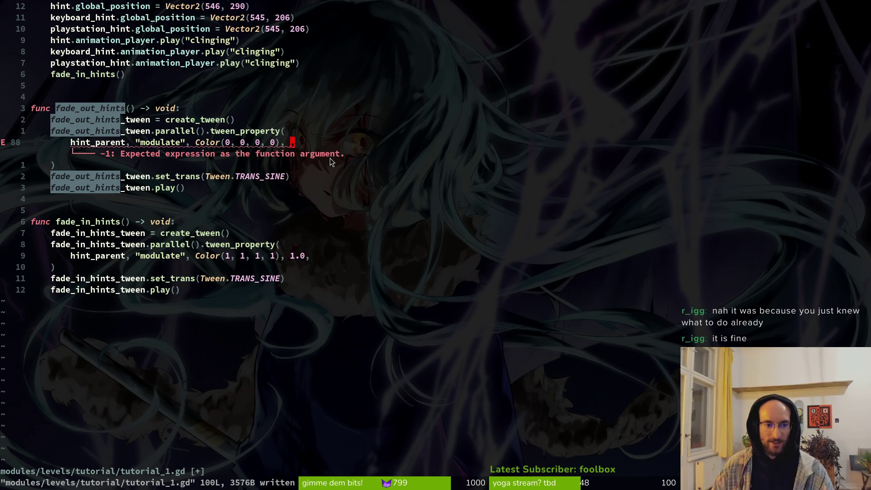
pyautogui.scroll(4, 228, 327)
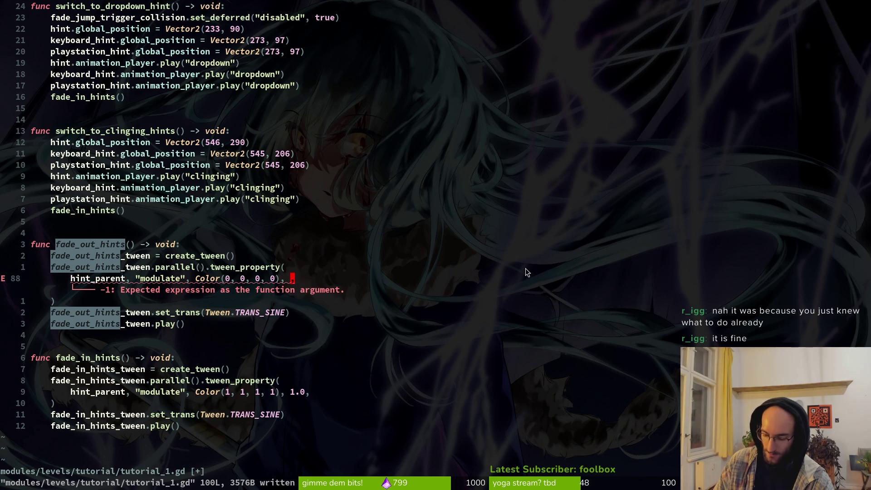
pyautogui.write('i0.')
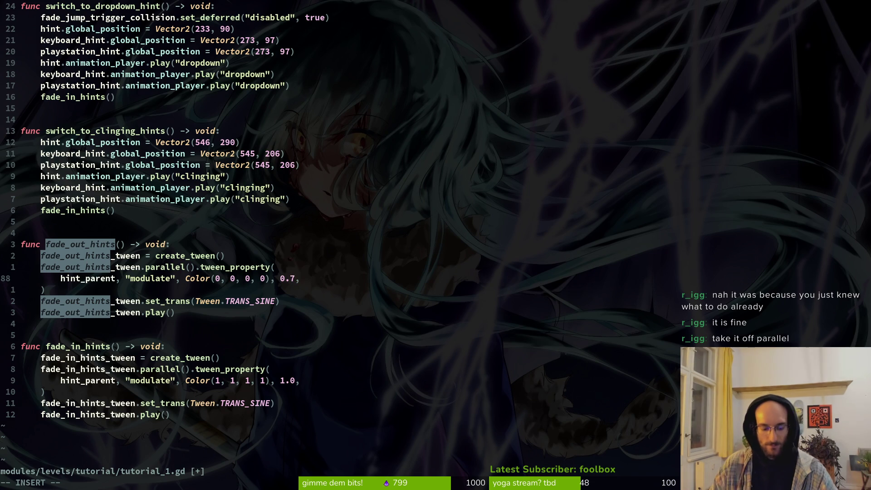
pyautogui.press('Escape')
pyautogui.write(':w')
pyautogui.press('Return')
# Change the fade_in_hints tween duration to 0.7 and save
pyautogui.press('j')
pyautogui.press('j')
pyautogui.press('j')
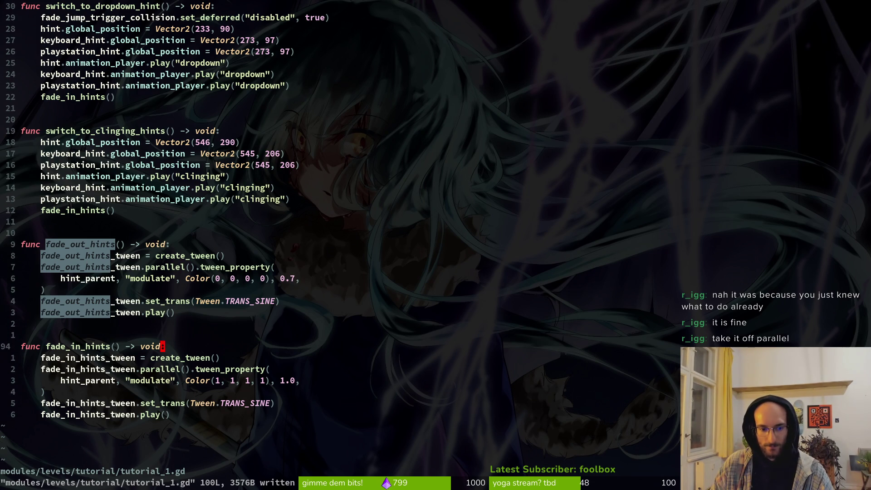
pyautogui.press('j')
pyautogui.press('i')
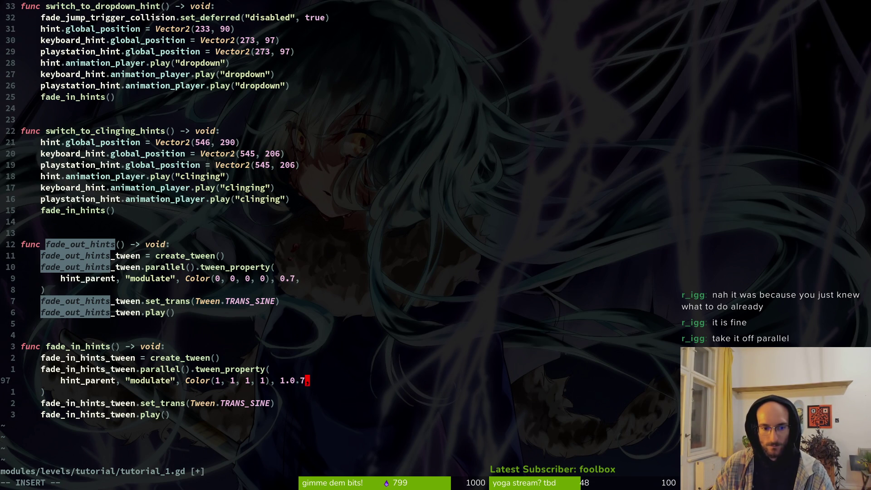
pyautogui.press('Escape')
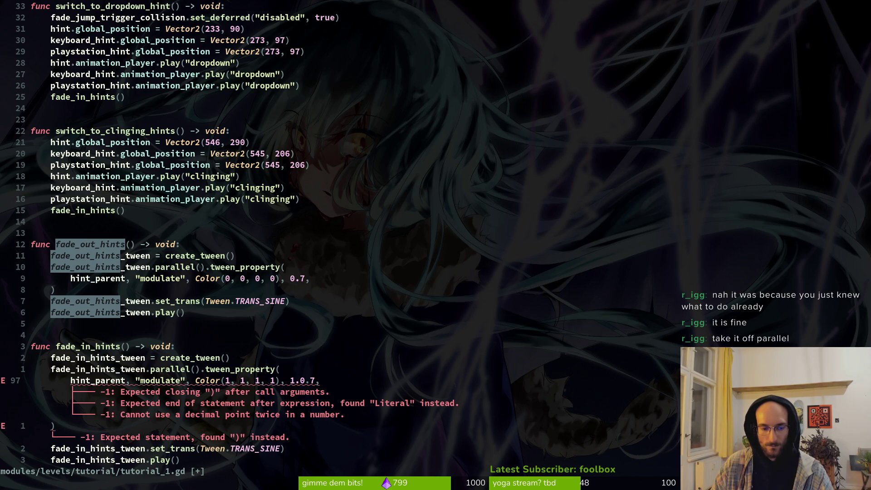
pyautogui.press('x')
pyautogui.write('Xh')
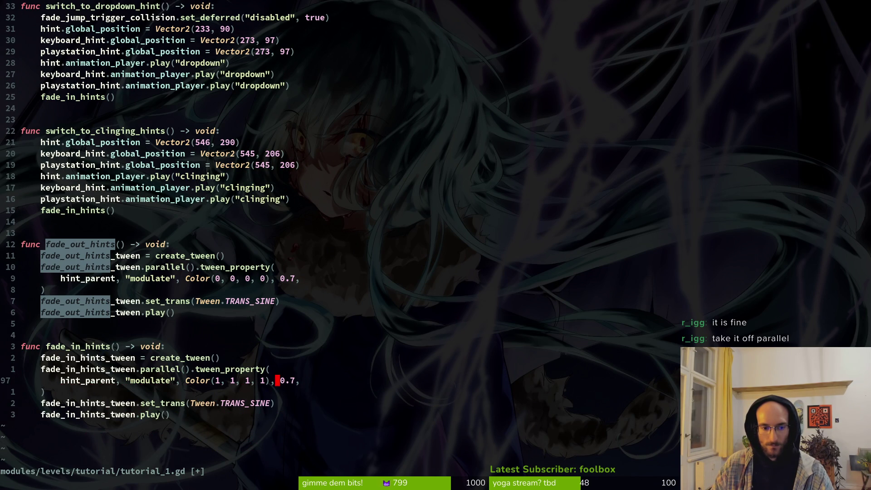
pyautogui.write(':w')
pyautogui.press('Return')
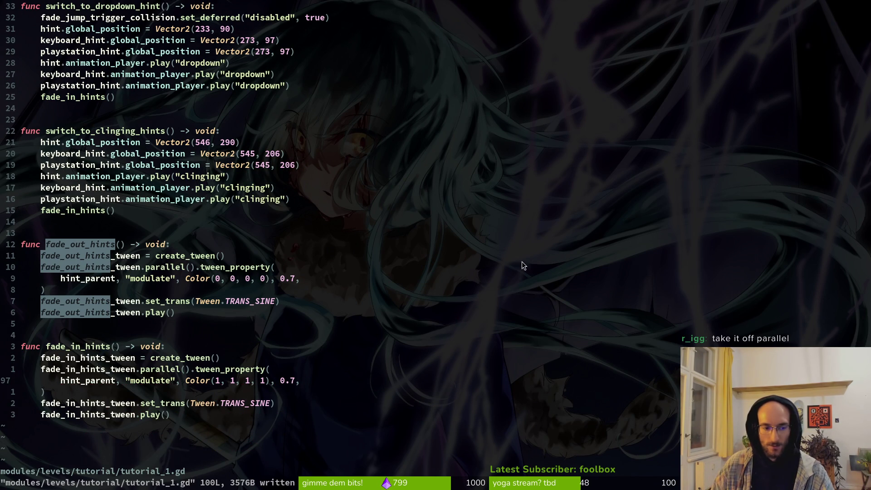
# Delete .parallel() from both the fade-in and fade-out tweens and save tutorial_1.gd
pyautogui.moveTo(144, 369); pyautogui.dragTo(188, 373)
pyautogui.write('d')
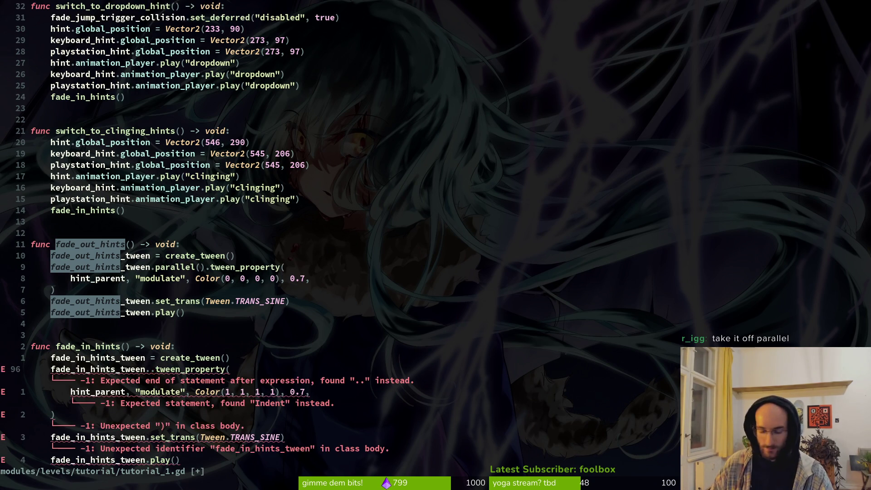
pyautogui.write('x:w')
pyautogui.press('Return')
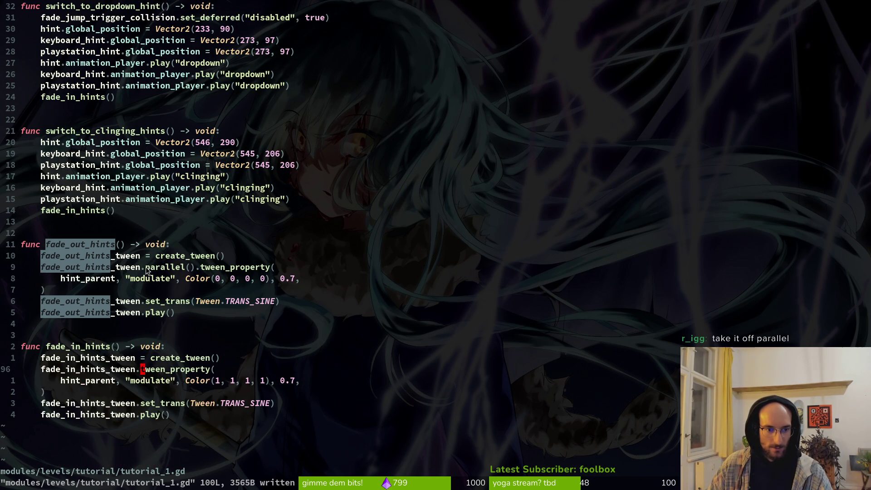
pyautogui.moveTo(146, 266); pyautogui.dragTo(194, 269)
pyautogui.write('dx:w')
pyautogui.press('Return')
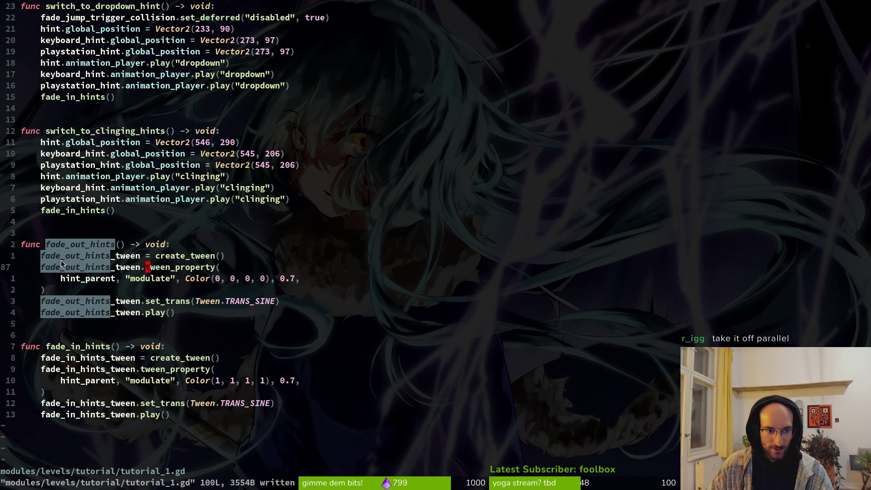
pyautogui.scroll(17, 157, 258)
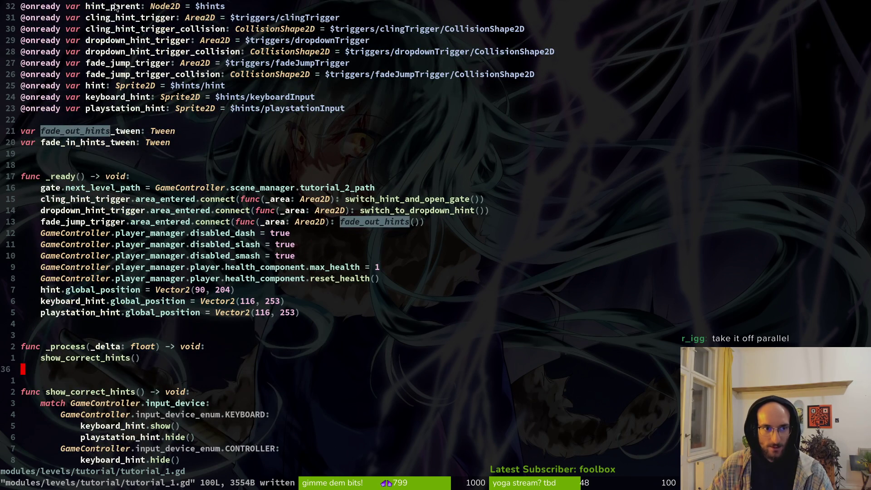
pyautogui.scroll(-6, 184, 262)
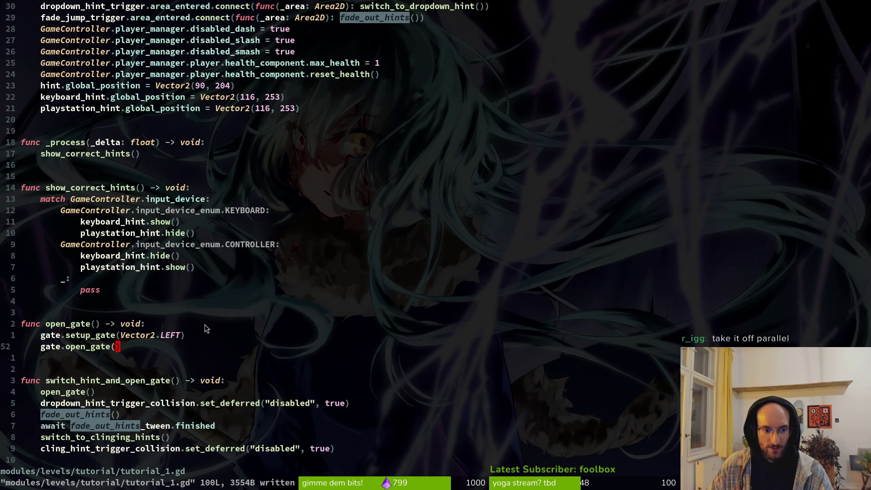
pyautogui.hotkey('alt', 'Tab')
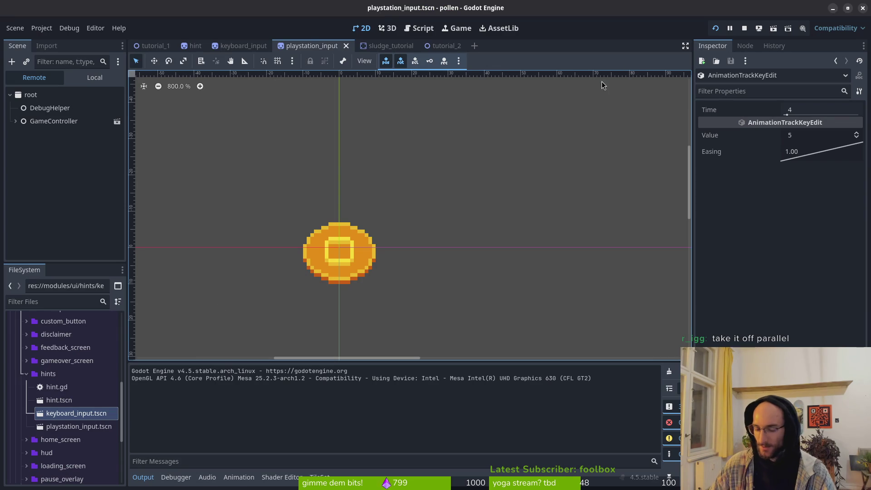
# Relaunch the project, play into the tutorial to check the quicker fades, then close it
pyautogui.press('F8')
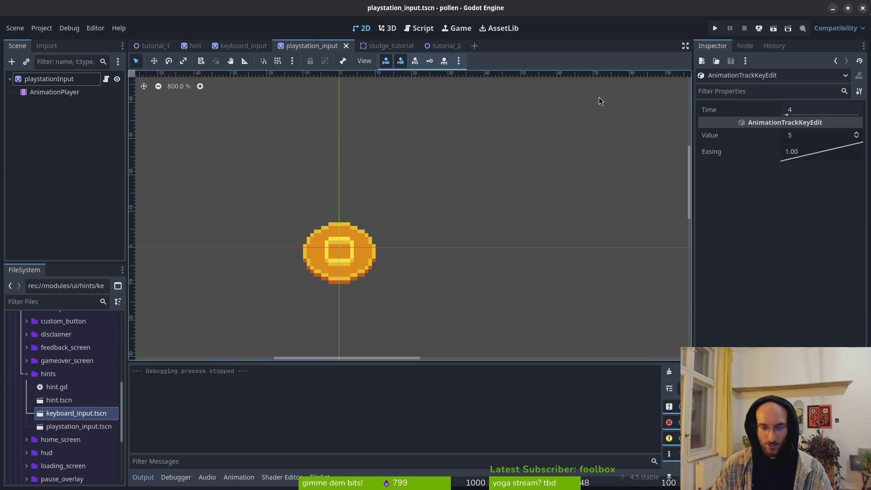
pyautogui.press('F5')
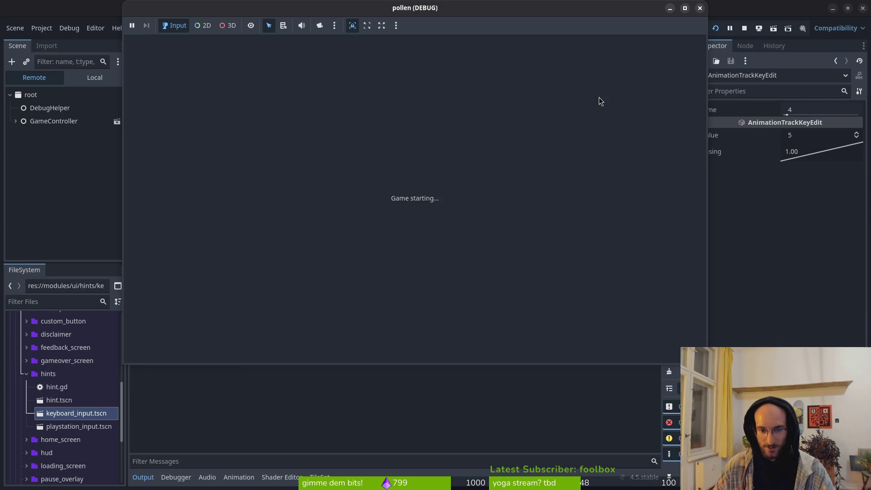
pyautogui.press('Return')
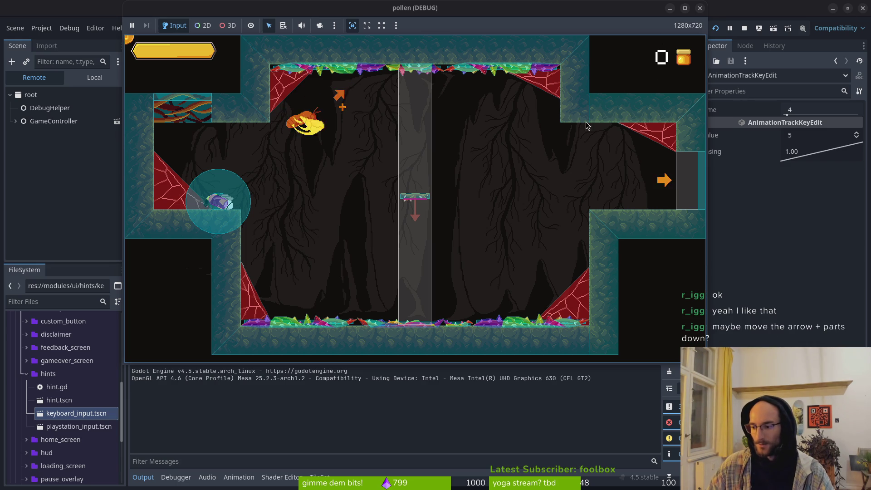
pyautogui.click(700, 9)
pyautogui.hotkey('alt', 'Tab')
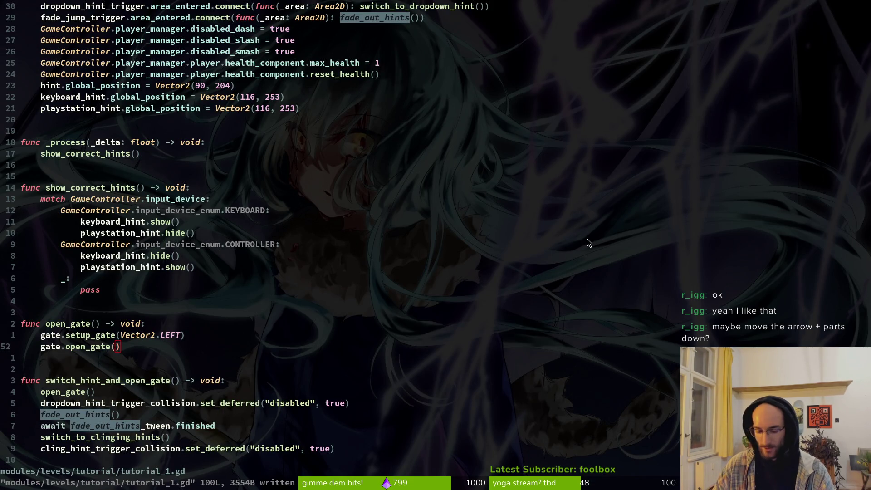
# In hints.aseprite, view hover frame 83 and compare it with the deprecated? layer hidden and shown
pyautogui.press('super')
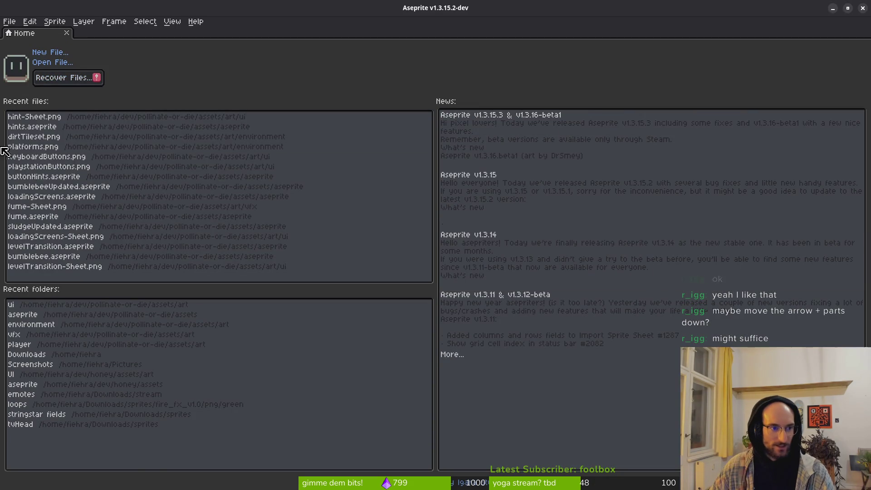
pyautogui.click(29, 126)
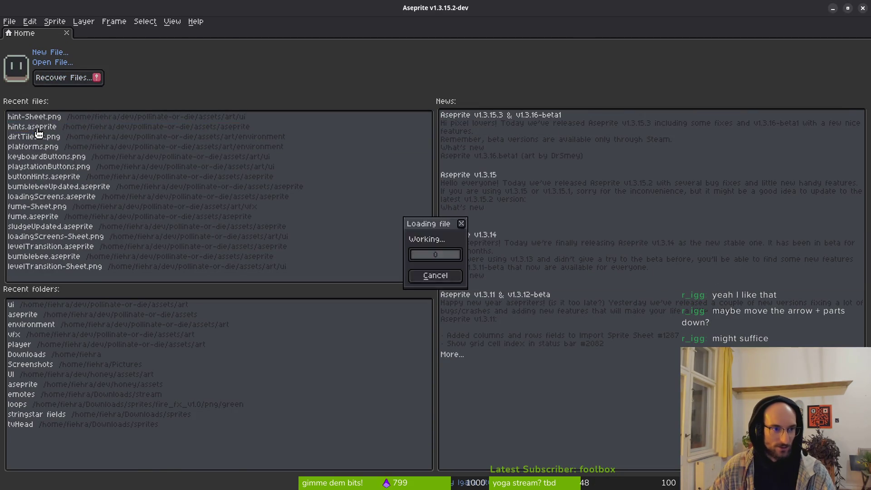
pyautogui.hscroll(-2, 409, 422)
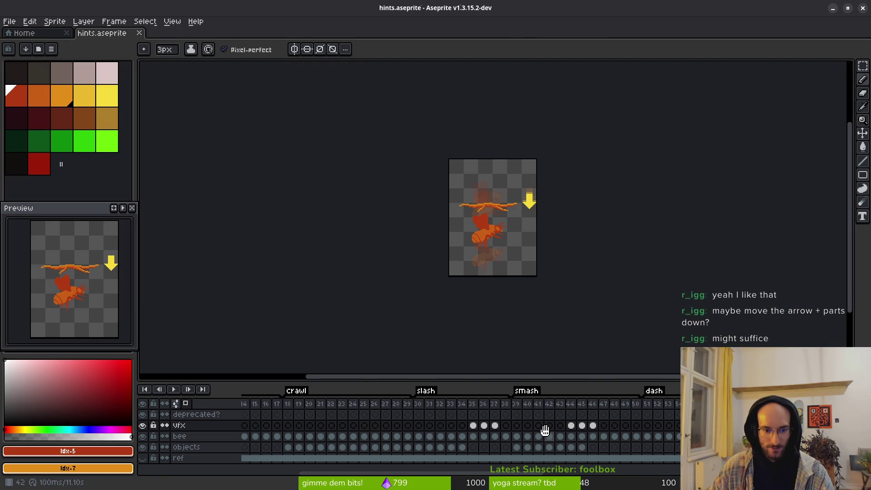
pyautogui.hscroll(-8, 499, 423)
pyautogui.click(474, 416)
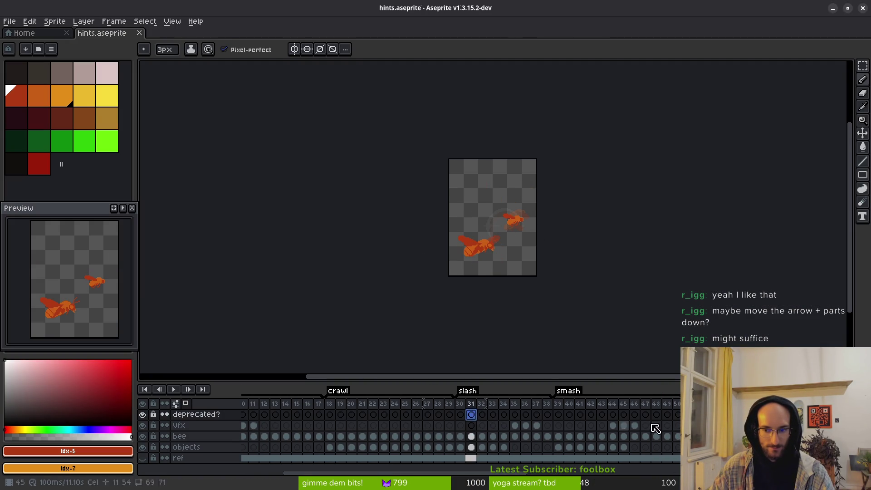
pyautogui.hscroll(12, 636, 422)
pyautogui.click(584, 416)
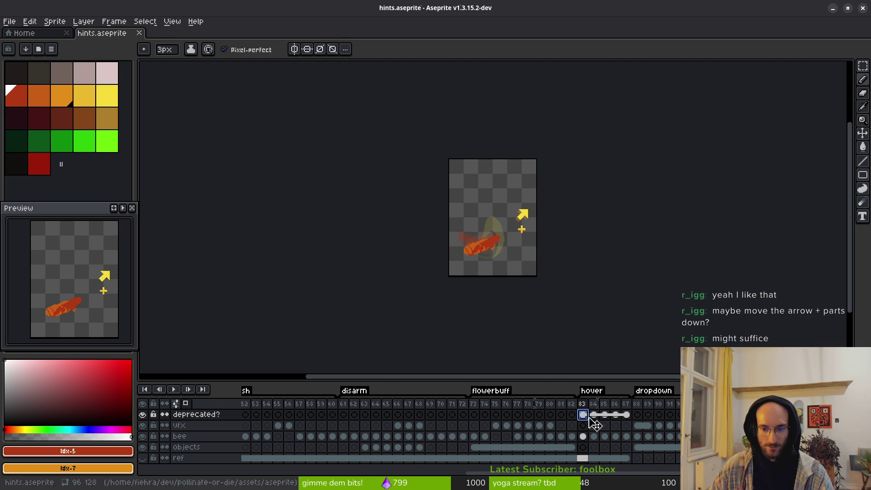
pyautogui.click(144, 415)
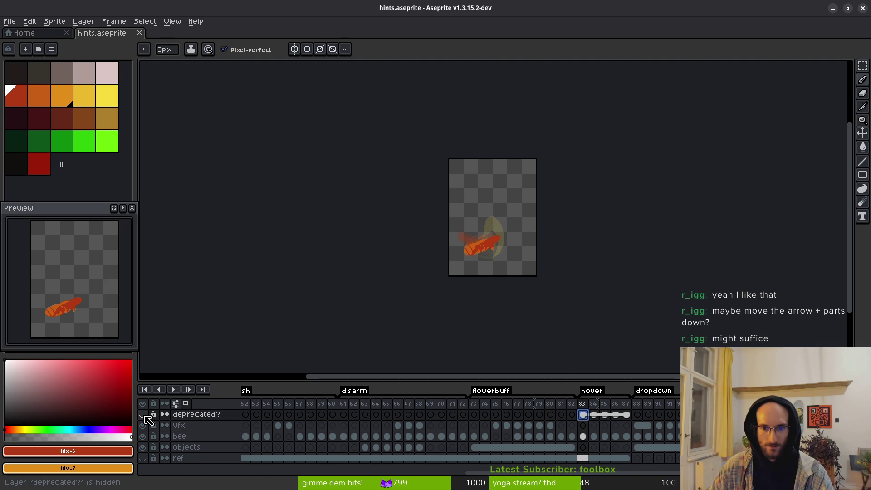
pyautogui.click(143, 415)
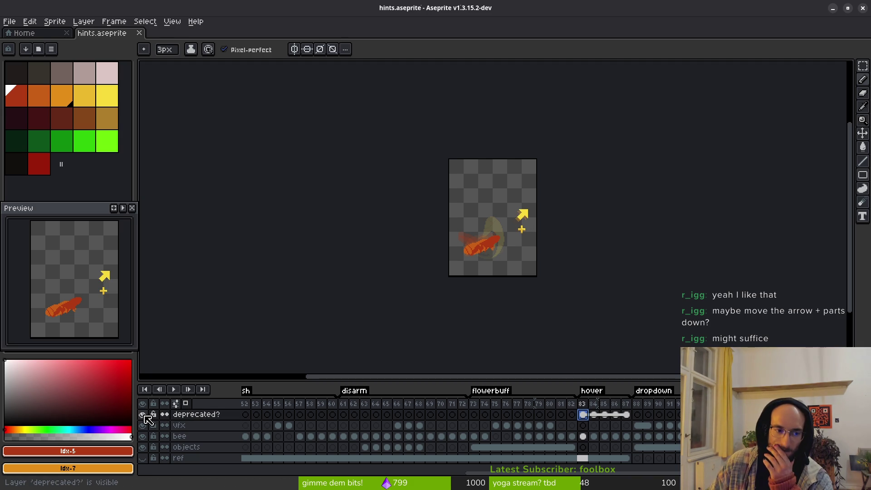
pyautogui.click(143, 415)
pyautogui.click(143, 415)
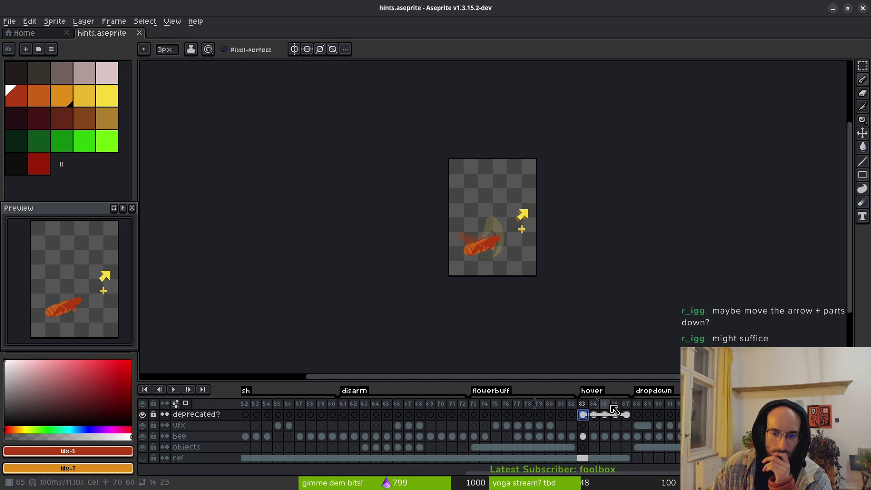
# Select the yellow arrow and plus across hover frames 83–87, nudge them lower, and save hints.aseprite
pyautogui.scroll(5, 521, 225)
pyautogui.moveTo(520, 225); pyautogui.dragTo(503, 217)
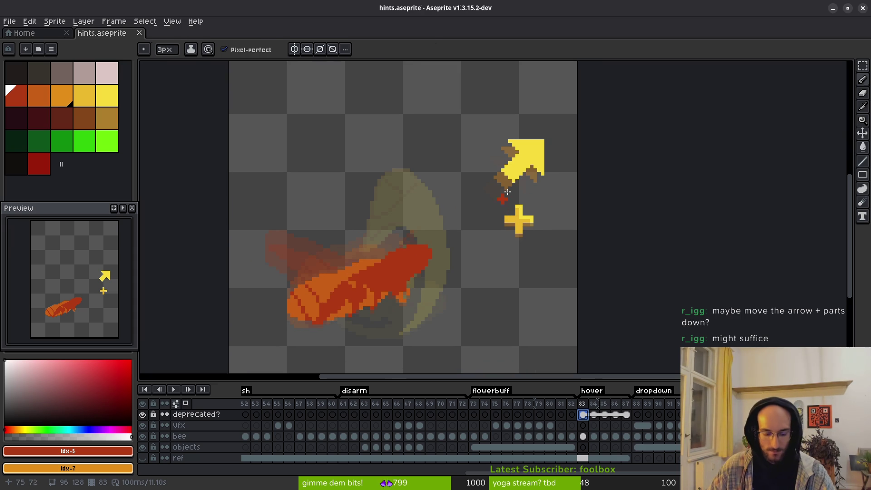
pyautogui.press('m')
pyautogui.moveTo(474, 87); pyautogui.dragTo(625, 278)
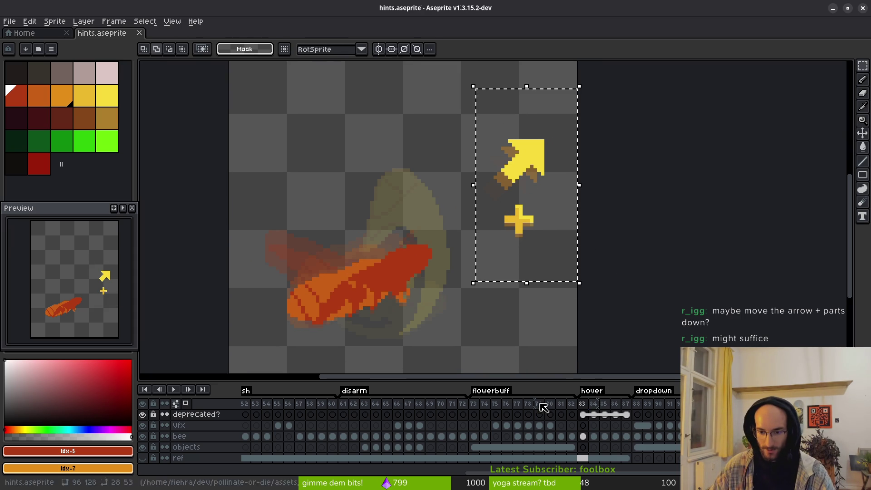
pyautogui.moveTo(583, 414); pyautogui.dragTo(626, 414)
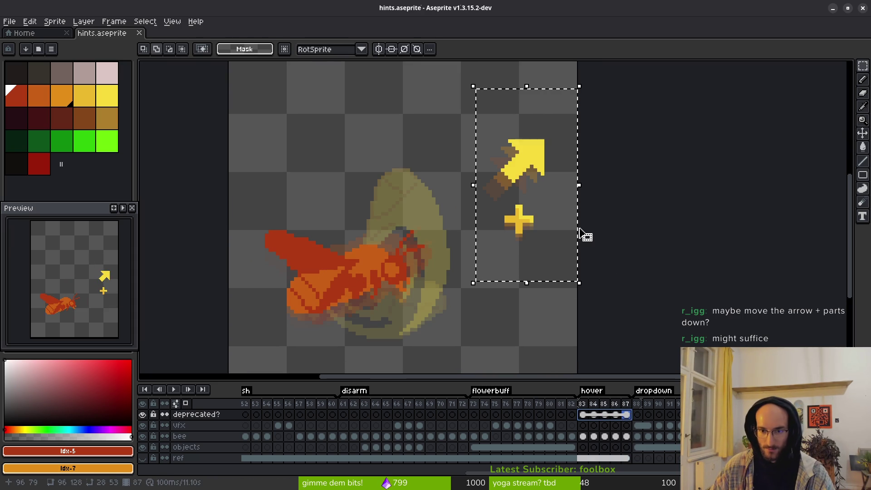
pyautogui.press('Down')
pyautogui.press('Down')
pyautogui.press('Down')
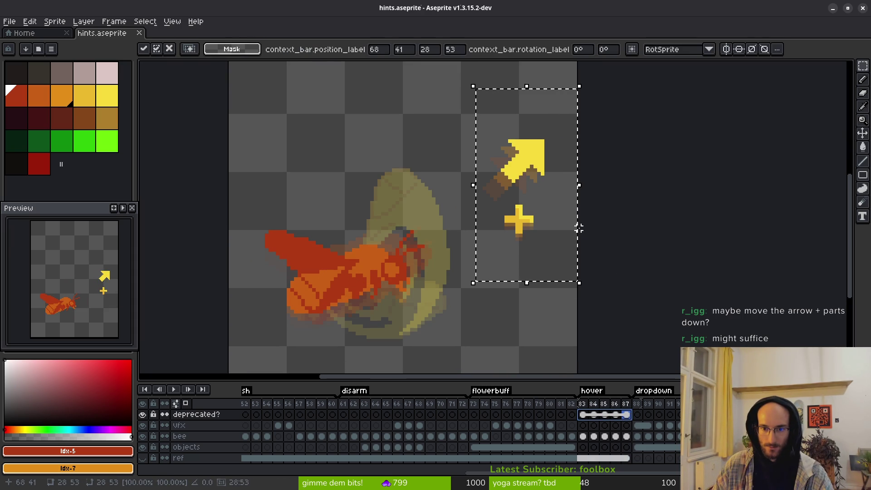
pyautogui.press('Down')
pyautogui.press('Down')
pyautogui.press('Down')
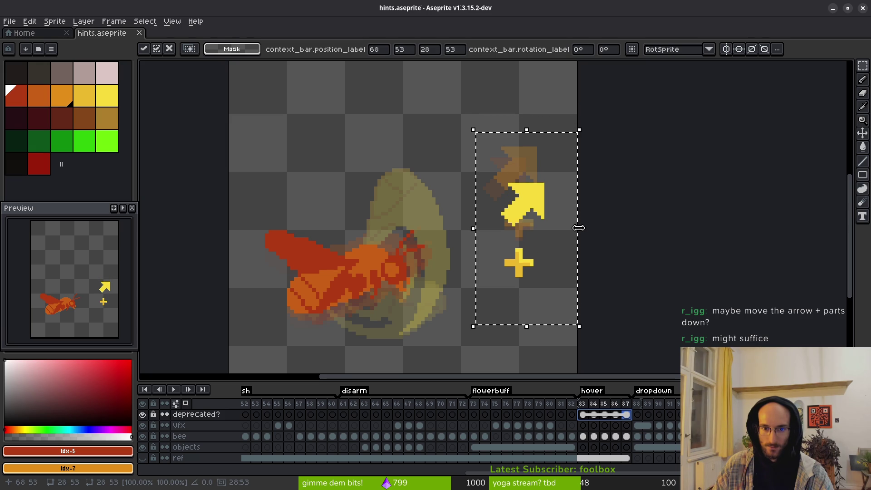
pyautogui.press('Up')
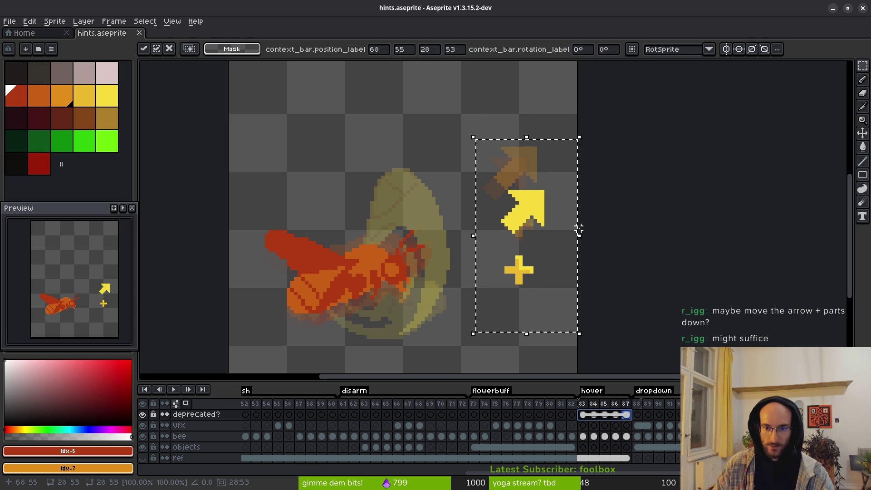
pyautogui.hotkey('ctrl', 'd')
pyautogui.hotkey('ctrl', 's')
pyautogui.scroll(-4, 515, 253)
pyautogui.scroll(2, 531, 251)
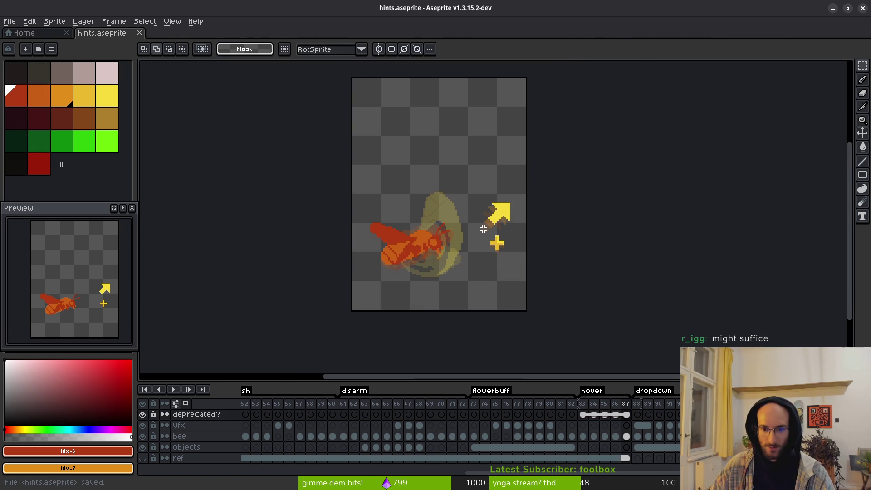
# Run the sprite sheet export and choose a new output file location
pyautogui.hotkey('ctrl', 'e')
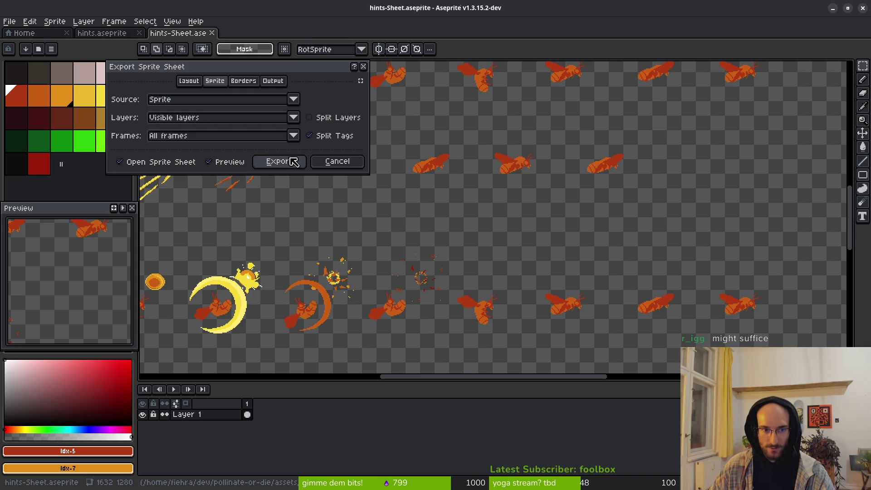
pyautogui.click(290, 162)
pyautogui.hotkey('ctrl', 'shift', 'e')
pyautogui.click(219, 41)
pyautogui.click(229, 57)
# Export the sheet over assets/art/ui/hint-Sheet.png, confirming the overwrite
pyautogui.click(46, 40)
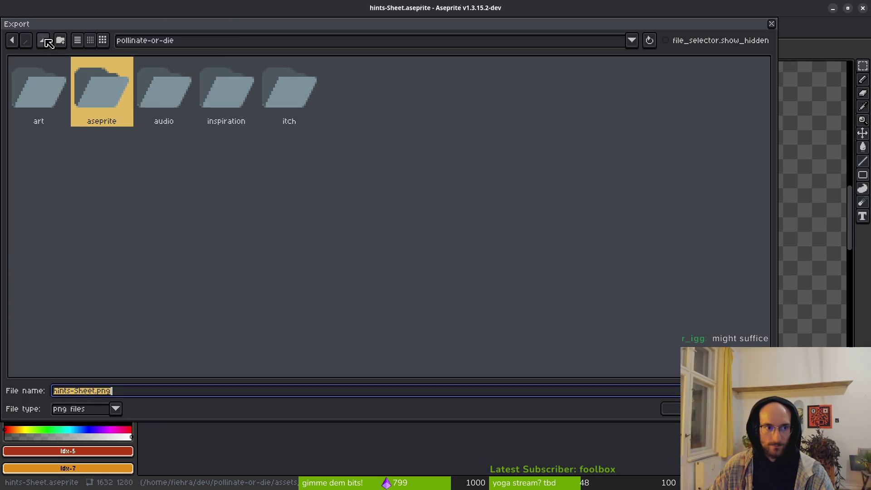
pyautogui.click(43, 40)
pyautogui.doubleClick(107, 84)
pyautogui.doubleClick(34, 93)
pyautogui.doubleClick(550, 100)
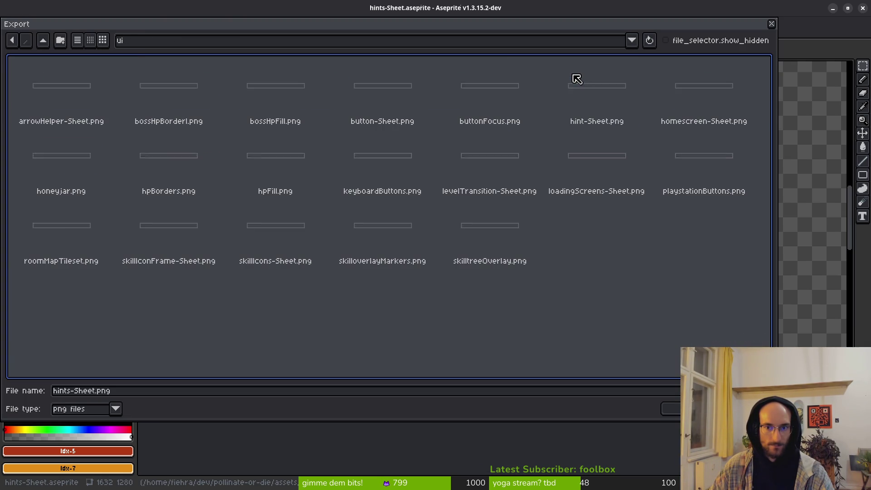
pyautogui.click(597, 94)
pyautogui.click(672, 408)
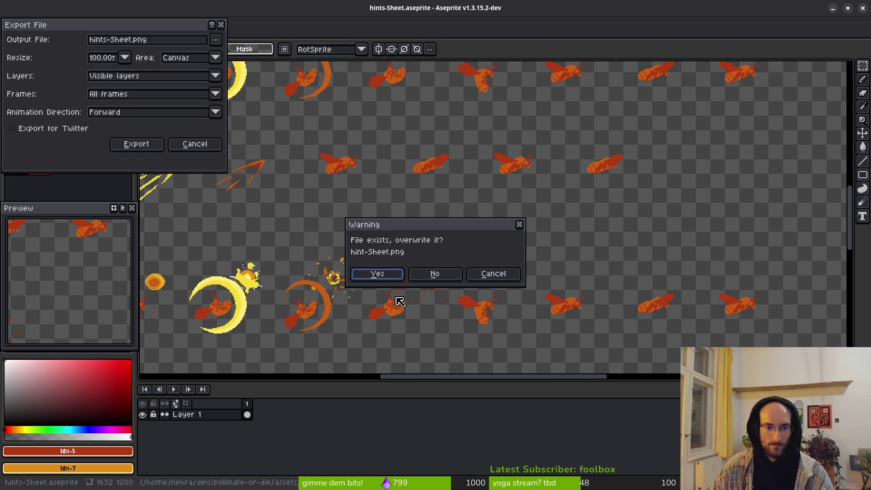
pyautogui.click(377, 274)
pyautogui.click(137, 144)
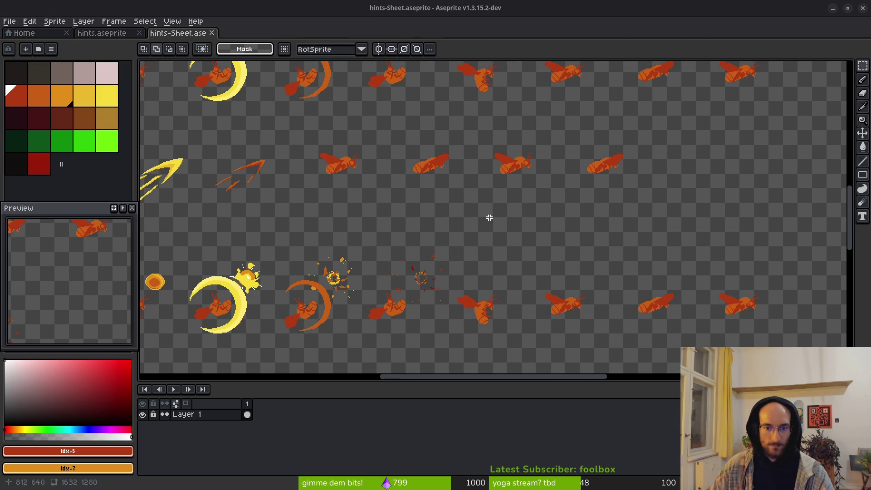
pyautogui.hotkey('alt', 'Tab')
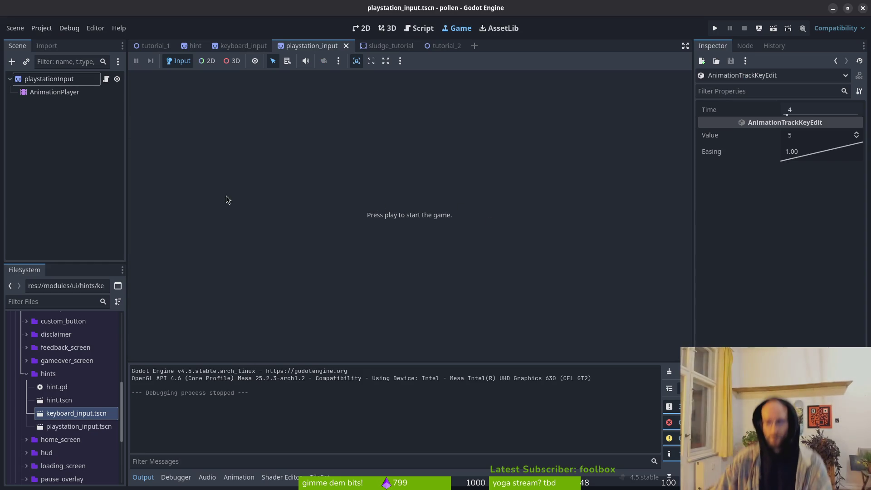
# In tutorial_2's 2D view, move the keyboardInput hint beneath the slash hint, near (240, 114)
pyautogui.moveTo(198, 50)
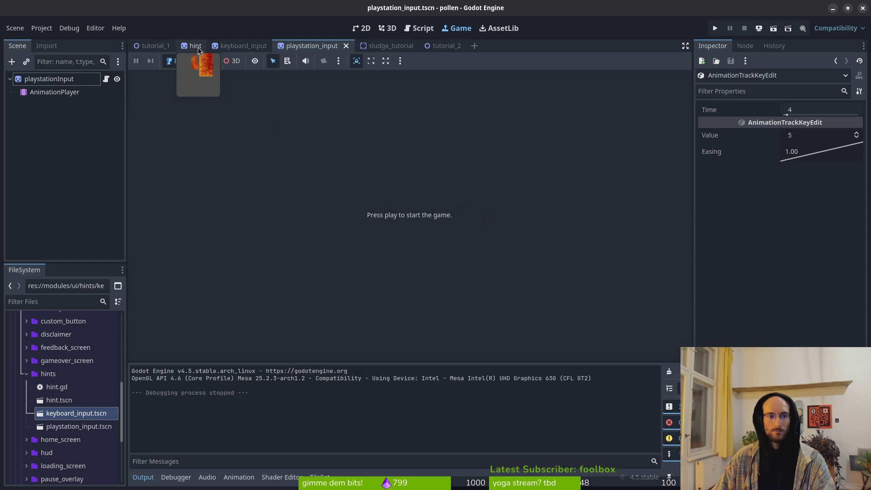
pyautogui.click(438, 45)
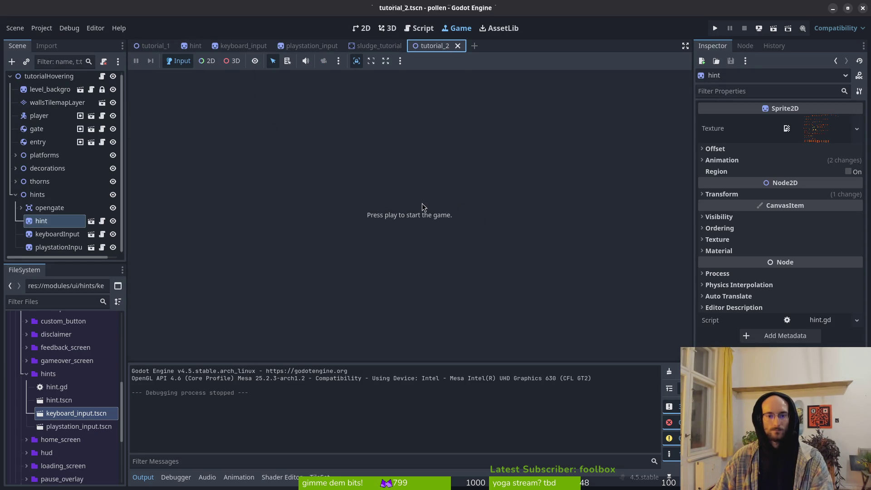
pyautogui.click(361, 28)
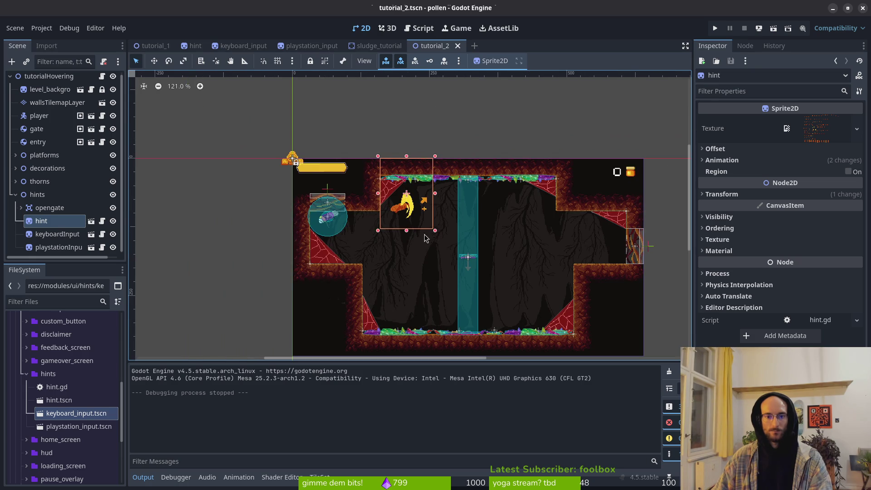
pyautogui.click(57, 234)
pyautogui.scroll(4, 245, 181)
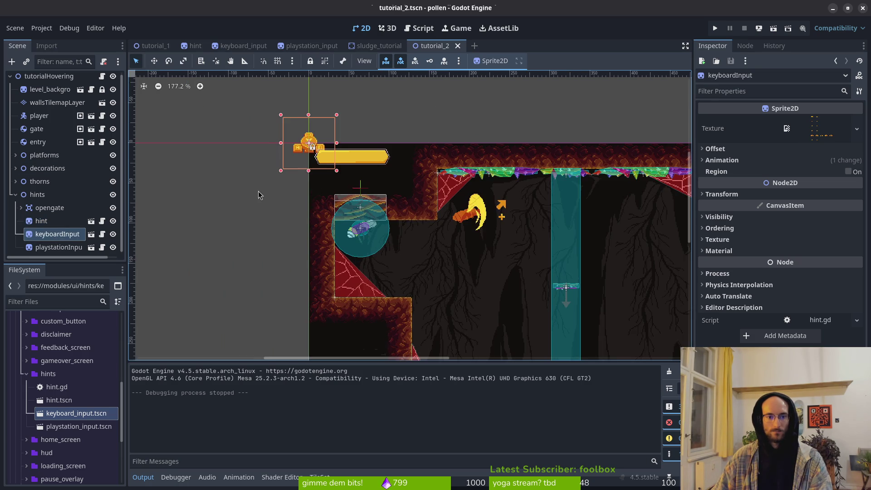
pyautogui.moveTo(257, 121)
pyautogui.mouseDown()
pyautogui.moveTo(471, 242)
pyautogui.moveTo(454, 225)
pyautogui.mouseUp()
pyautogui.scroll(7, 458, 223)
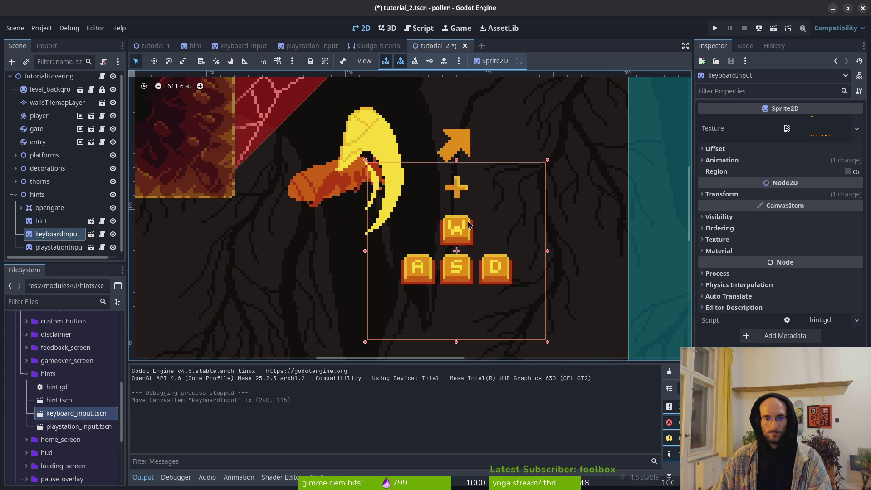
pyautogui.scroll(3, 469, 225)
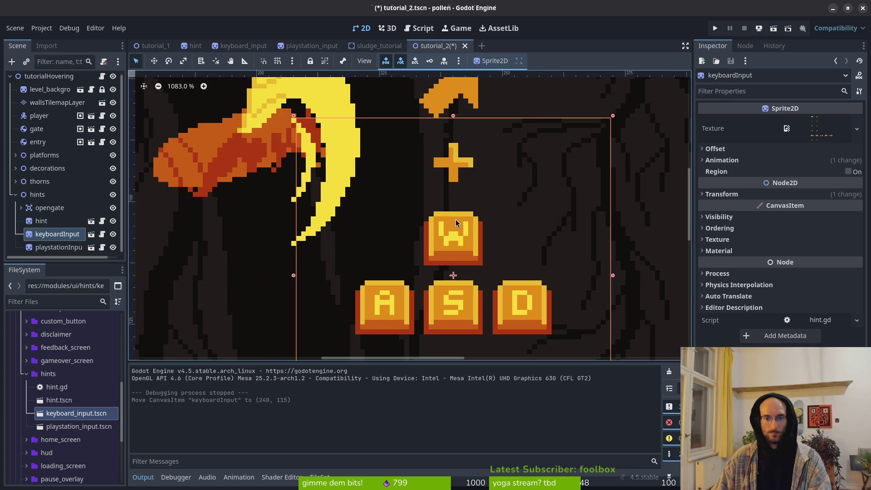
pyautogui.scroll(-5, 456, 219)
pyautogui.press('Up')
# Align the playstationInput hint with the keyboard hint and save tutorial_2
pyautogui.scroll(-5, 461, 224)
pyautogui.scroll(5, 450, 232)
pyautogui.moveTo(449, 232); pyautogui.dragTo(440, 234)
pyautogui.press('Escape')
pyautogui.hotkey('ctrl', 's')
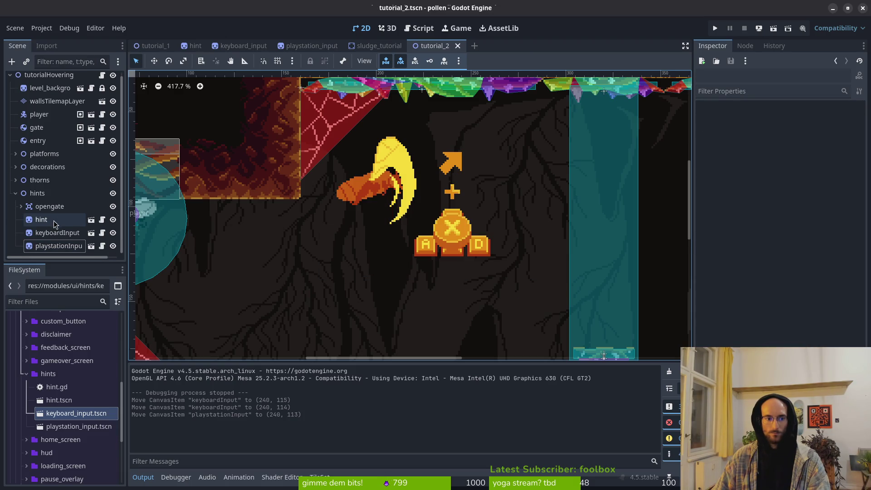
pyautogui.hotkey('alt', 'Tab')
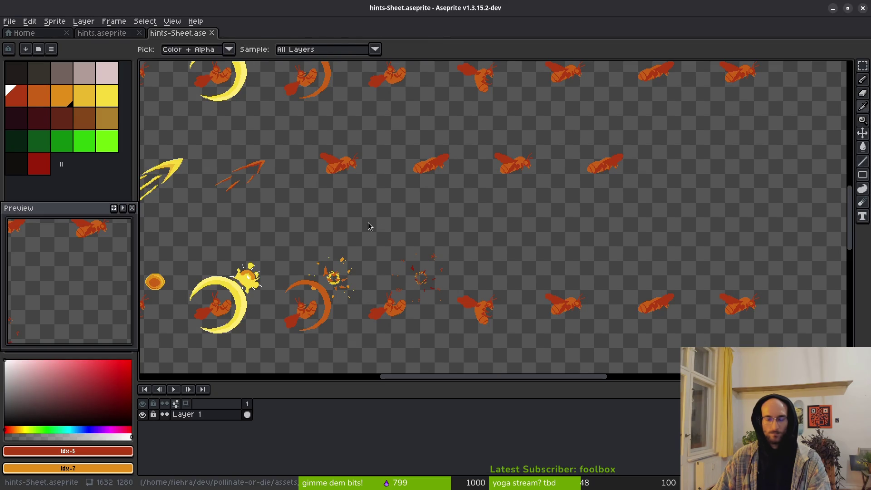
# Yank the 17 lines of _process and show_correct_hints from tutorial_1.gd
pyautogui.hotkey('alt', 'Tab')
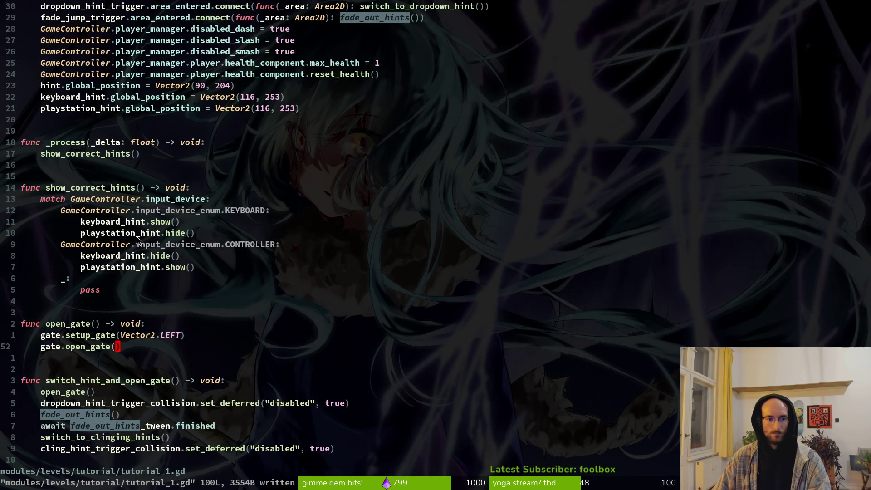
pyautogui.moveTo(64, 181); pyautogui.dragTo(215, 296)
pyautogui.click(152, 293)
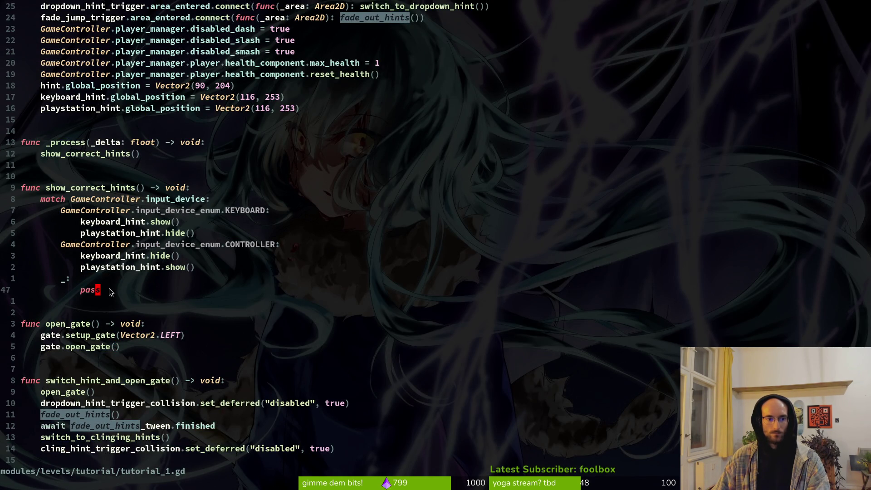
pyautogui.moveTo(111, 292); pyautogui.dragTo(13, 169)
pyautogui.moveTo(27, 120); pyautogui.dragTo(123, 293)
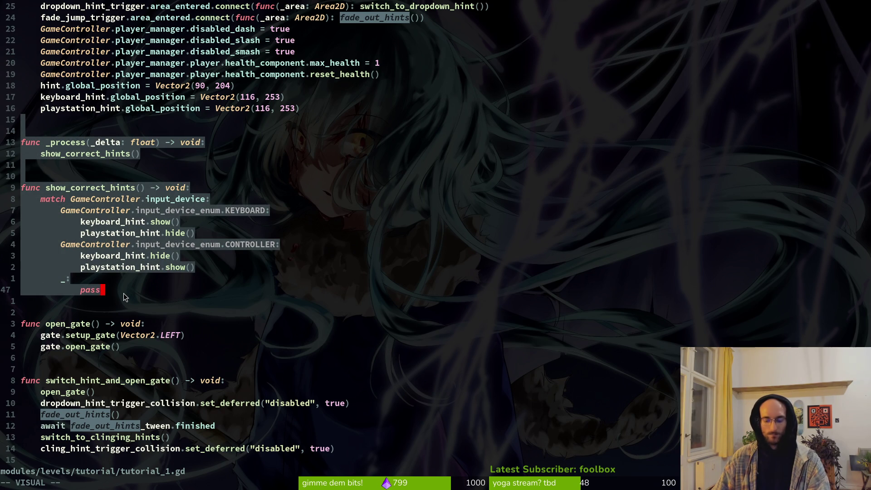
pyautogui.press('y')
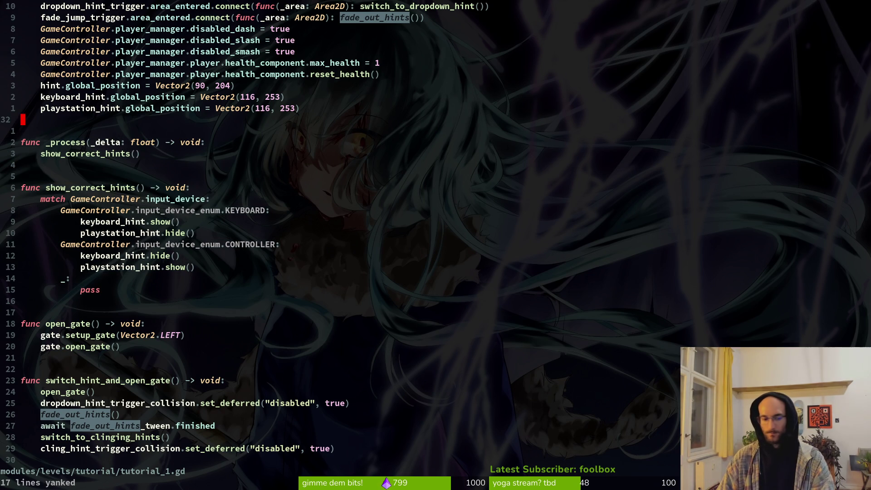
# Paste the functions into tutorial_2.gd below _ready and fix the blank lines around open_gate
pyautogui.hotkey('ctrl', '6')
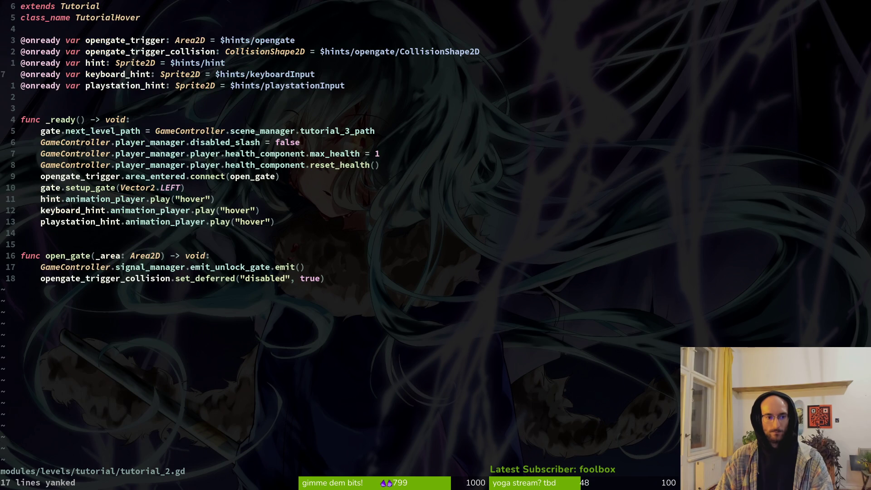
pyautogui.press('j')
pyautogui.press('j')
pyautogui.press('j')
pyautogui.press('p')
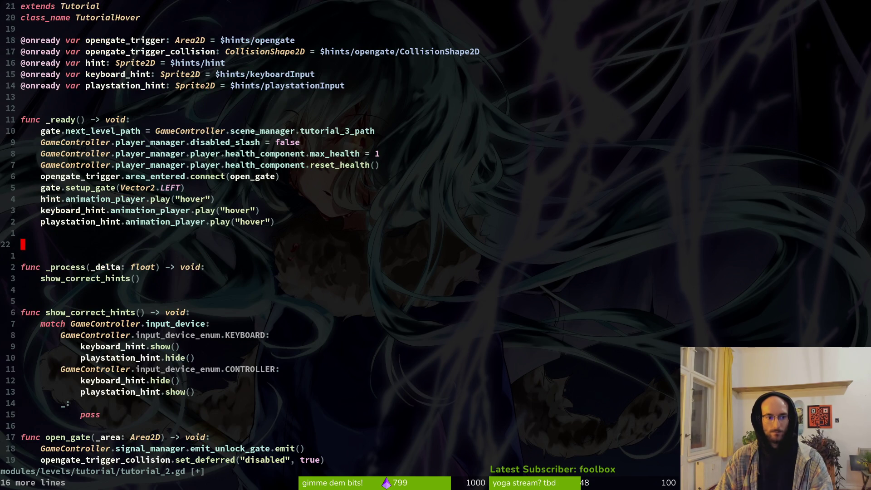
pyautogui.press('d')
pyautogui.press('d')
pyautogui.press('j')
pyautogui.press('j')
pyautogui.press('j')
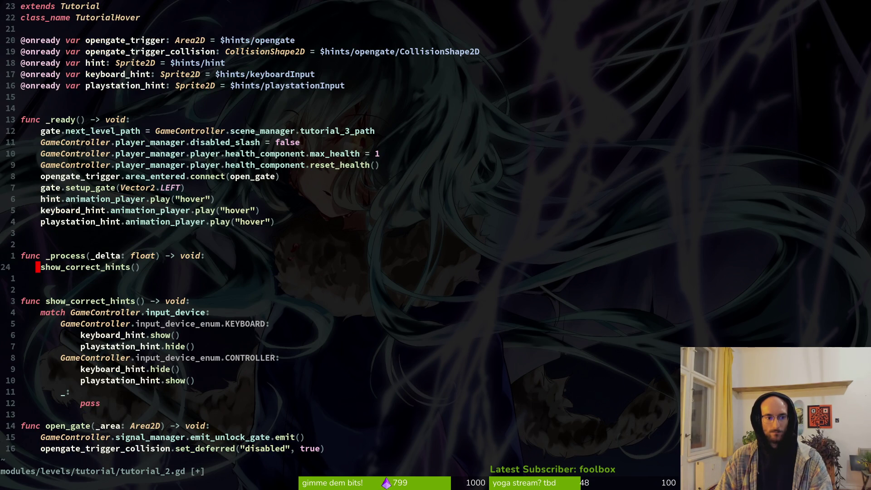
pyautogui.hotkey('shift', 'o')
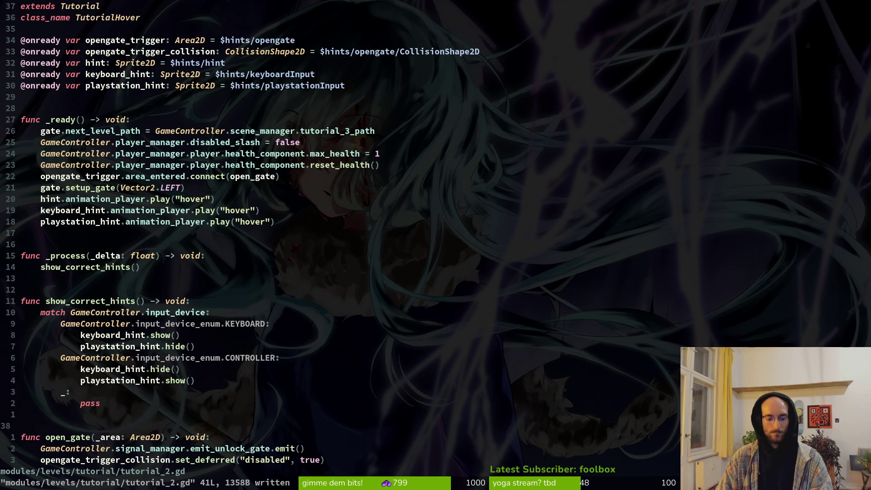
pyautogui.hotkey('ctrl', 'o')
# Compare tutorial_1.gd with tutorial_2.gd, then save tutorial_2.gd
pyautogui.scroll(-3, 124, 292)
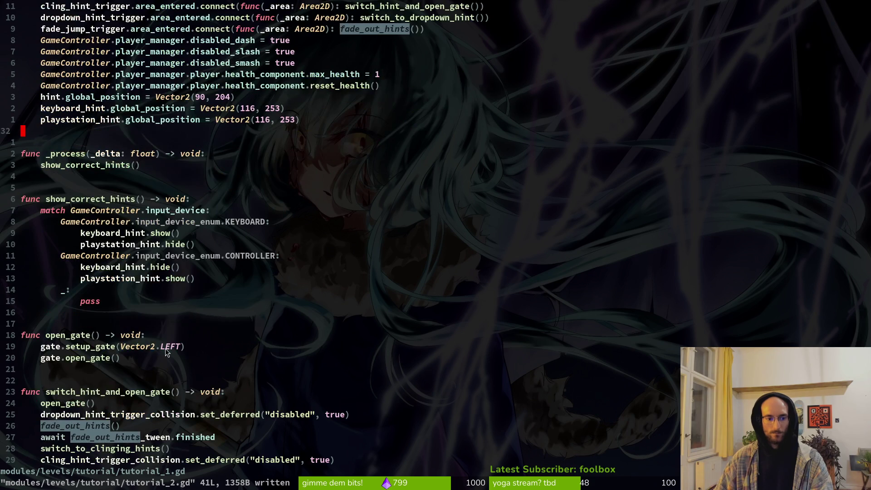
pyautogui.hotkey('ctrl', 'i')
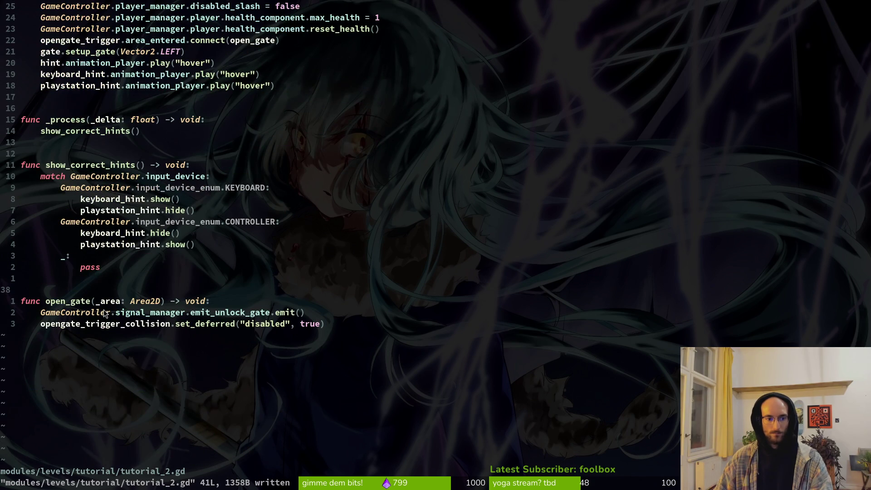
pyautogui.hotkey('ctrl', 'o')
pyautogui.scroll(-2, 78, 349)
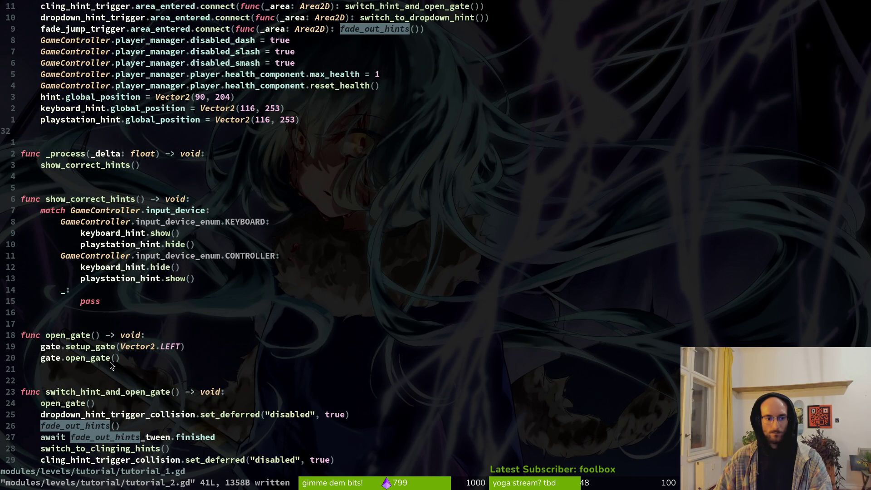
pyautogui.hotkey('ctrl', 'i')
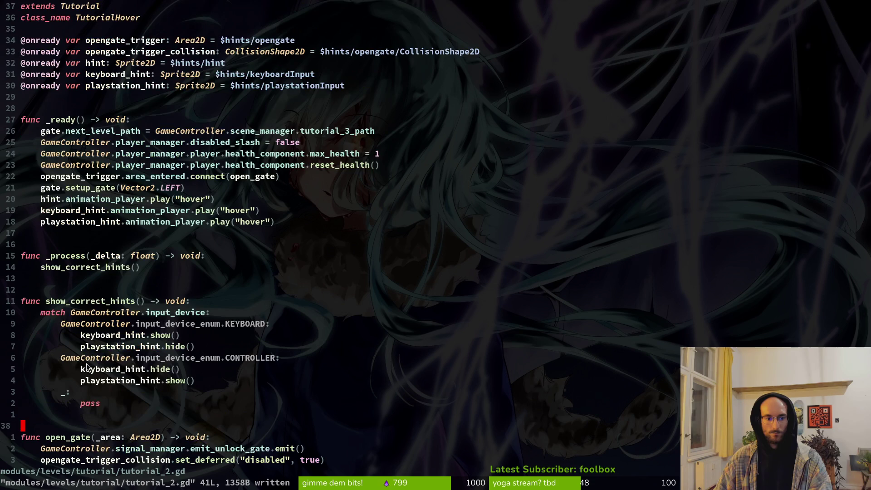
pyautogui.scroll(-2, 117, 267)
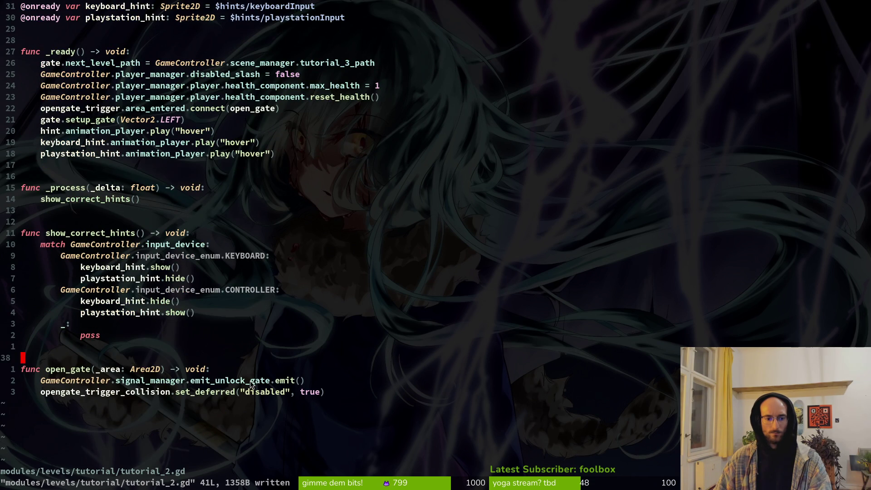
pyautogui.hotkey('ctrl', 's')
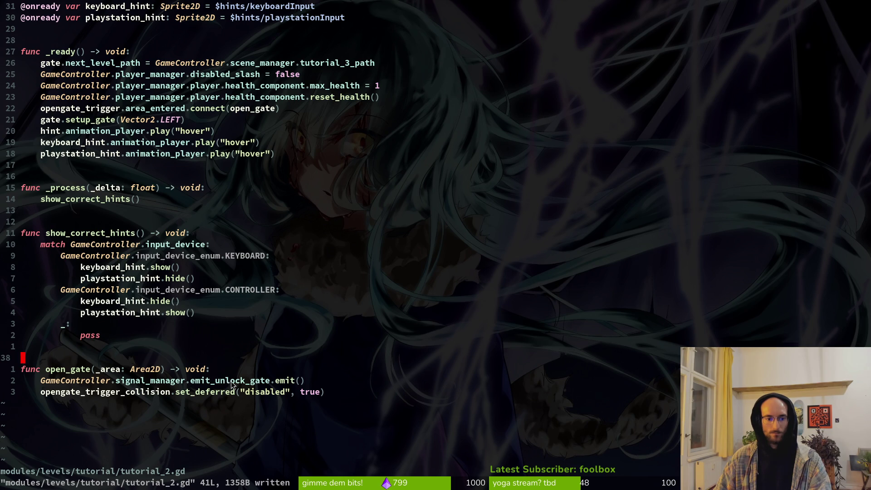
# Add and remove a blank line above gate.open_gate() in tutorial_1.gd and save it with :w
pyautogui.hotkey('ctrl', '6')
pyautogui.scroll(-4, 139, 350)
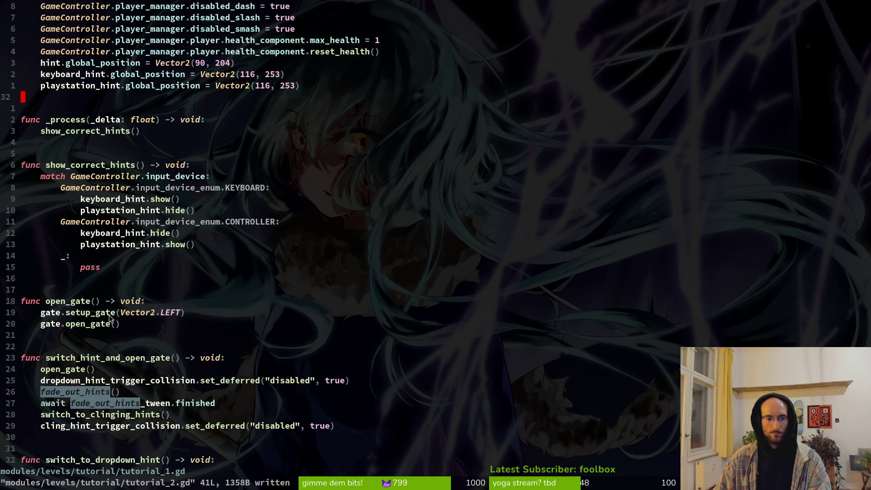
pyautogui.click(80, 325)
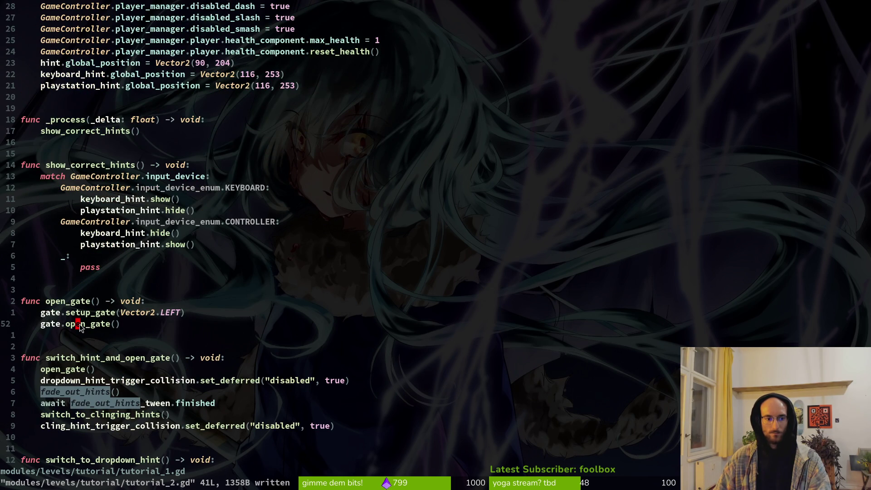
pyautogui.hotkey('shift', 'o')
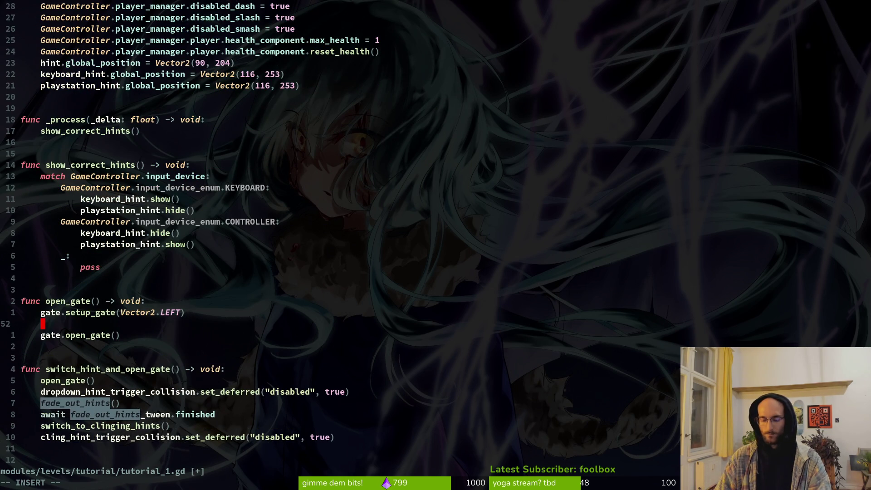
pyautogui.press('Escape')
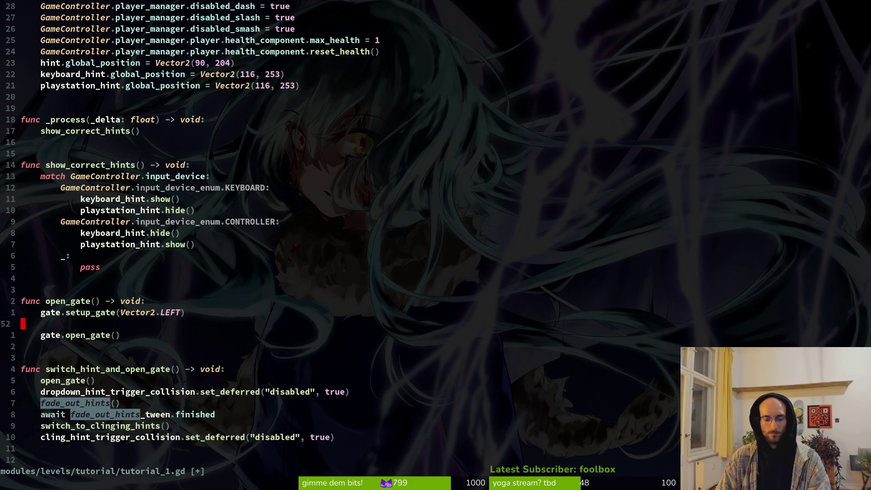
pyautogui.press('d')
pyautogui.press('d')
pyautogui.write(':w')
pyautogui.press('Return')
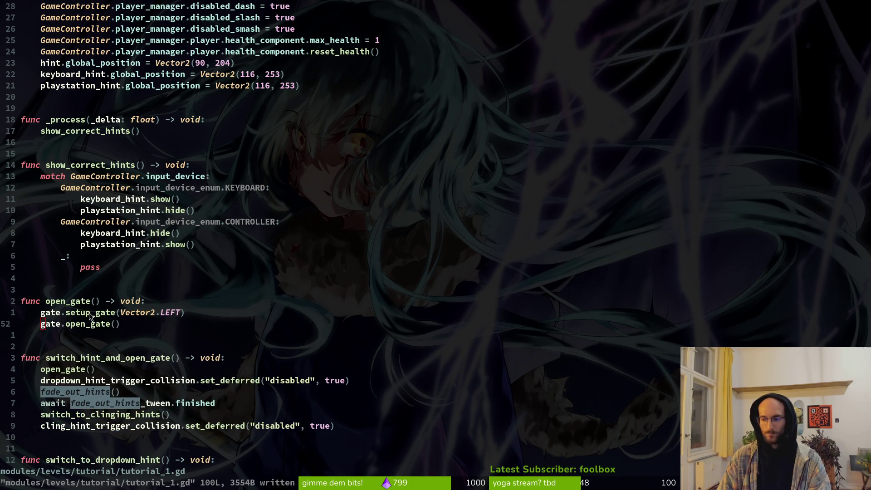
pyautogui.hotkey('alt', 'Tab')
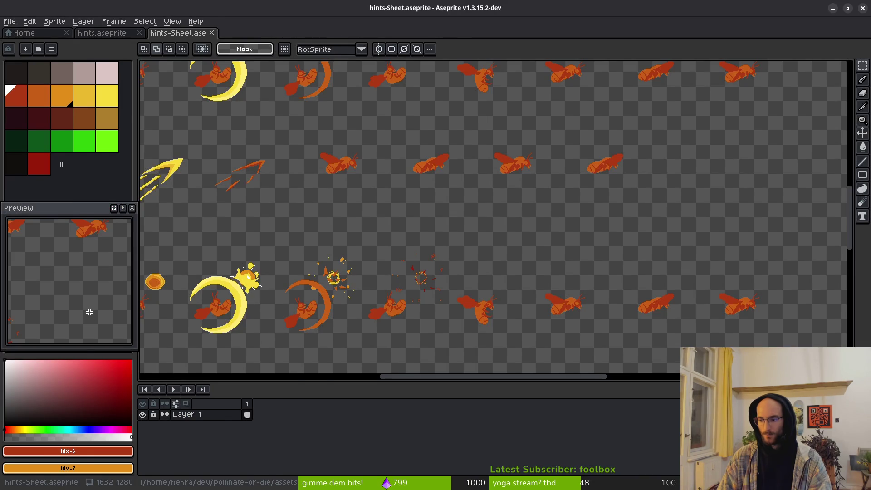
# Run the pollen game with F5, then review tutorial_1.gd and tutorial_2.gd in Neovim
pyautogui.hotkey('alt', 'Tab')
pyautogui.hotkey('alt', 'Tab')
pyautogui.press('F5')
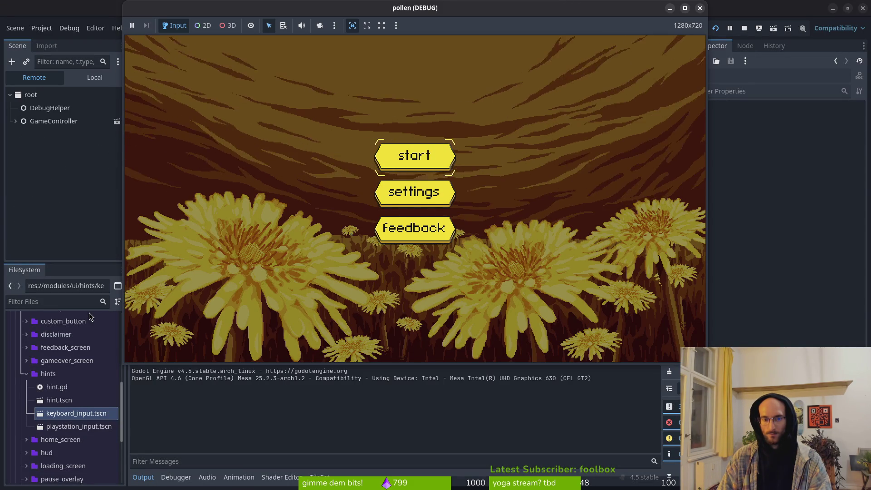
pyautogui.hotkey('alt', 'Tab')
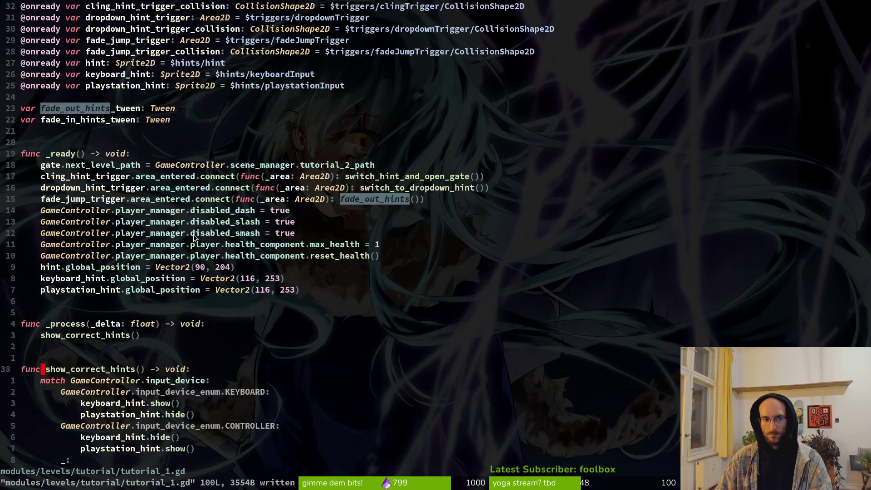
pyautogui.hotkey('ctrl', 't')
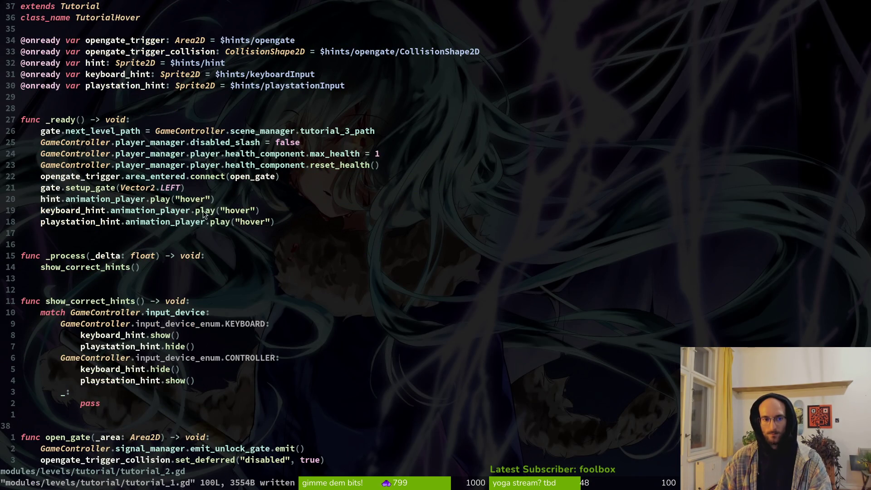
pyautogui.scroll(-6, 202, 211)
pyautogui.scroll(4, 169, 237)
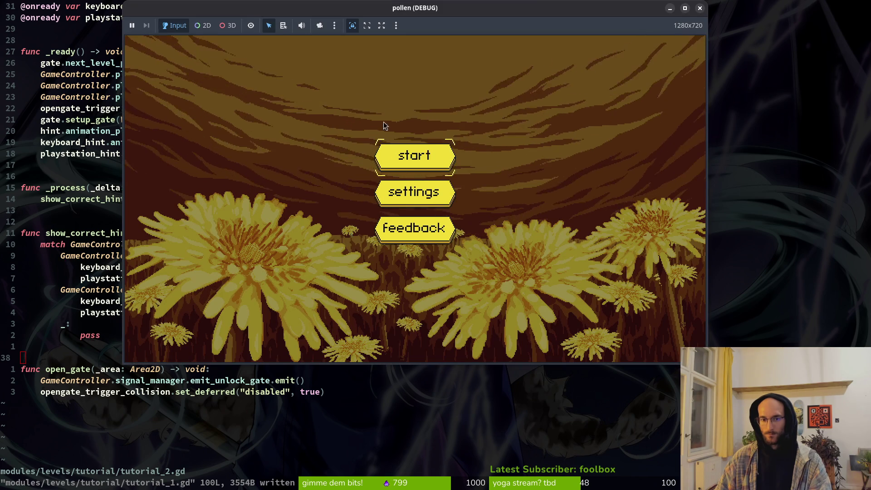
# Start a new game and fly through tutorial_1 to its exit
pyautogui.click(426, 157)
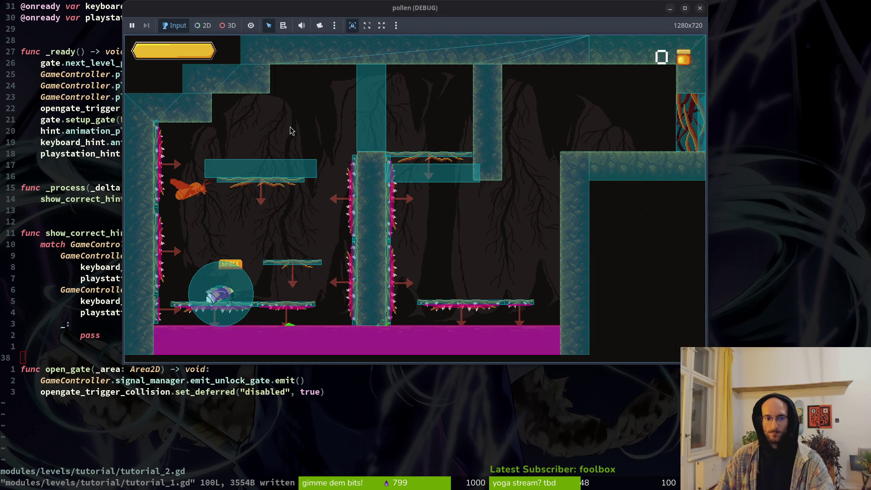
pyautogui.press('Right')
pyautogui.press('Up')
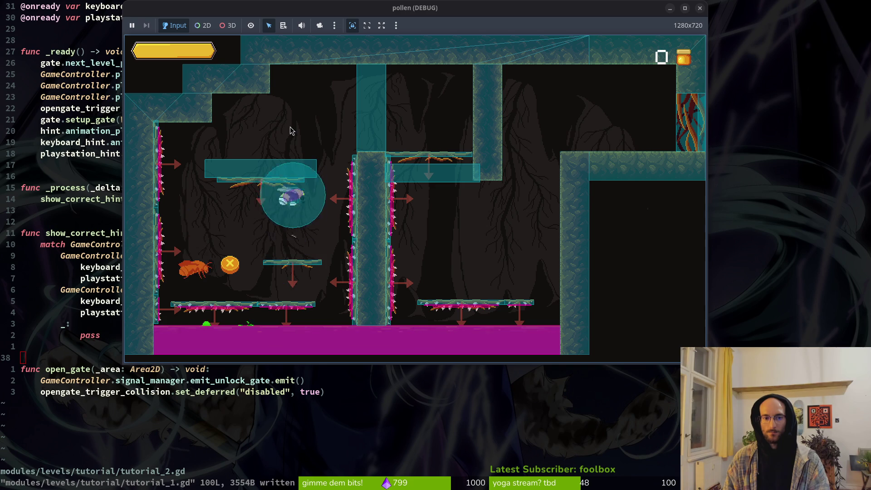
pyautogui.press('Right')
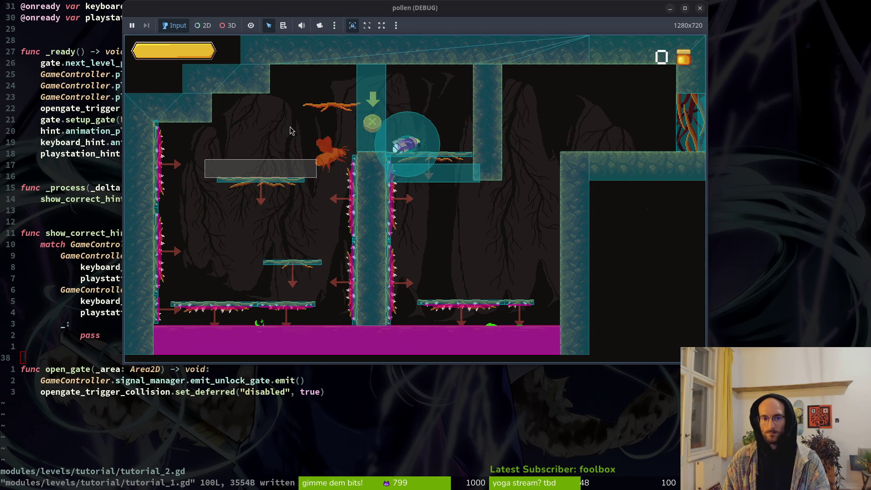
pyautogui.press('Right')
pyautogui.press('Up')
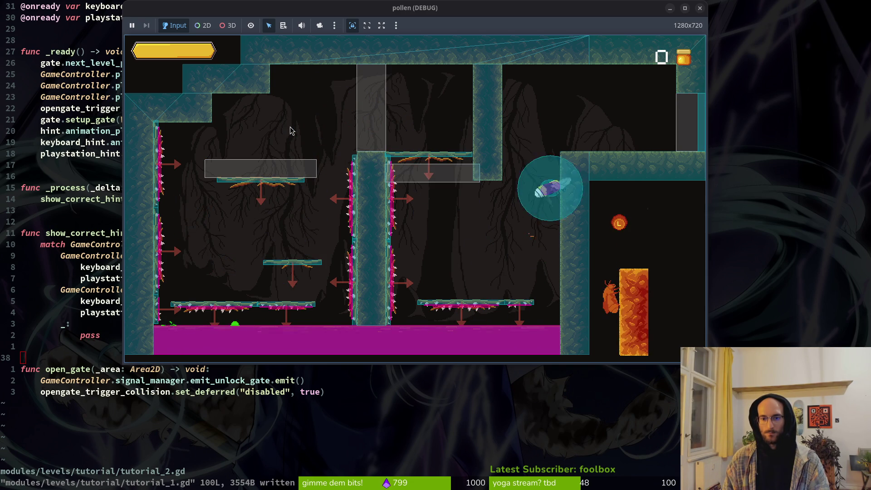
pyautogui.press('Right')
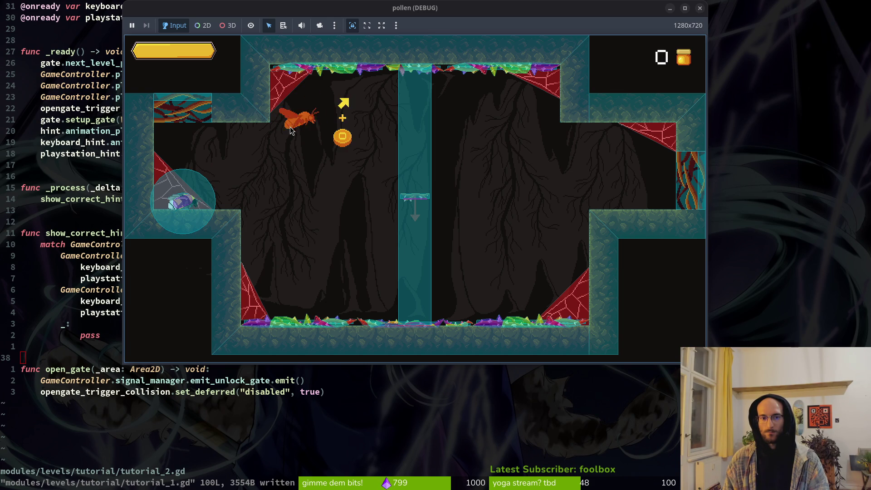
# Play tutorial_2: land on the gate platform, grab the coin and reach the exit arrow
pyautogui.press('d')
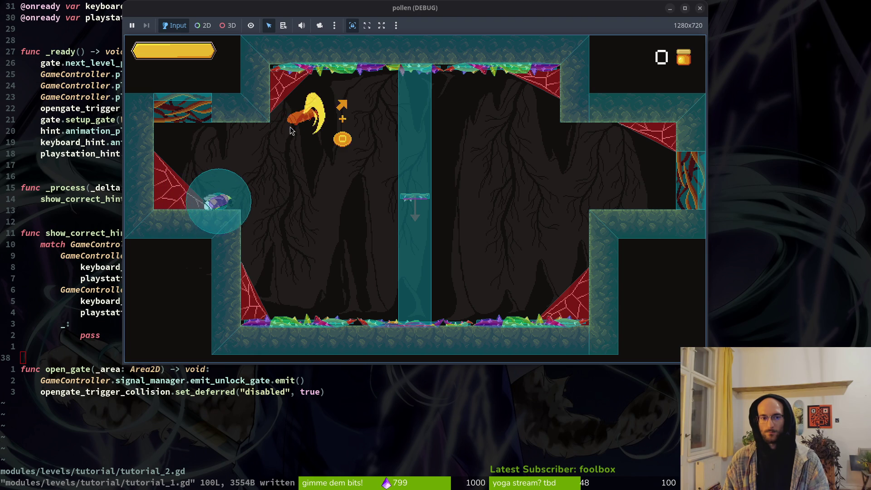
pyautogui.press('w')
pyautogui.press('d')
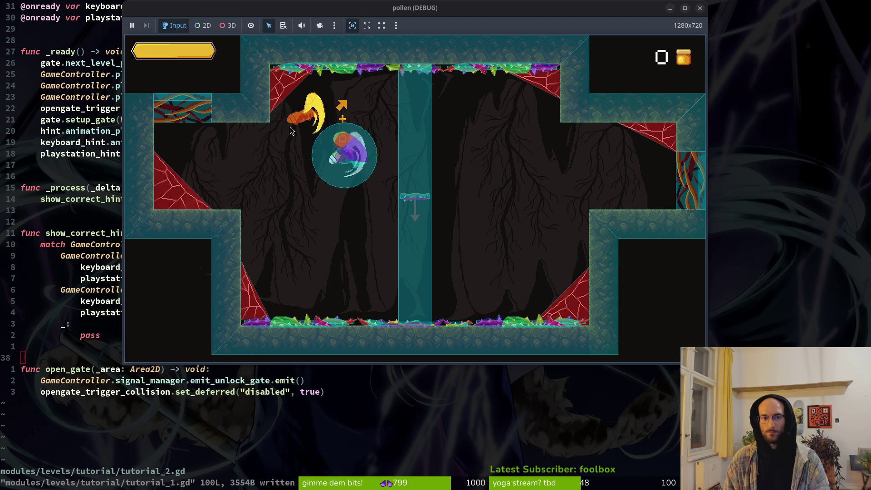
pyautogui.press('s')
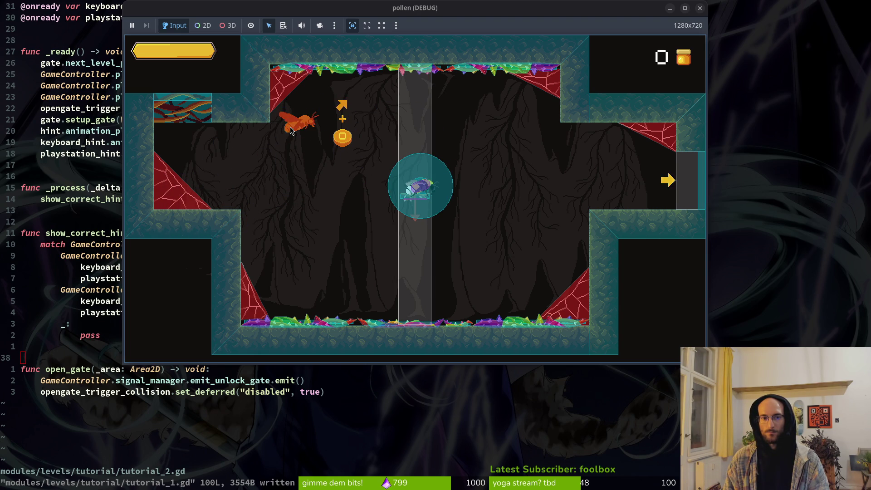
pyautogui.press('a')
pyautogui.press('d')
pyautogui.press('d')
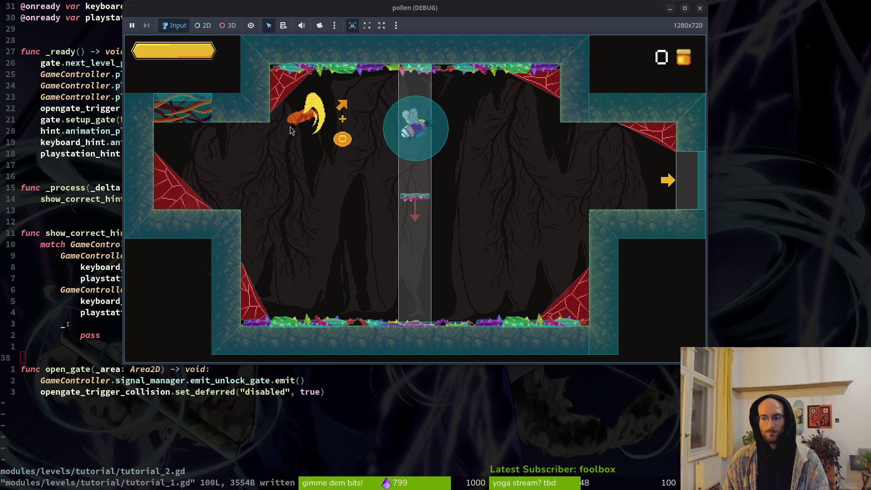
pyautogui.press('d')
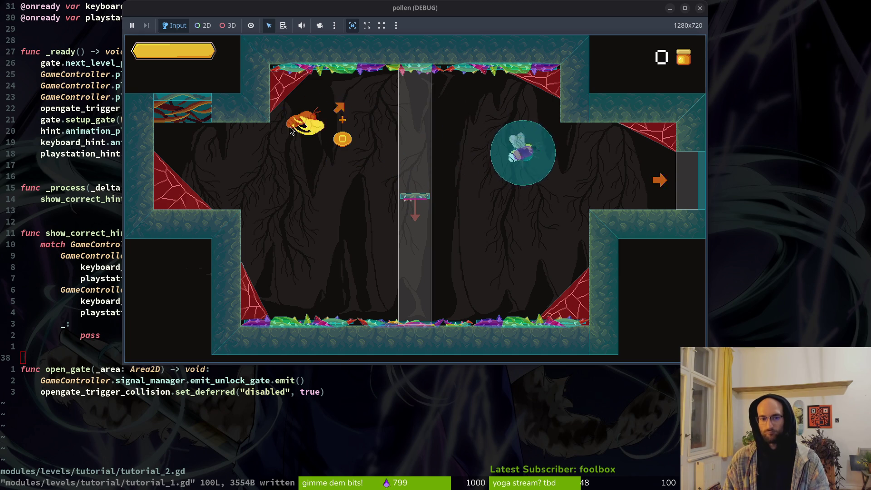
pyautogui.press('d')
pyautogui.press('s')
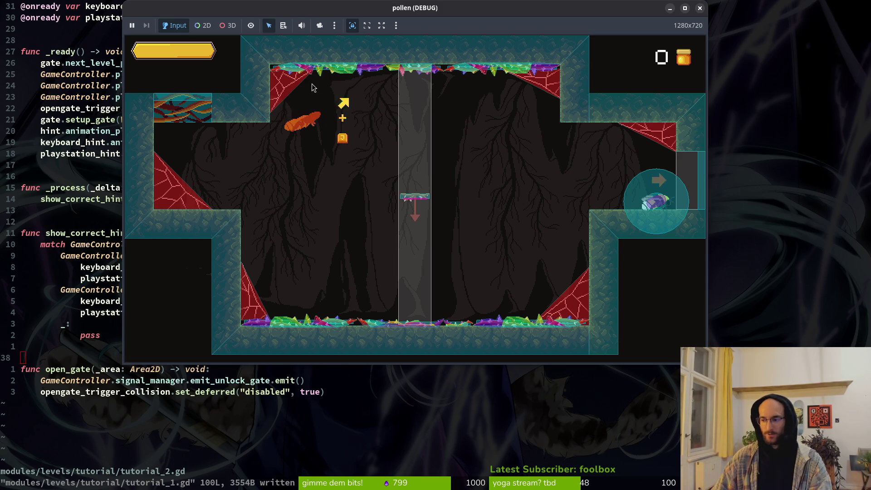
# Close the running game and open Godot's Debug menu
pyautogui.hotkey('alt', 'F4')
pyautogui.hotkey('alt', 'Tab')
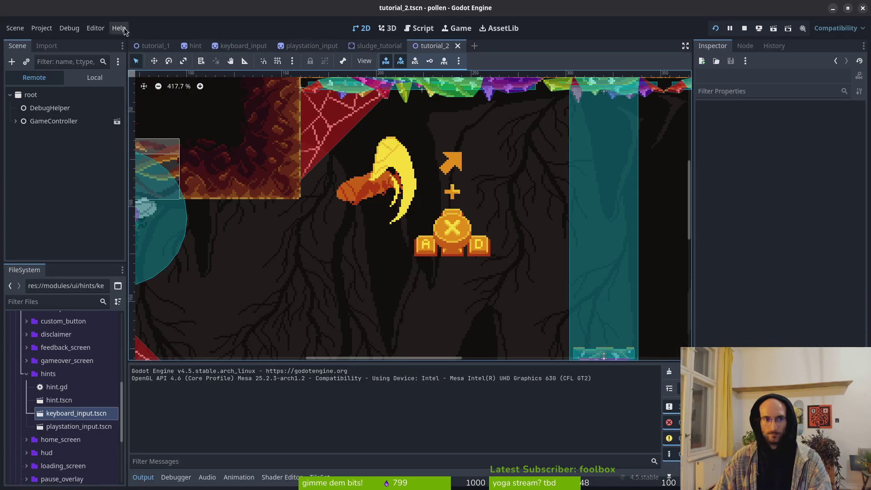
pyautogui.click(68, 32)
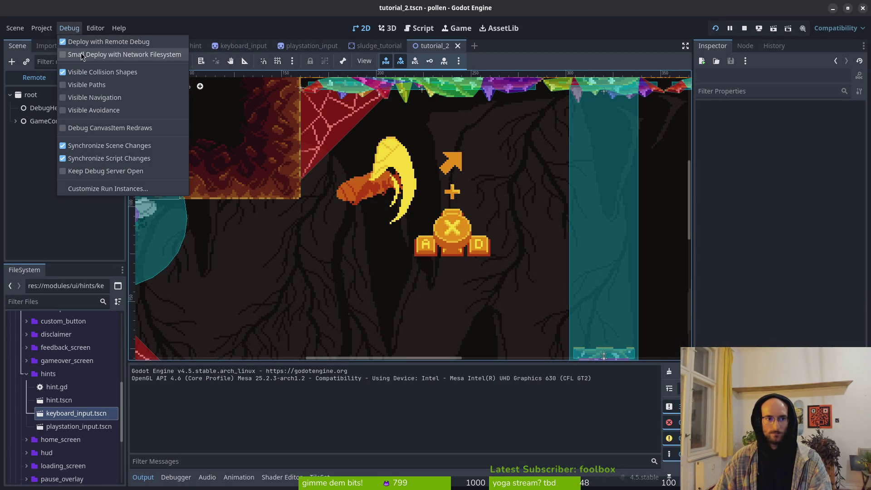
# Turn off Visible Collision Shapes and replay tutorial_1 through to its exit
pyautogui.click(717, 30)
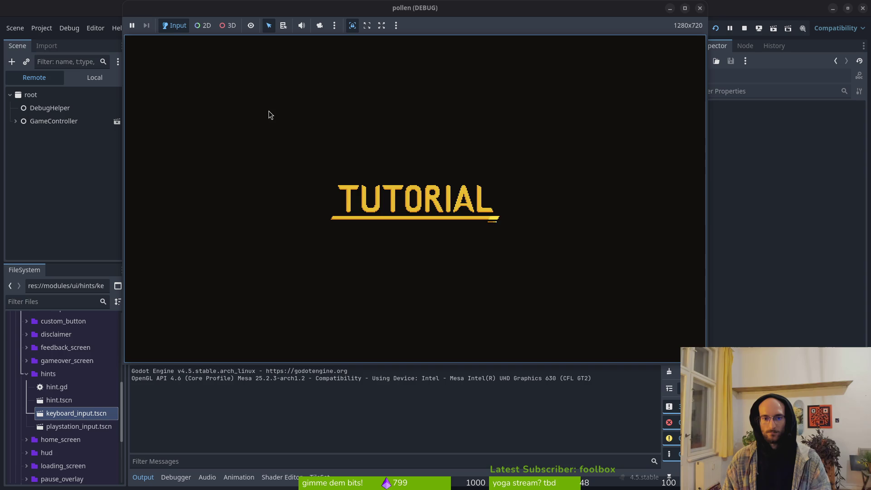
pyautogui.press('Up')
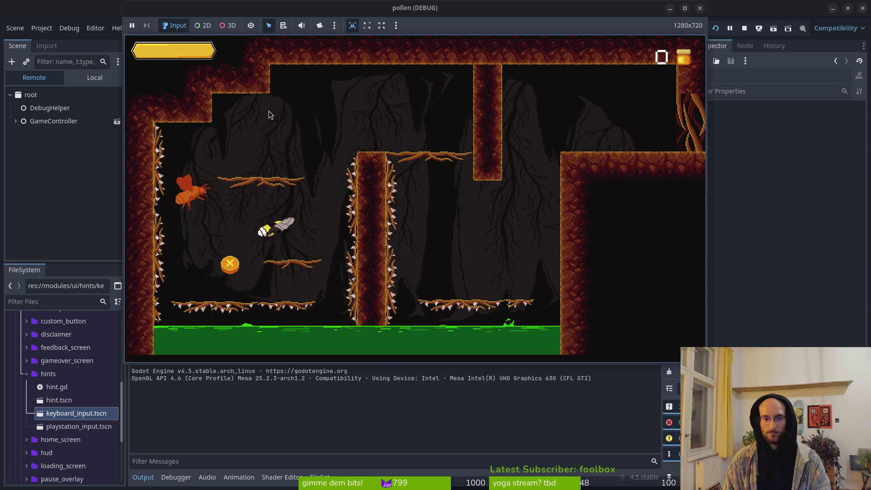
pyautogui.press('Right')
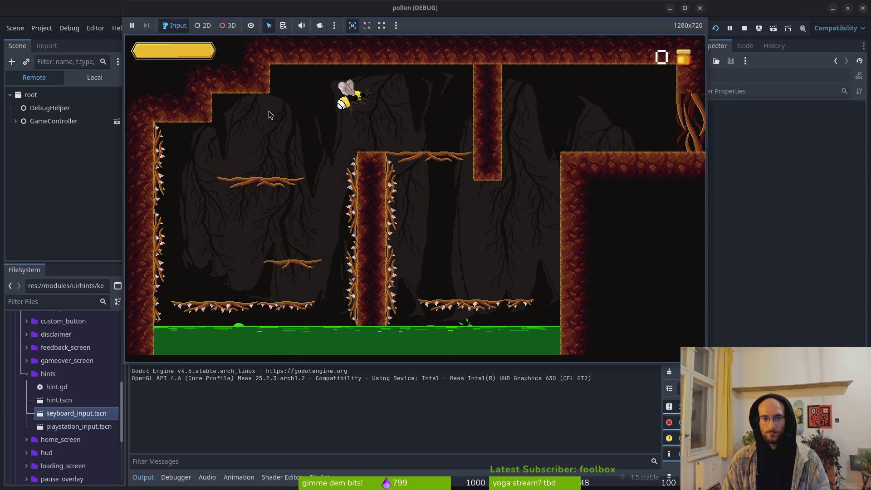
pyautogui.press('Right')
pyautogui.press('Up')
pyautogui.press('Right')
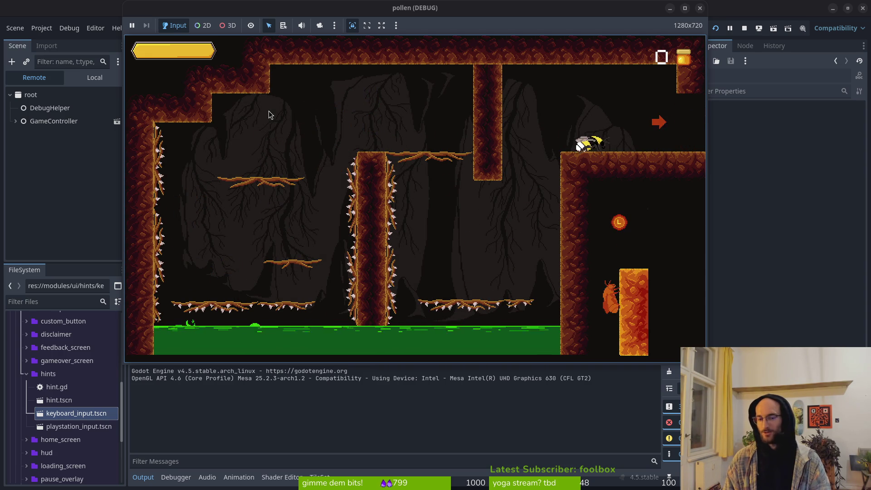
pyautogui.press('Right')
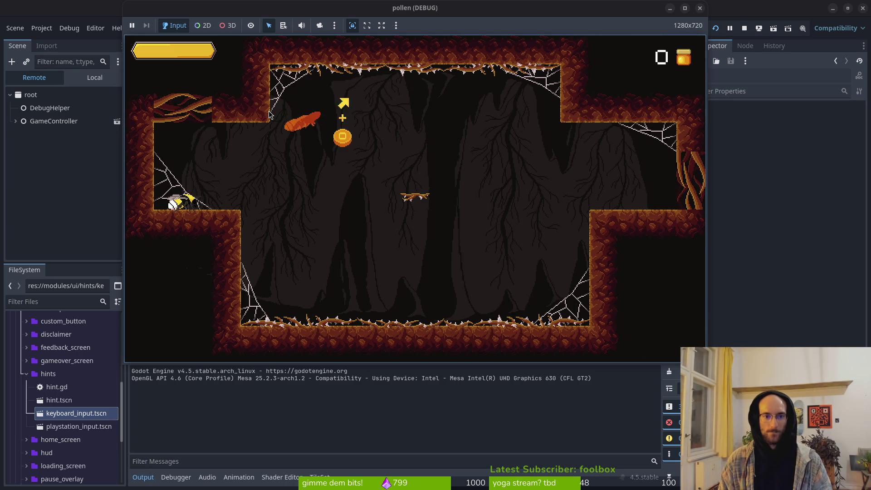
# Fly across tutorial_2's cave to the exit platform, then leave the game for the editor
pyautogui.press('Right')
pyautogui.press('Up')
pyautogui.press('Right')
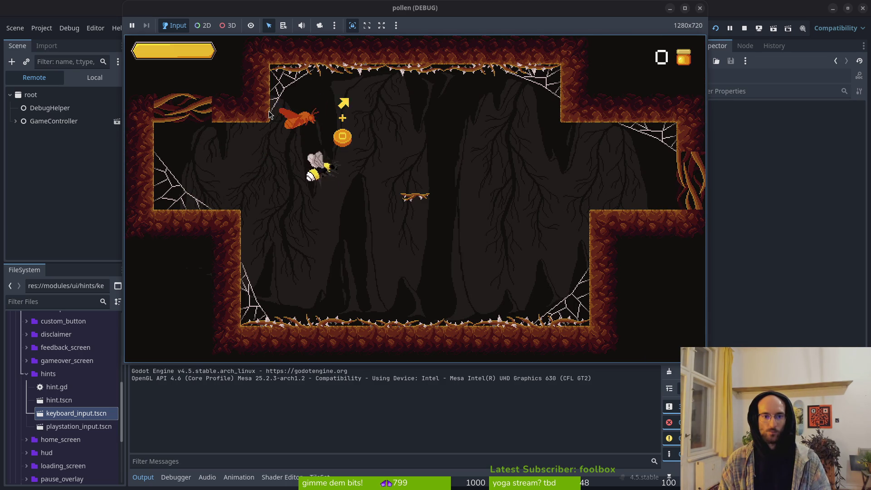
pyautogui.press('Right')
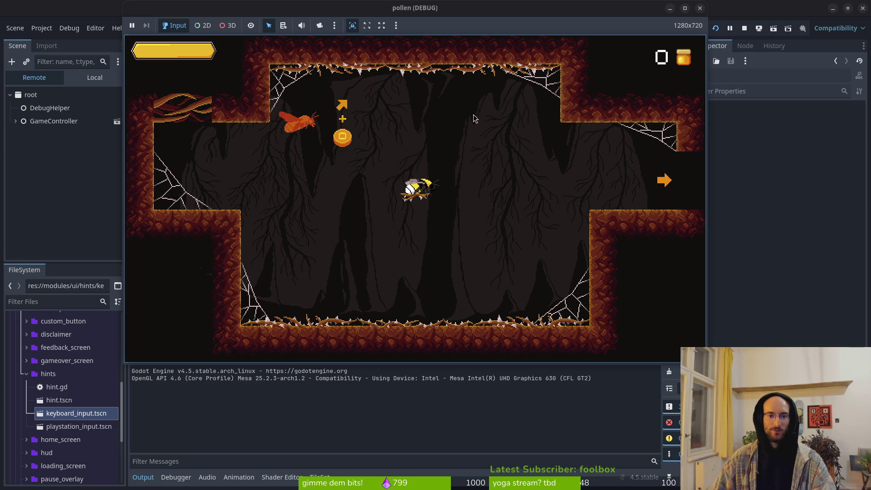
pyautogui.hotkey('alt', 'Tab')
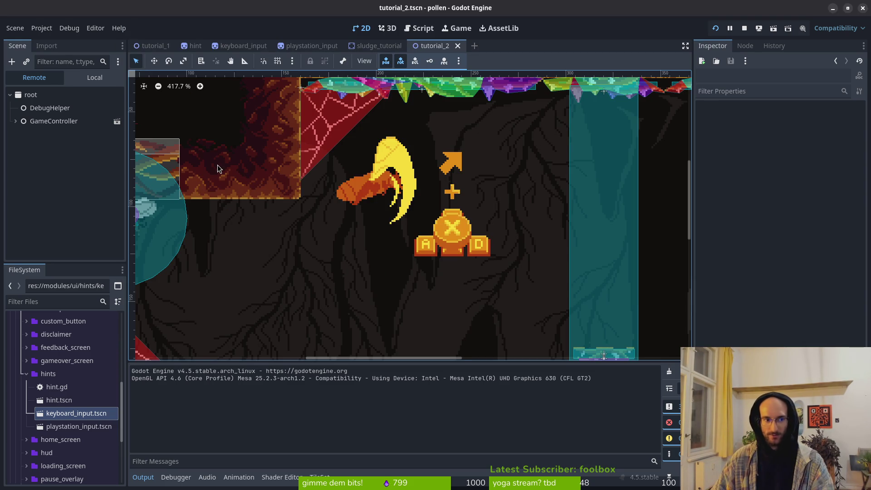
# Review the tutorial_2.gd script in Neovim before returning to Godot
pyautogui.hotkey('alt', 'Tab')
pyautogui.scroll(-2, 287, 163)
pyautogui.scroll(-2, 288, 163)
pyautogui.scroll(2, 252, 255)
pyautogui.hotkey('alt', 'Tab')
# Shift the hint, keyboardInput and playstationInput sprites right, then save tutorial_2
pyautogui.click(382, 182)
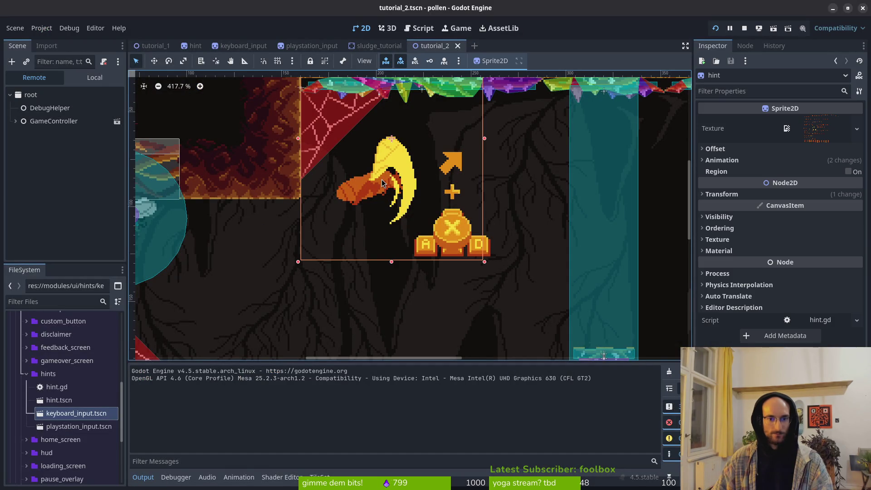
pyautogui.press('Right')
pyautogui.press('Right')
pyautogui.press('Right')
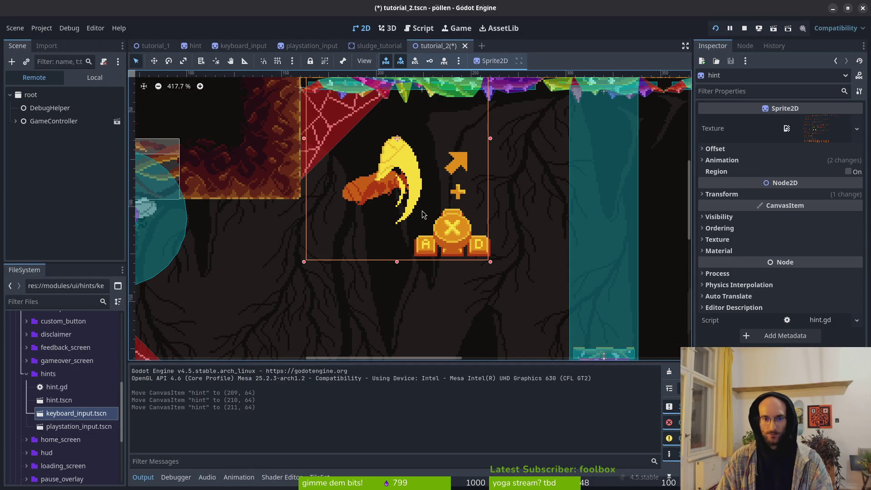
pyautogui.click(95, 77)
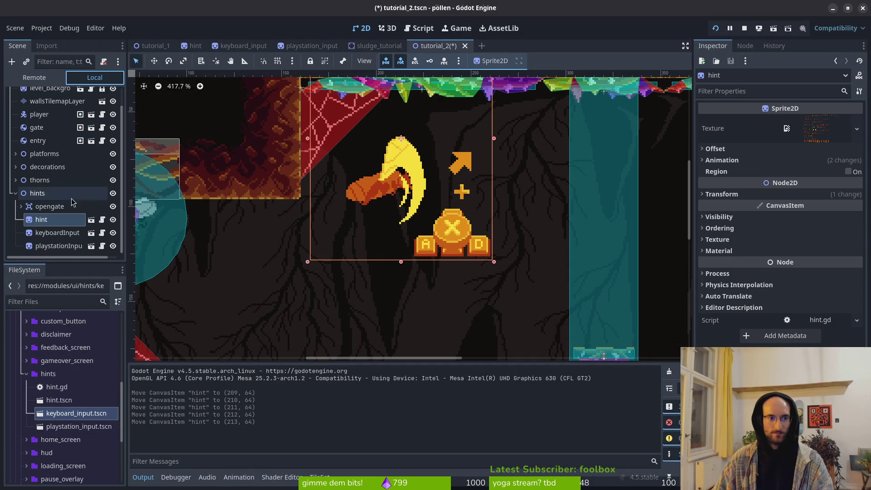
pyautogui.click(57, 233)
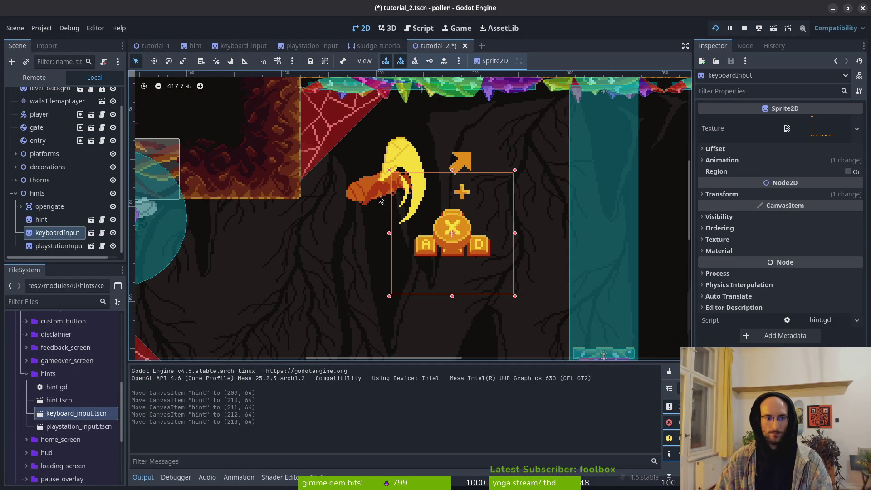
pyautogui.press('Right')
pyautogui.press('Right')
pyautogui.press('Right')
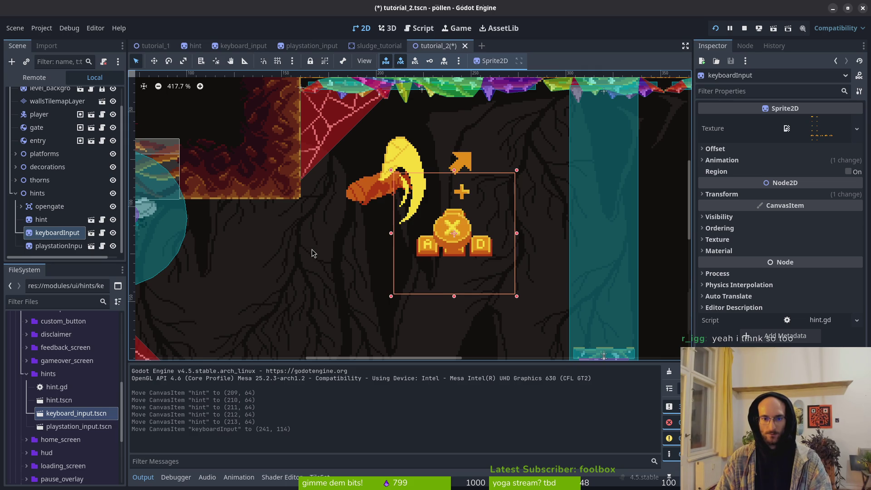
pyautogui.click(56, 246)
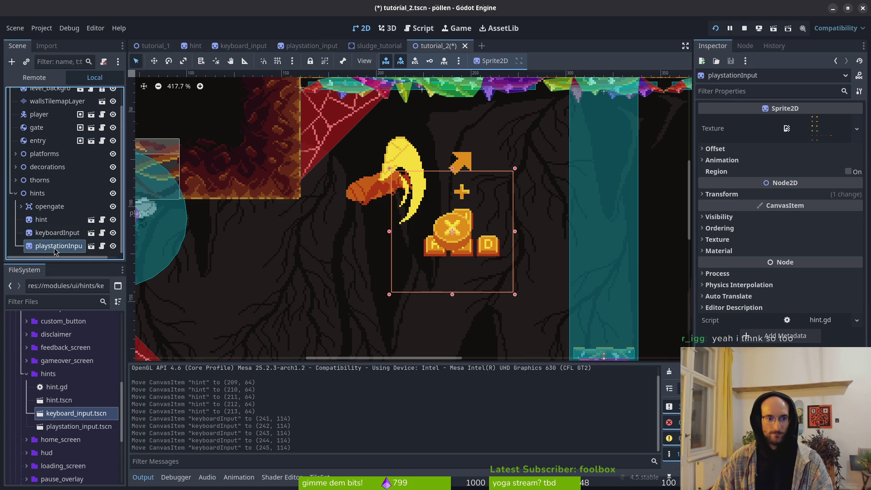
pyautogui.press('Right')
pyautogui.press('Right')
pyautogui.press('Right')
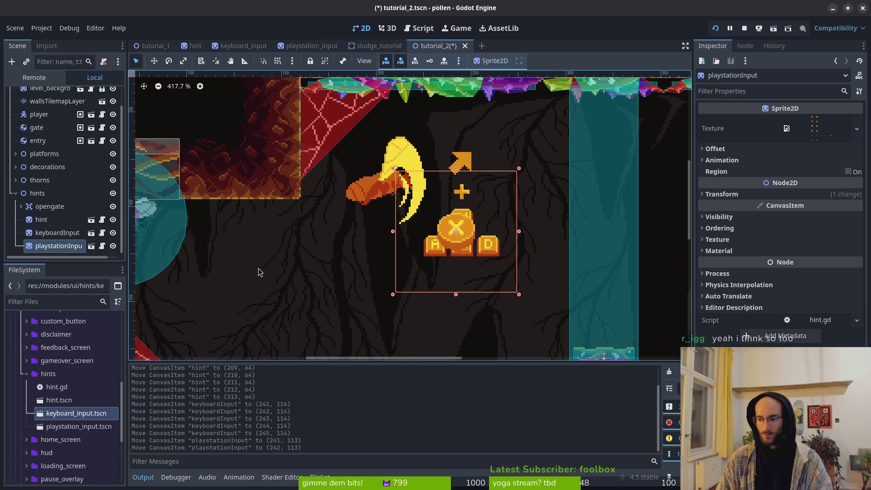
pyautogui.press('Escape')
pyautogui.hotkey('ctrl', 's')
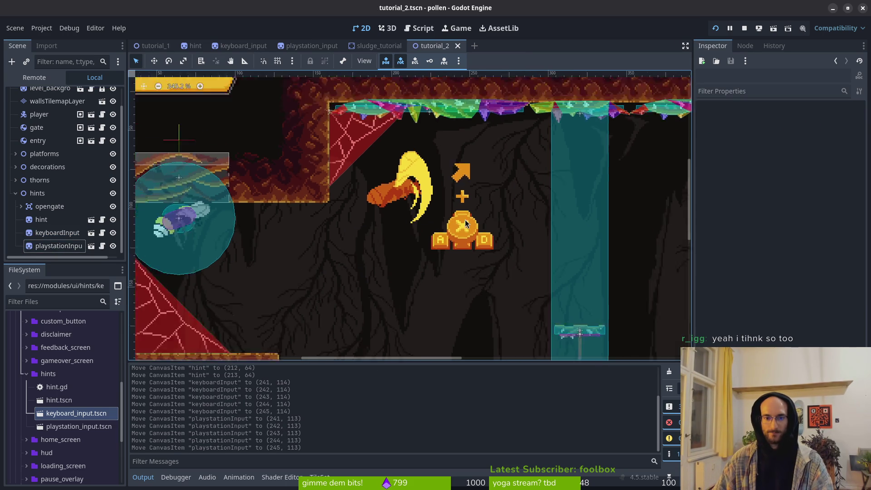
# Close the sludge_tutorial, playstation_input, keyboard_input, hint and tutorial_1 scene tabs
pyautogui.scroll(-5, 460, 229)
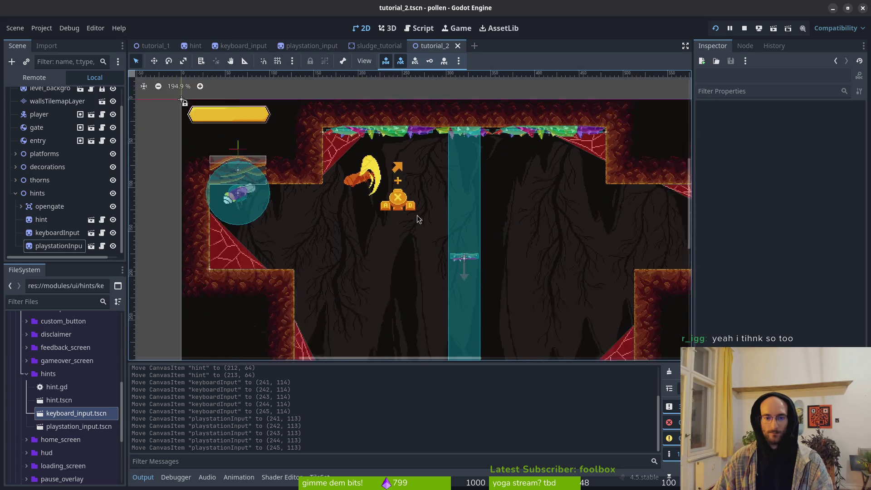
pyautogui.middleClick(367, 47)
pyautogui.middleClick(286, 47)
pyautogui.middleClick(262, 48)
pyautogui.middleClick(188, 47)
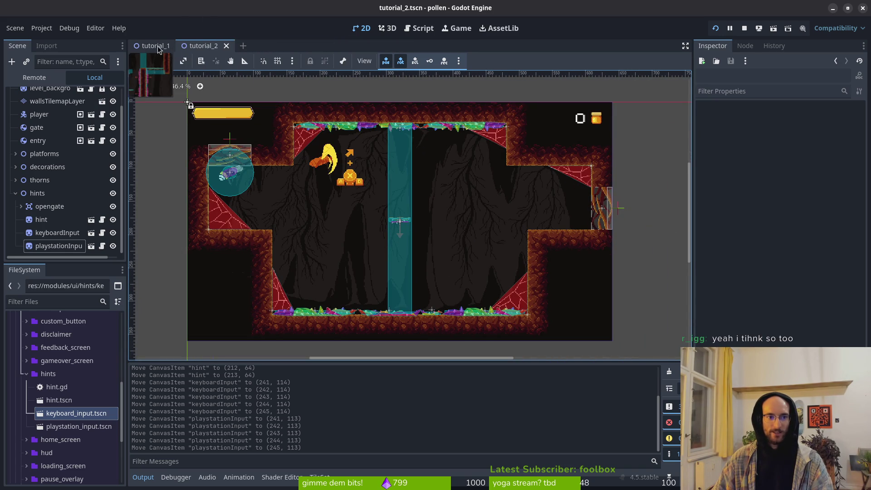
pyautogui.middleClick(159, 49)
pyautogui.hotkey('shift', 'alt', 'o')
# Find and open tutorial_3.tscn with quick search, then stop the running game
pyautogui.write('tuto')
pyautogui.write('3.tscn')
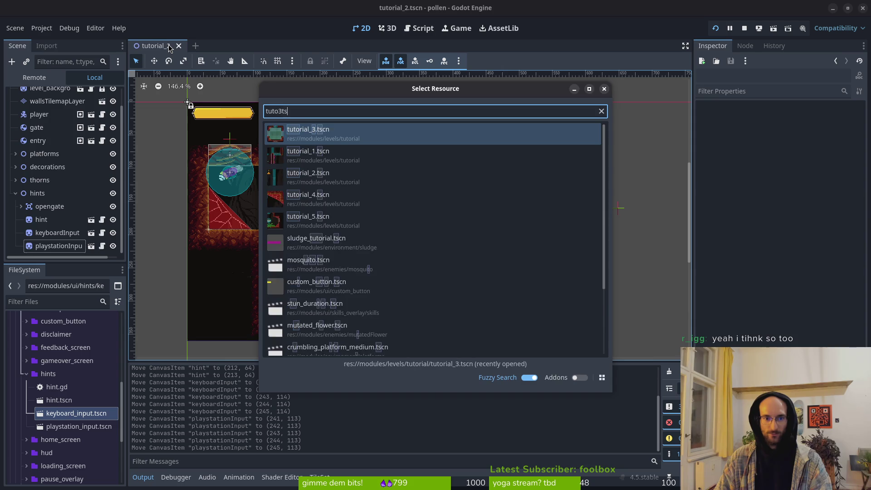
pyautogui.press('Return')
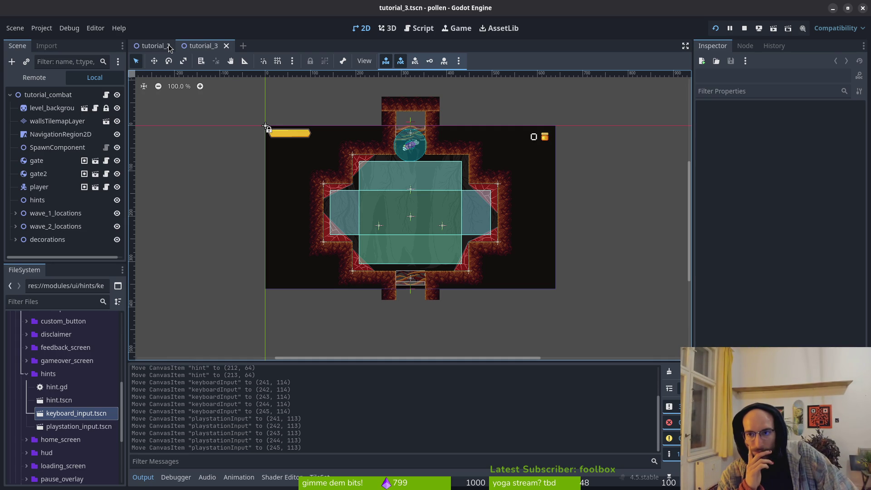
pyautogui.click(746, 29)
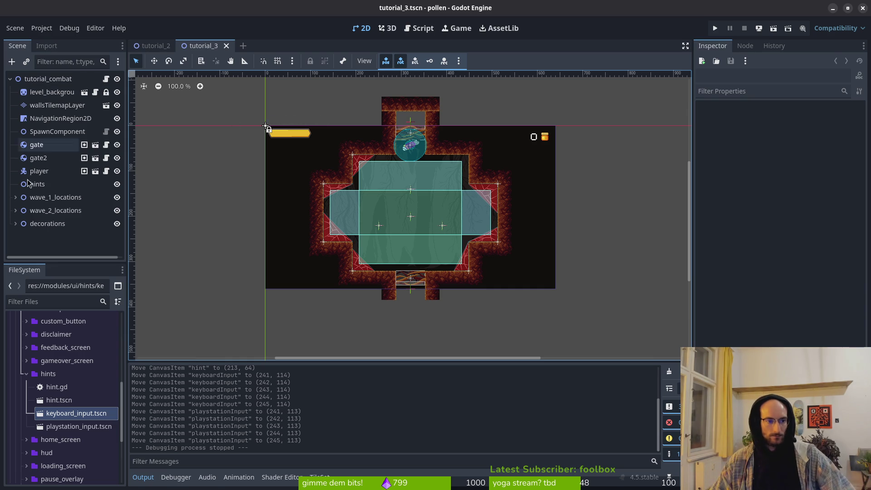
# Move fruitfly spawn Marker2D2 in wave_1_locations down to y 210 and save
pyautogui.click(16, 198)
pyautogui.click(21, 211)
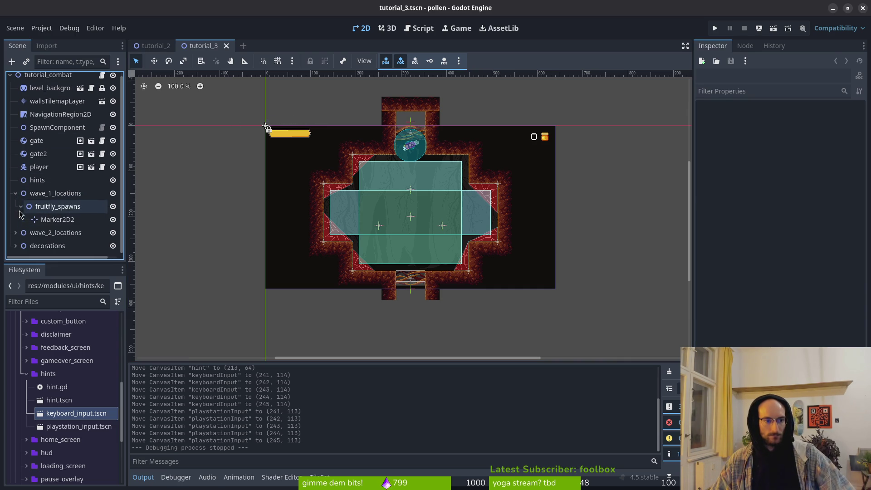
pyautogui.click(56, 222)
pyautogui.press('f')
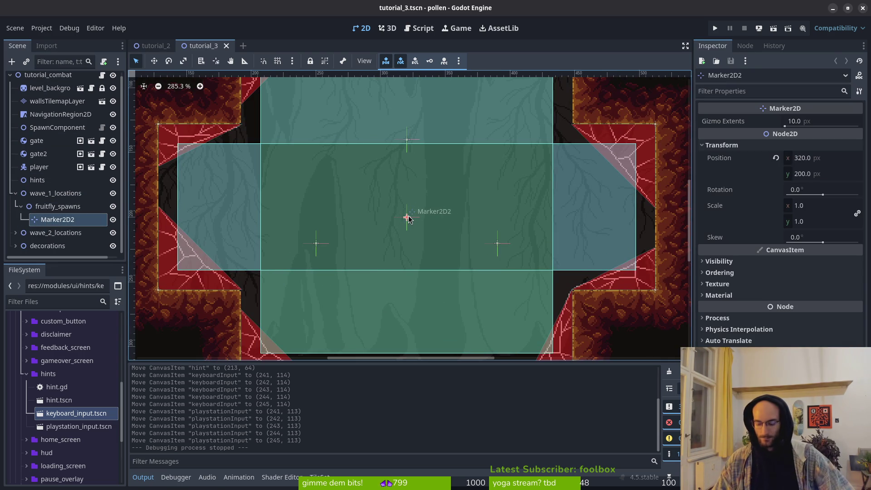
pyautogui.press('Down')
pyautogui.press('Down')
pyautogui.press('Down')
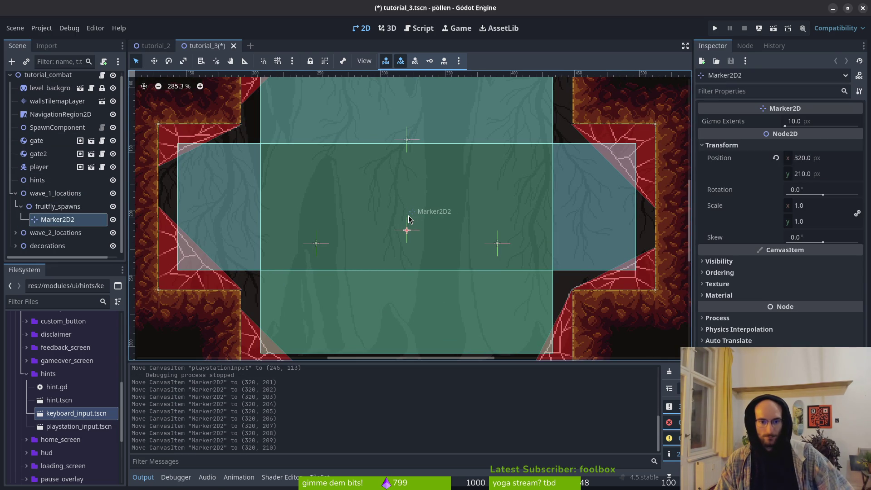
pyautogui.click(408, 220)
pyautogui.hotkey('ctrl', 's')
# Instance hint.tscn from the FileSystem under the hints node
pyautogui.scroll(-2, 409, 226)
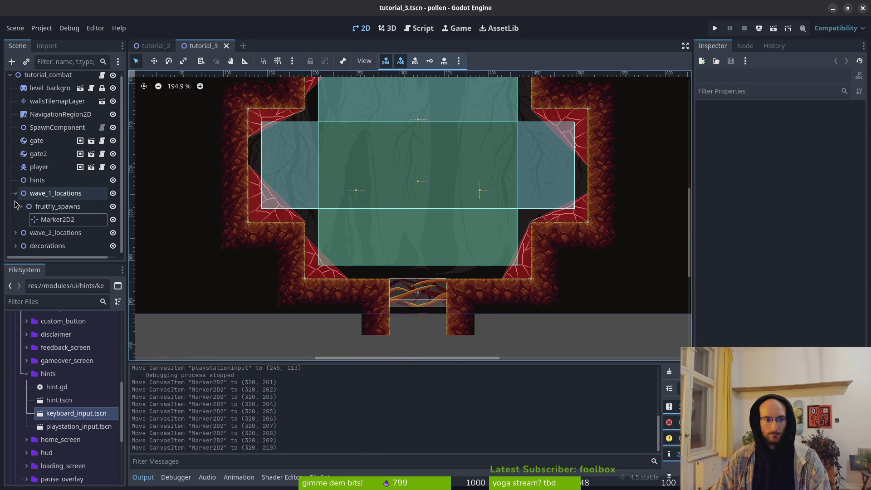
pyautogui.click(16, 197)
pyautogui.click(37, 184)
pyautogui.moveTo(59, 400)
pyautogui.mouseDown()
pyautogui.moveTo(86, 370)
pyautogui.moveTo(50, 190)
pyautogui.mouseUp()
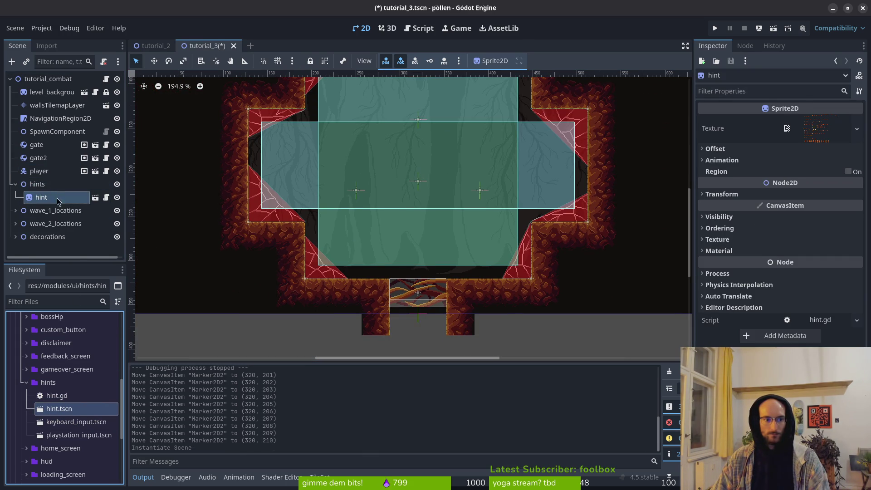
# Enable Editable Children on the hint and play its AnimationPlayer's slash animation
pyautogui.rightClick(42, 201)
pyautogui.click(55, 395)
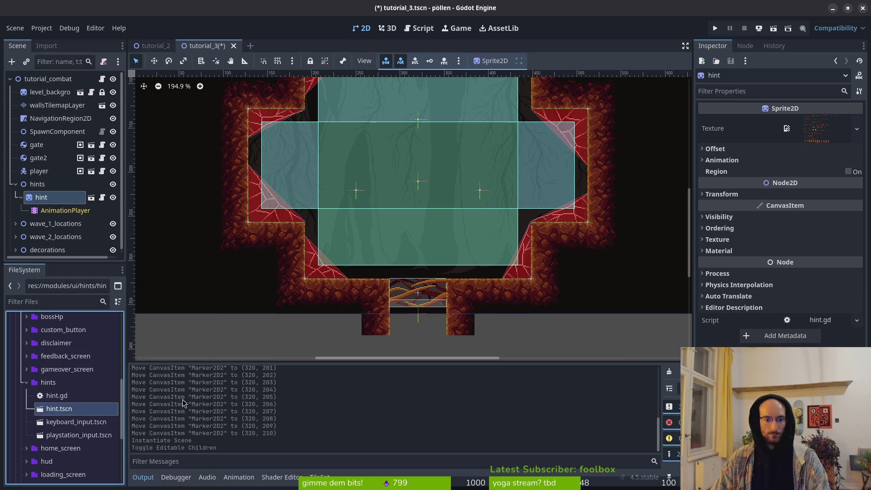
pyautogui.click(65, 210)
pyautogui.click(313, 373)
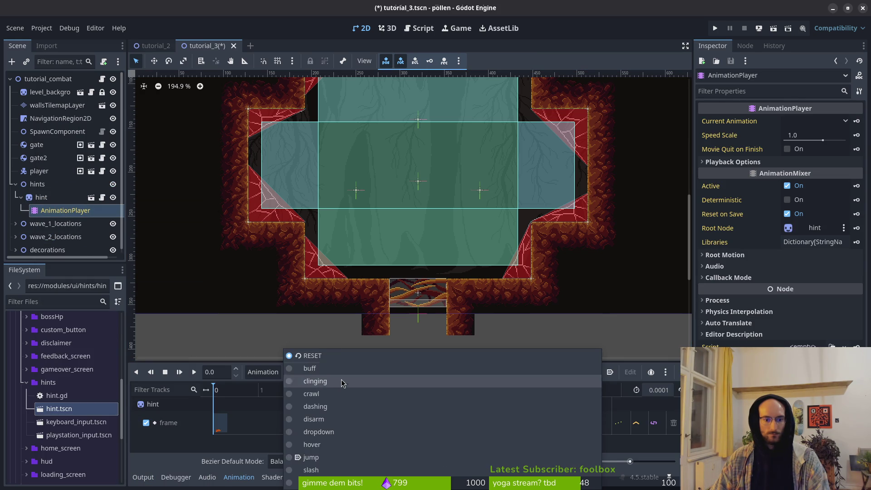
pyautogui.click(320, 472)
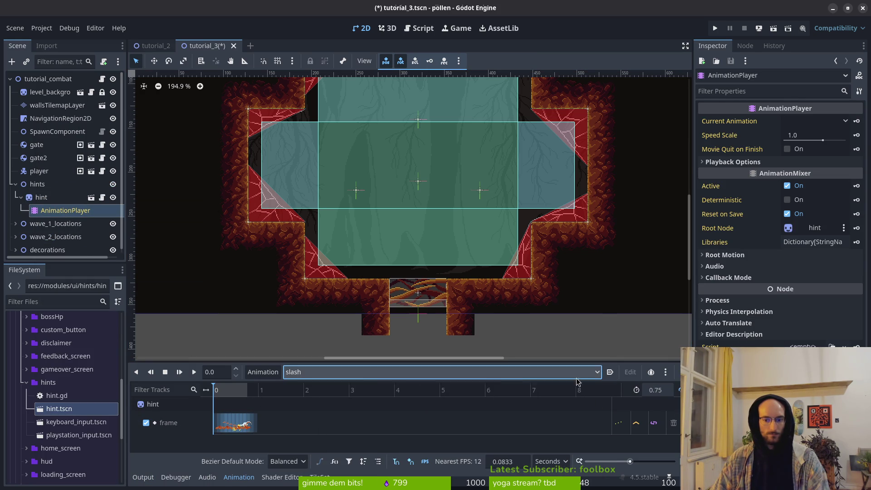
pyautogui.click(318, 372)
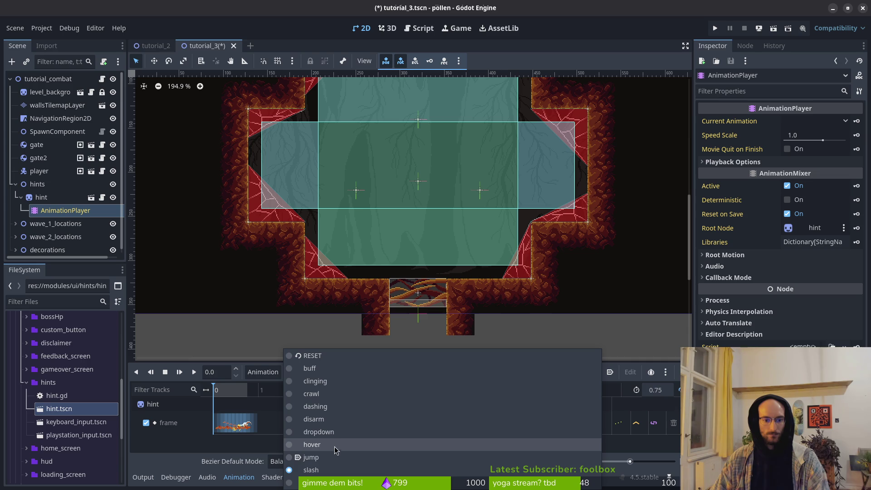
pyautogui.click(263, 373)
pyautogui.click(264, 373)
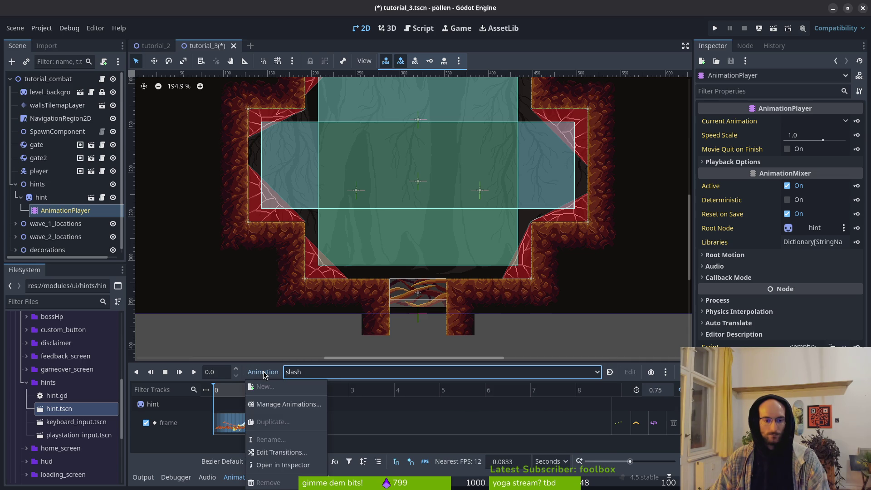
pyautogui.press('Escape')
pyautogui.scroll(-8, 363, 231)
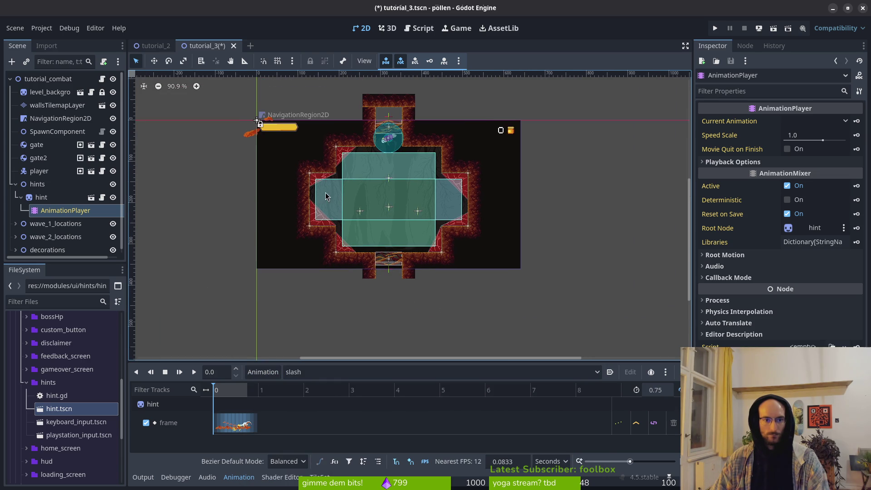
pyautogui.click(194, 373)
pyautogui.scroll(3, 255, 138)
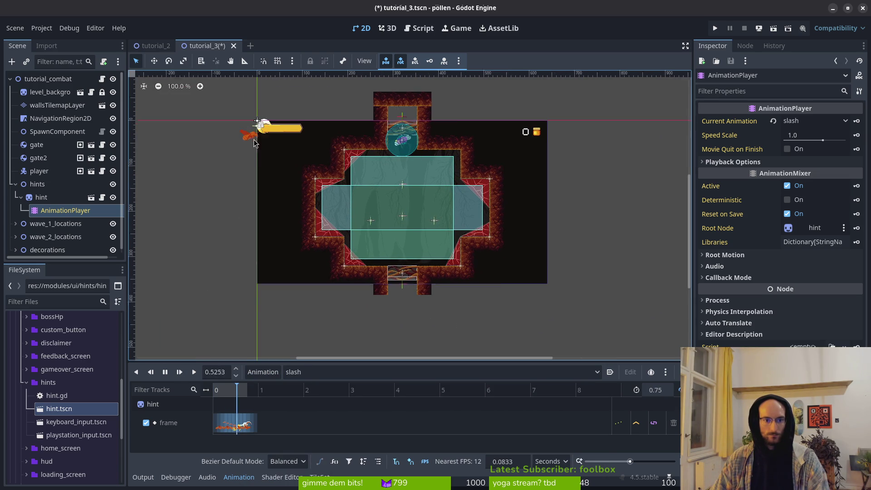
# Drag the hint sprite to the centre of the combat room and save tutorial_3
pyautogui.click(250, 149)
pyautogui.moveTo(250, 144)
pyautogui.mouseDown()
pyautogui.moveTo(328, 227)
pyautogui.moveTo(454, 252)
pyautogui.moveTo(426, 216)
pyautogui.moveTo(429, 242)
pyautogui.mouseUp()
pyautogui.scroll(5, 426, 218)
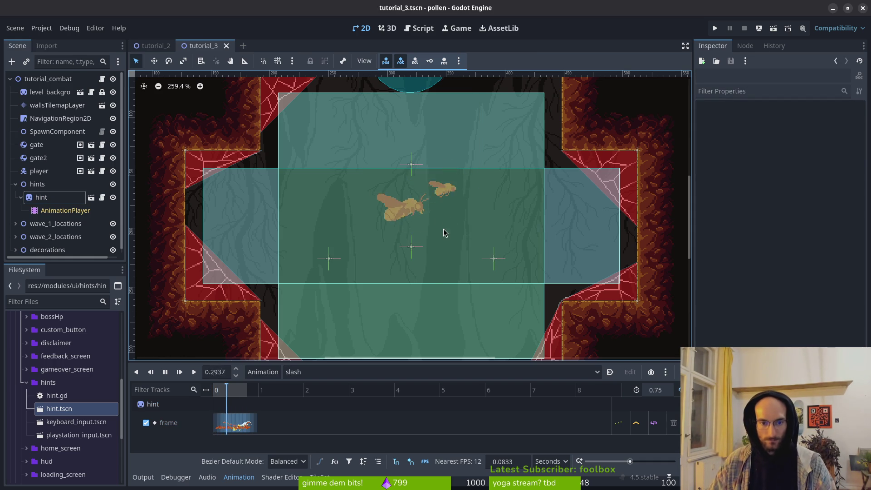
pyautogui.hotkey('ctrl', 's')
pyautogui.scroll(-2, 399, 196)
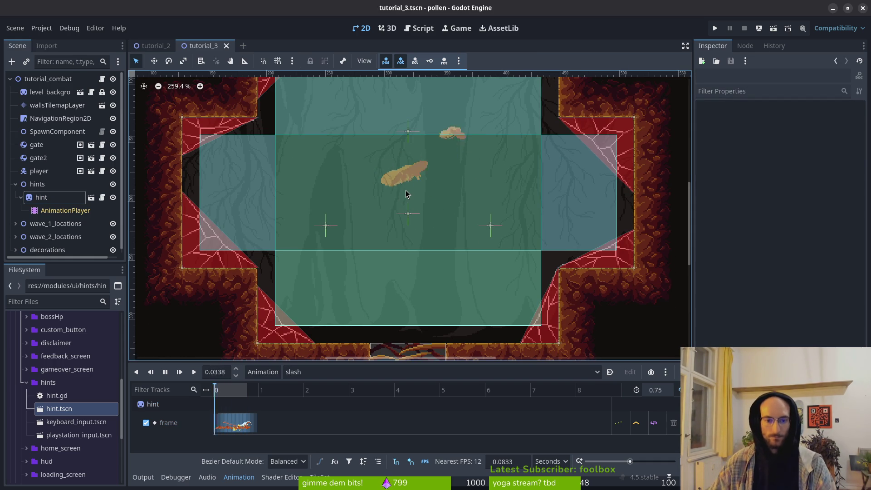
pyautogui.scroll(1, 404, 225)
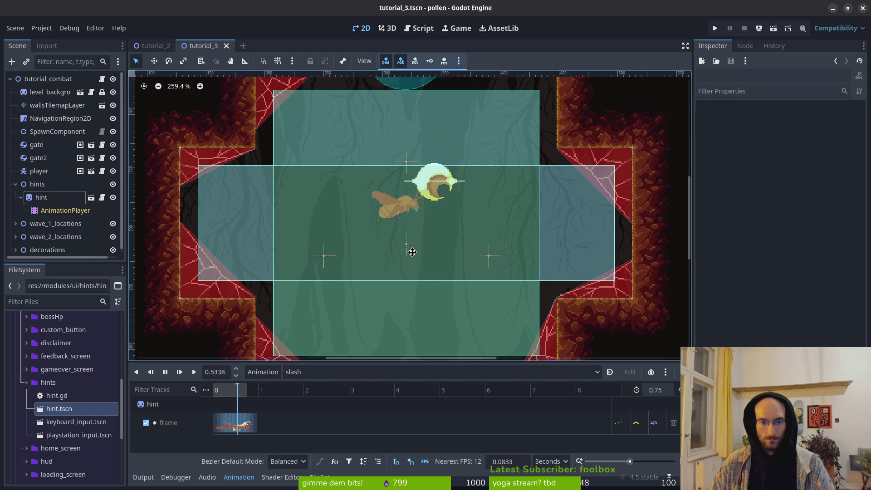
pyautogui.scroll(-1, 436, 254)
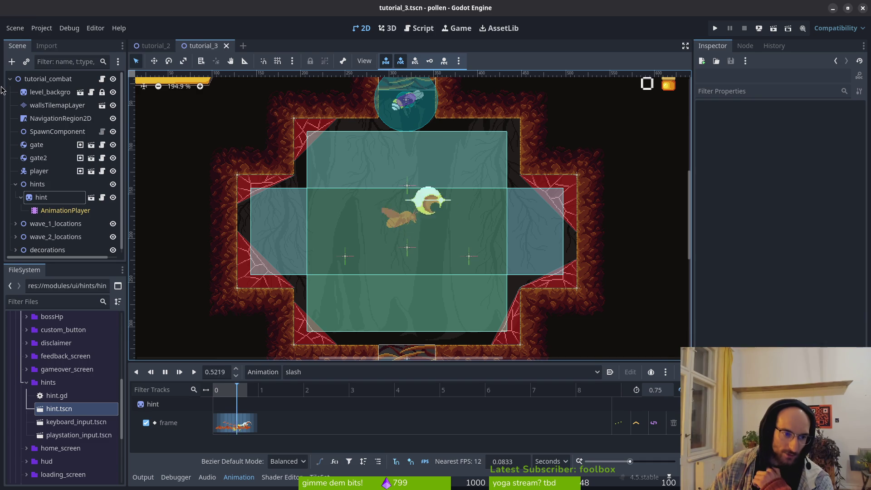
pyautogui.click(21, 198)
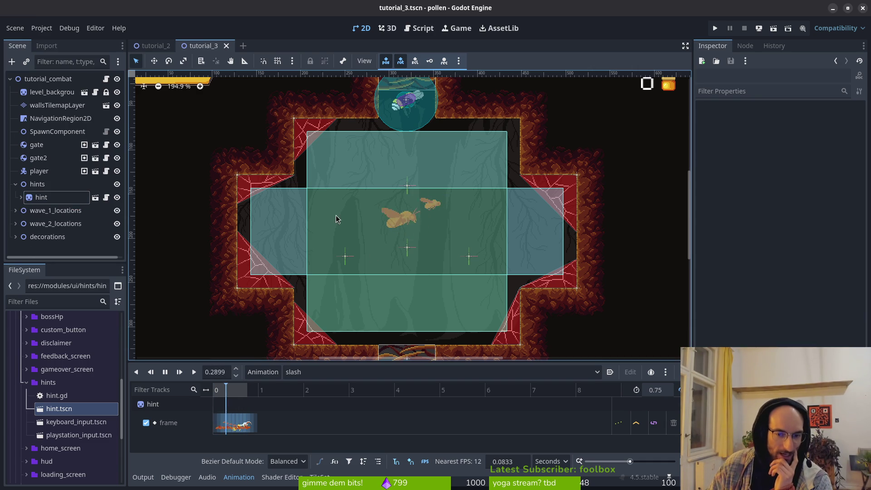
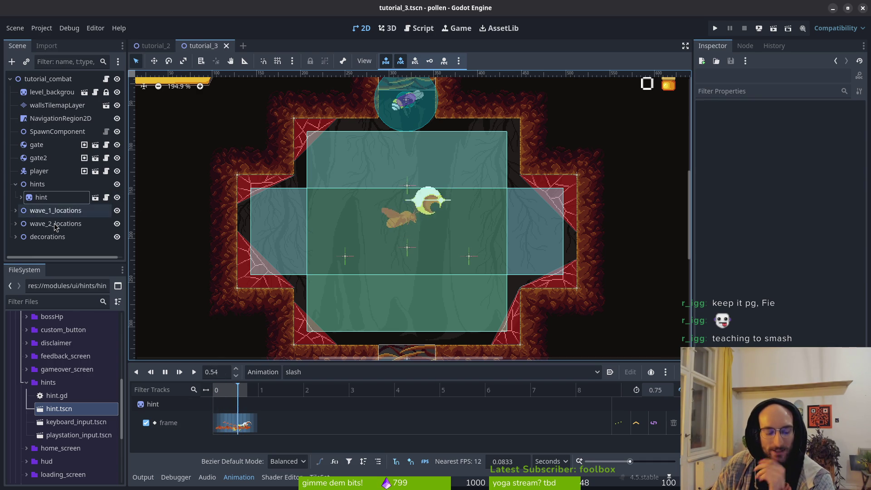
# Switch from the Godot editor to the hints-Sheet.ase sprite sheet in Aseprite
pyautogui.hotkey('alt', 'Tab')
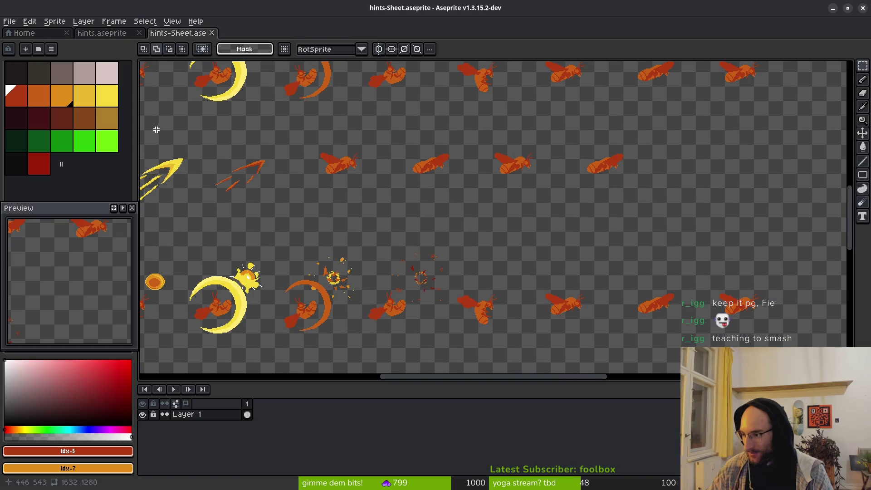
pyautogui.scroll(-4, 341, 220)
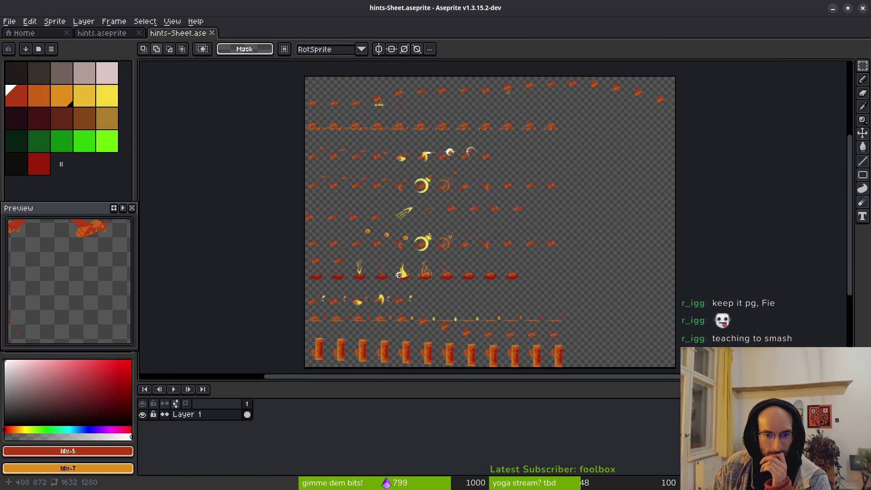
pyautogui.scroll(4, 399, 274)
pyautogui.scroll(2, 602, 154)
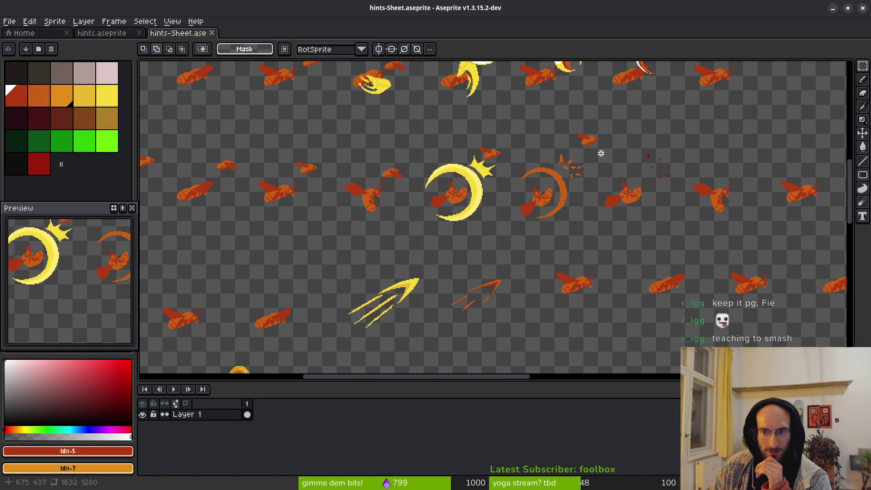
pyautogui.hscroll(3, 684, 174)
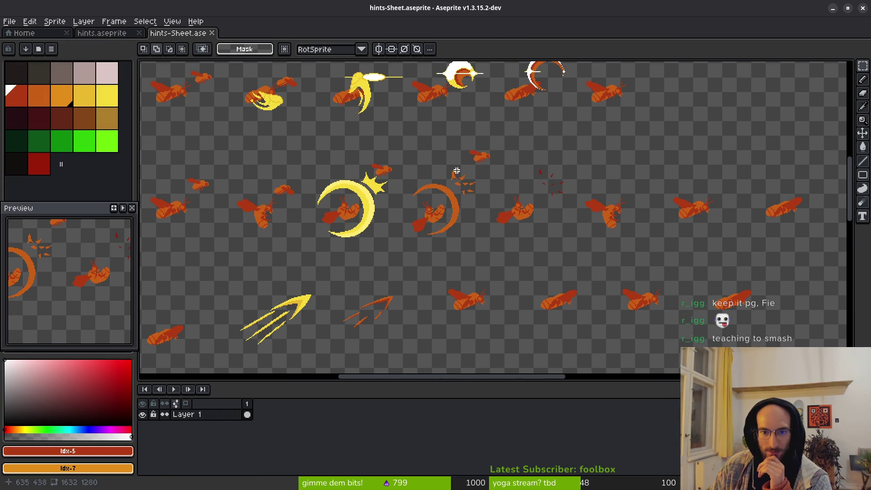
pyautogui.scroll(2, 548, 169)
pyautogui.hscroll(3, 517, 200)
pyautogui.hscroll(-4, 389, 213)
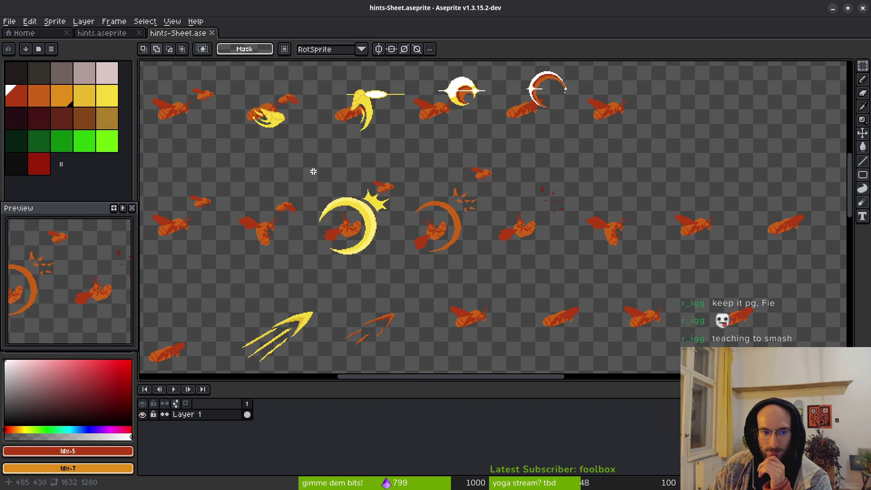
pyautogui.click(96, 33)
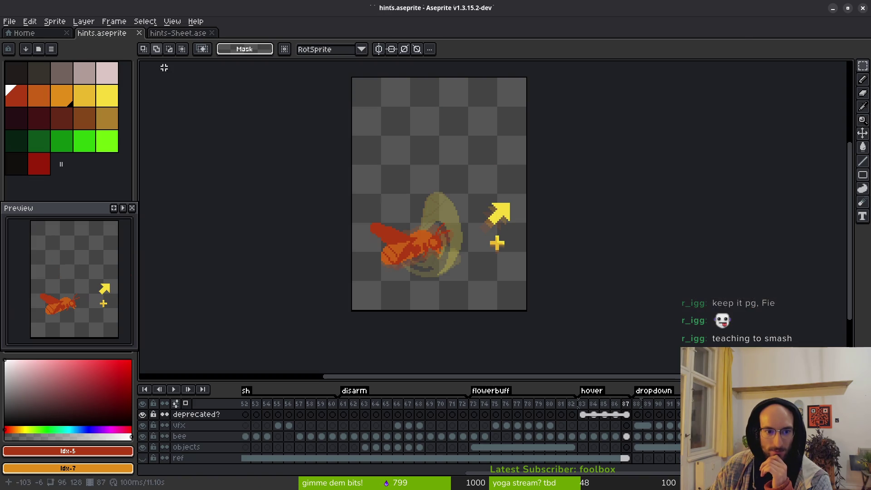
# Select smash frames 42–47 and pick the objects-layer cel at frame 44
pyautogui.click(323, 414)
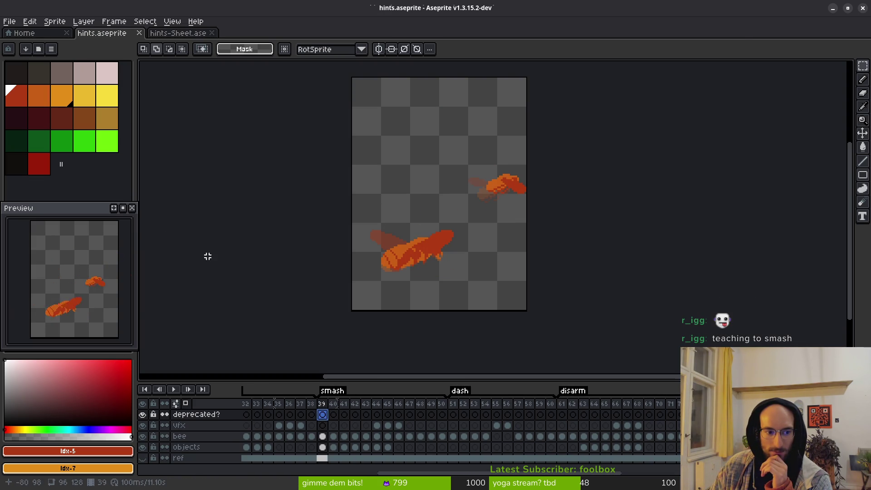
pyautogui.scroll(1, 517, 206)
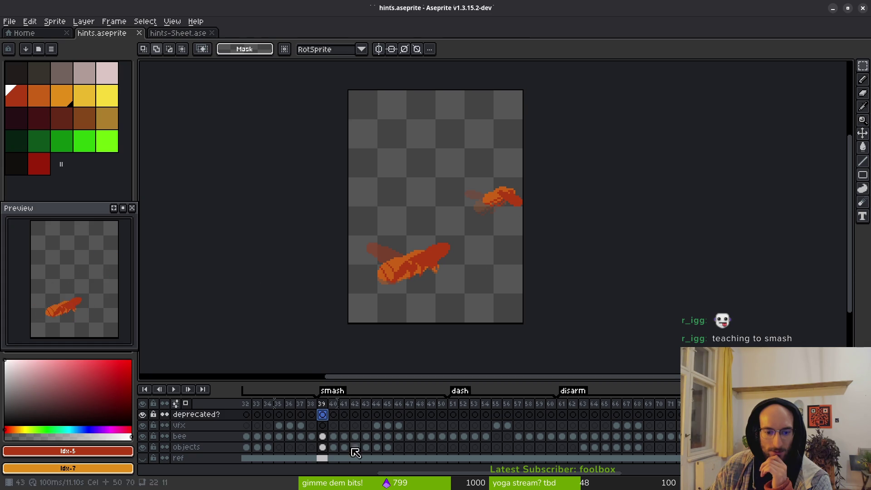
pyautogui.moveTo(356, 415); pyautogui.dragTo(415, 416)
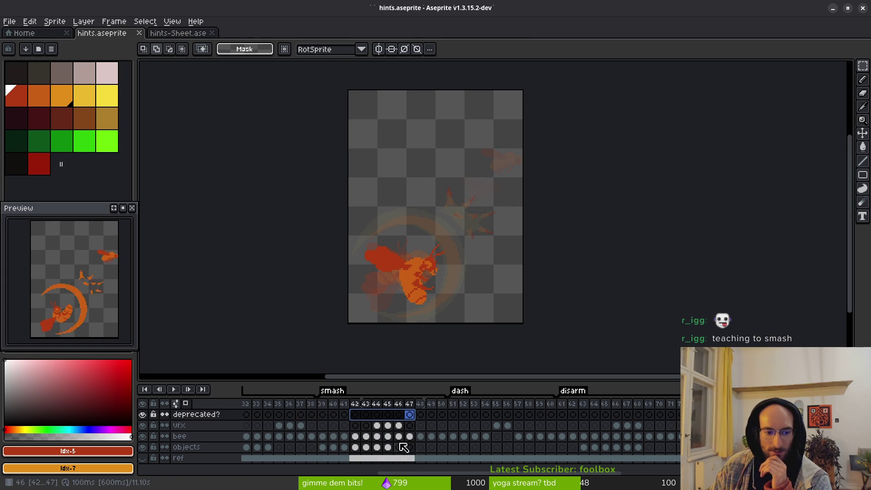
pyautogui.click(388, 426)
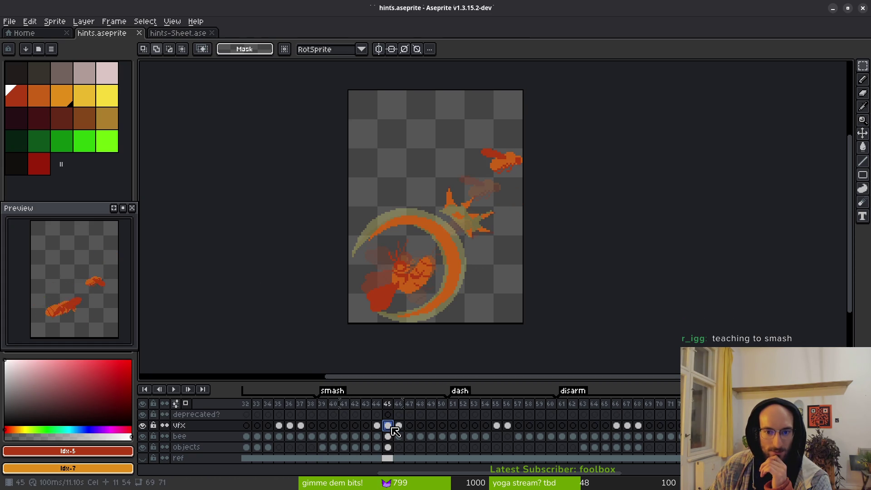
pyautogui.click(377, 426)
pyautogui.click(378, 448)
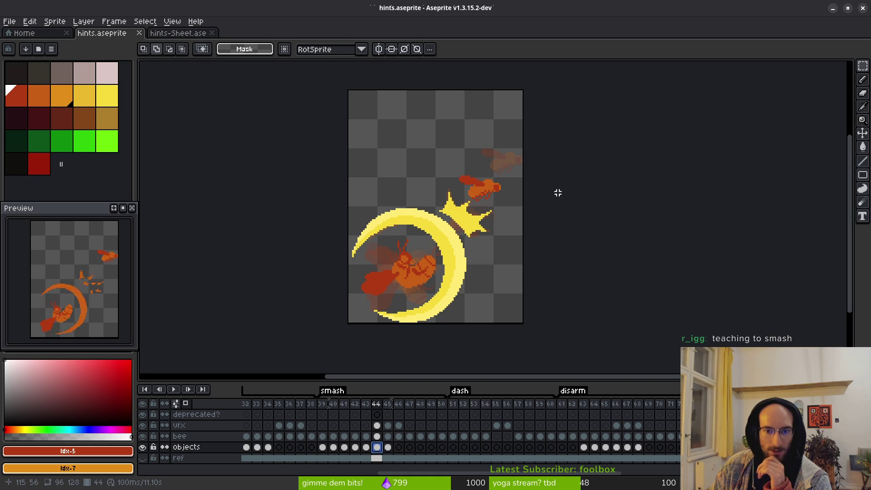
# Compare frame 44's yellow crescent slash against its neighbouring frames
pyautogui.moveTo(462, 166)
pyautogui.mouseDown()
pyautogui.moveTo(447, 140)
pyautogui.moveTo(425, 194)
pyautogui.mouseUp()
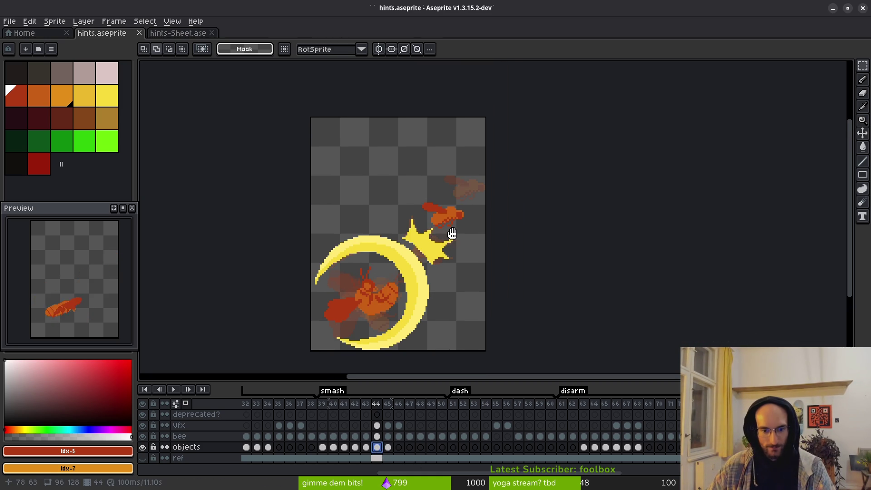
pyautogui.scroll(3, 469, 234)
pyautogui.press('i')
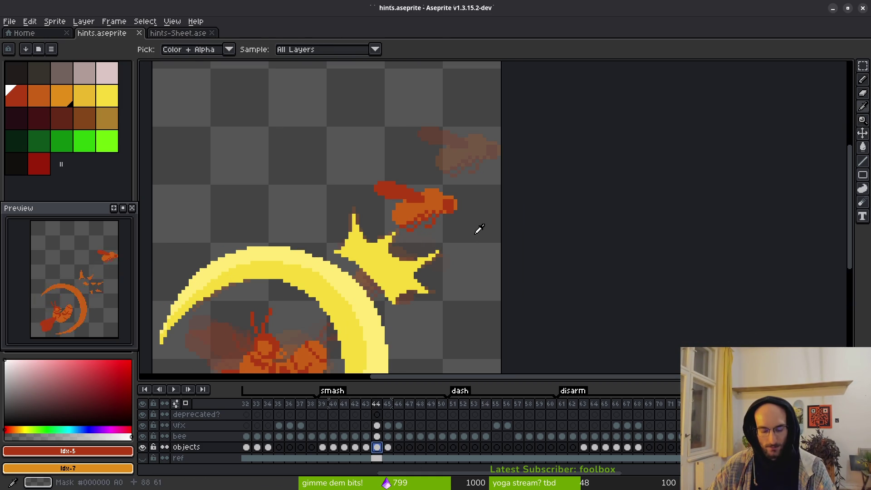
pyautogui.press('Up')
pyautogui.press('Left')
pyautogui.scroll(-5, 473, 232)
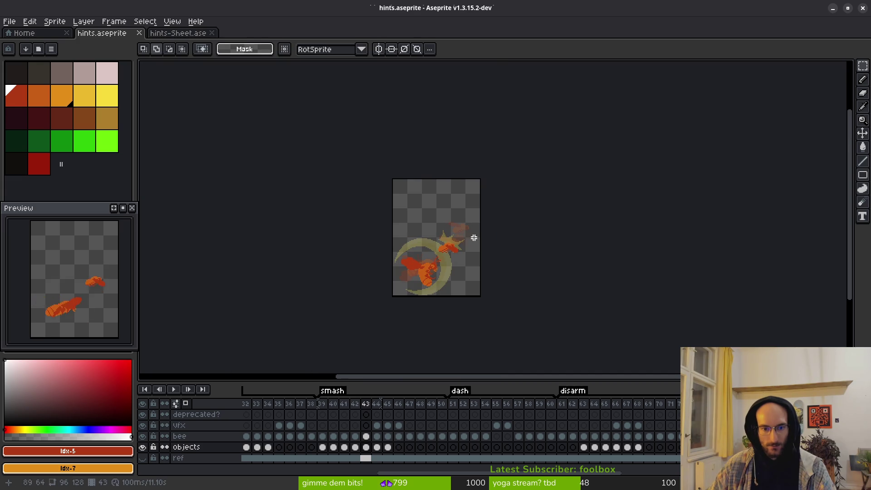
pyautogui.press('Right')
pyautogui.press('Left')
pyautogui.press('Right')
# Check the Canvas Size settings and dismiss them unchanged
pyautogui.press('m')
pyautogui.scroll(4, 465, 233)
pyautogui.hotkey('ctrl', 'alt', 'c')
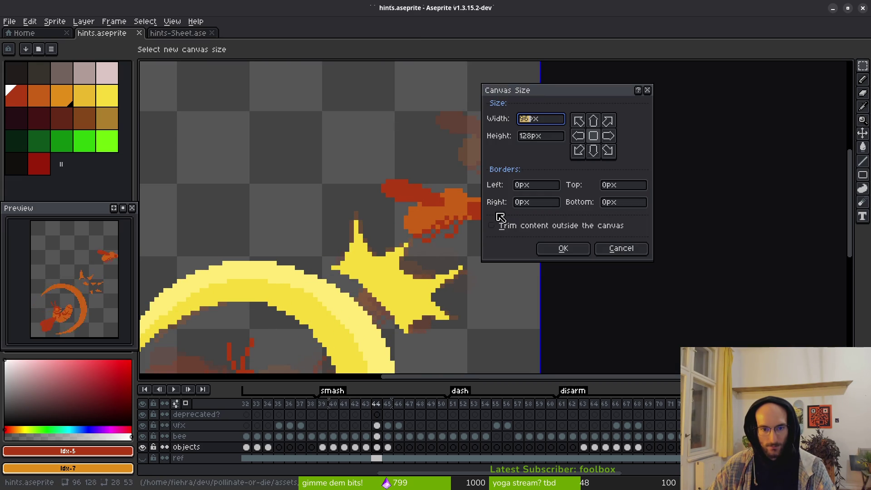
pyautogui.press('Escape')
# Move the bee in frame 44 left and up a few pixels
pyautogui.moveTo(352, 151); pyautogui.dragTo(519, 258)
pyautogui.press('Left')
pyautogui.press('Left')
pyautogui.press('Left')
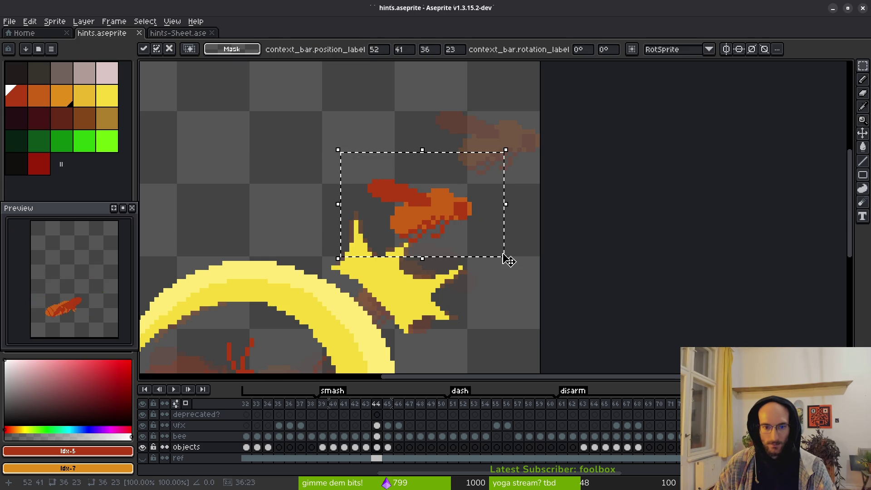
pyautogui.press('Left')
pyautogui.press('Left')
pyautogui.press('Left')
pyautogui.press('Up')
pyautogui.press('Up')
pyautogui.press('Up')
pyautogui.press('Right')
pyautogui.hotkey('ctrl', 'd')
pyautogui.scroll(-4, 501, 254)
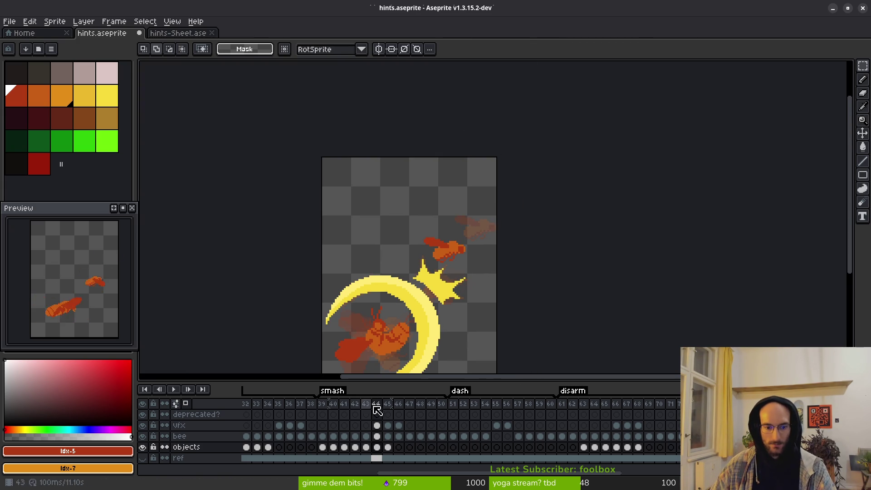
# Shift the bee in frame 45 one pixel left and about 5 pixels up
pyautogui.press('i')
pyautogui.press('.')
pyautogui.press('m')
pyautogui.moveTo(444, 202); pyautogui.dragTo(498, 257)
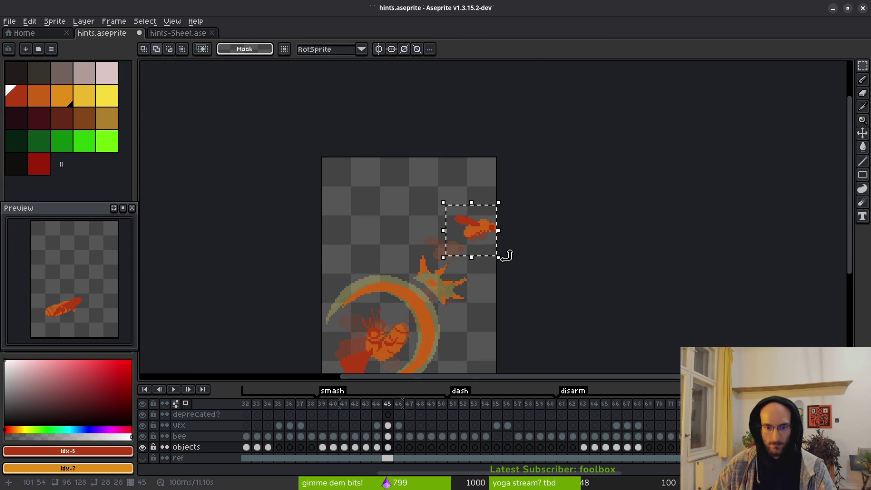
pyautogui.press('Left')
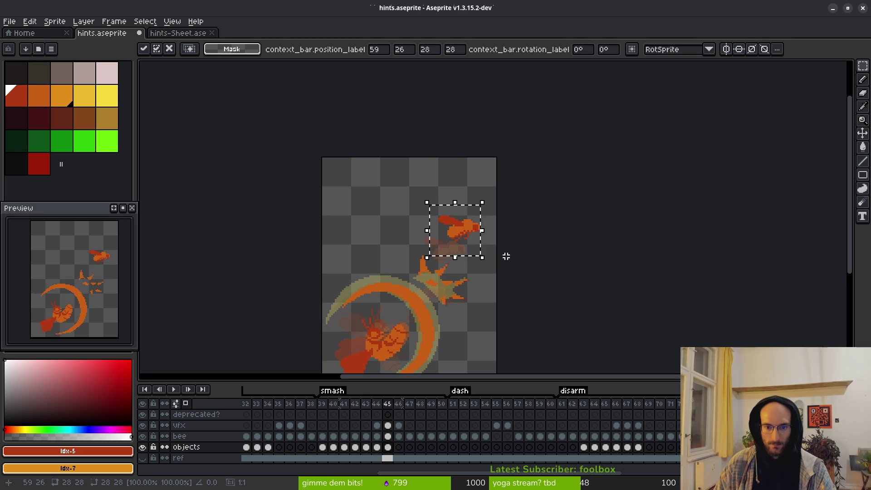
pyautogui.press('Up')
pyautogui.press('Up')
pyautogui.press('Up')
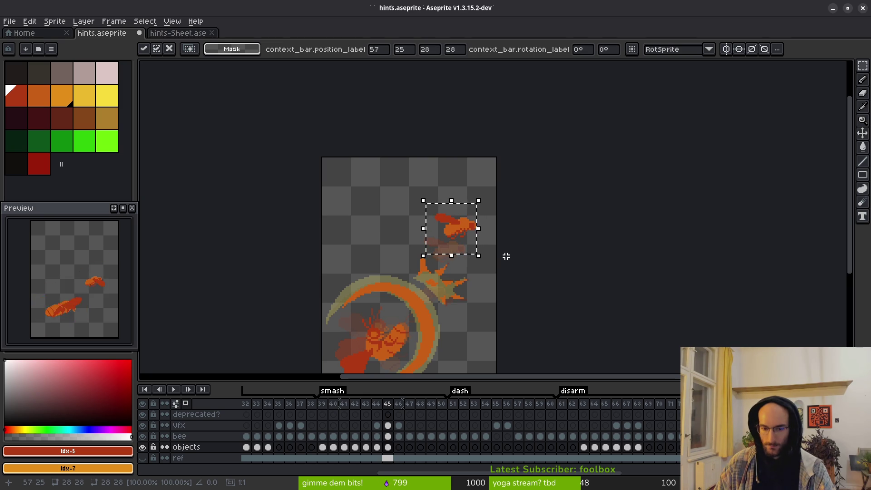
pyautogui.hotkey('ctrl', 'd')
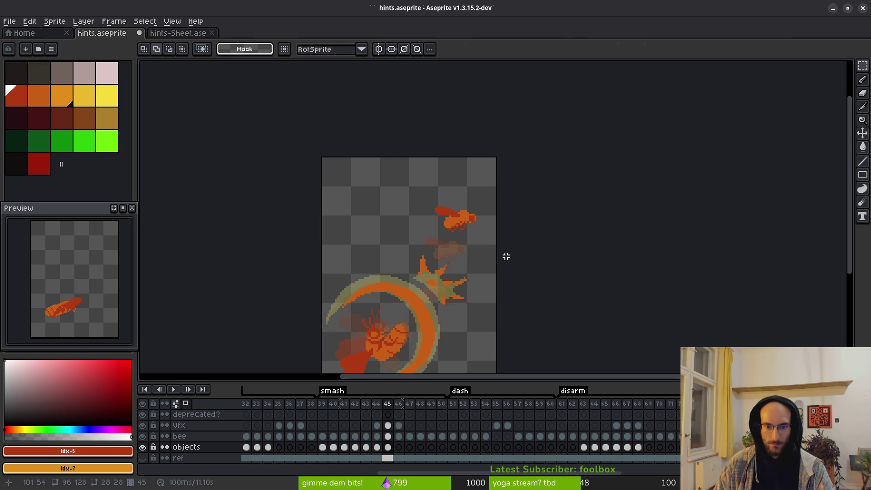
# Move the bee in frame 46 up and to the right
pyautogui.click(399, 450)
pyautogui.hotkey('ctrl', 'v')
pyautogui.moveTo(399, 178); pyautogui.dragTo(545, 257)
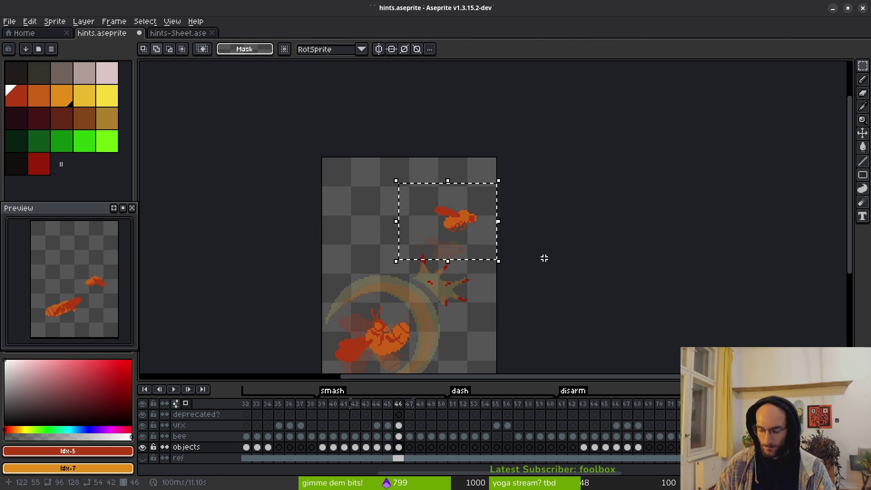
pyautogui.hotkey('ctrl', 't')
pyautogui.press('Up')
pyautogui.press('Up')
pyautogui.press('Up')
pyautogui.press('Right')
pyautogui.press('Right')
pyautogui.press('Right')
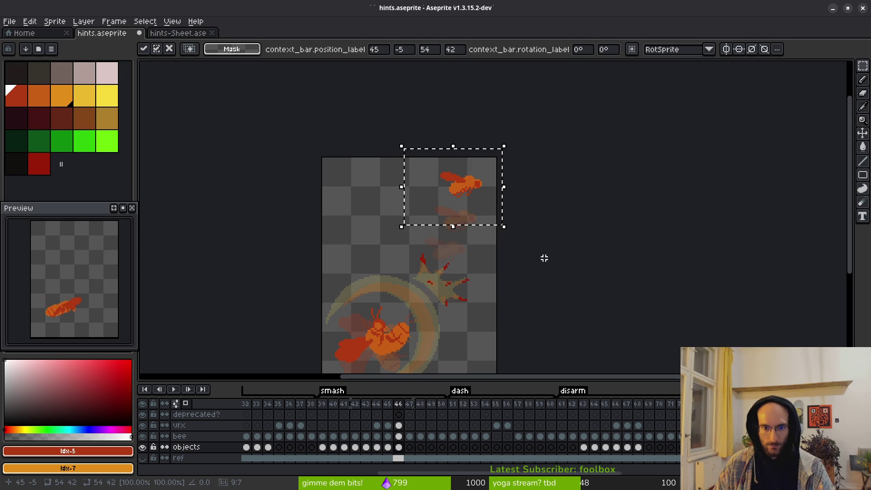
pyautogui.press('Up')
pyautogui.hotkey('ctrl', 'd')
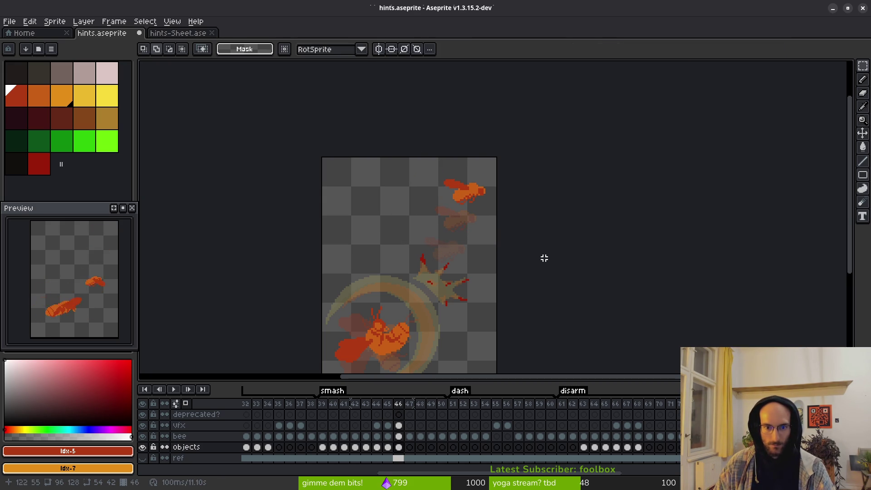
# Drag the bee in frame 47 up and right into the canvas corner
pyautogui.click(413, 451)
pyautogui.scroll(3, 436, 186)
pyautogui.moveTo(402, 146)
pyautogui.mouseDown()
pyautogui.moveTo(522, 253)
pyautogui.moveTo(584, 295)
pyautogui.mouseUp()
pyautogui.moveTo(512, 234)
pyautogui.mouseDown()
pyautogui.moveTo(529, 185)
pyautogui.moveTo(539, 182)
pyautogui.mouseUp()
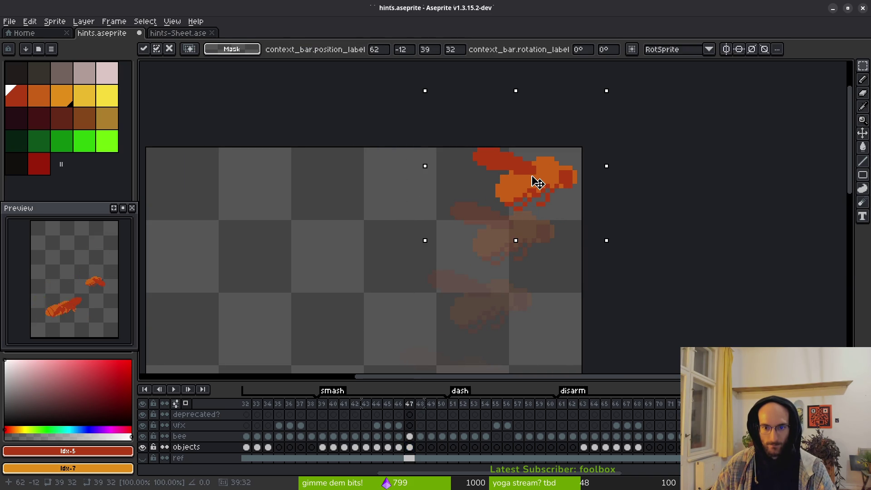
pyautogui.press('Return')
pyautogui.scroll(-5, 515, 277)
pyautogui.scroll(4, 510, 245)
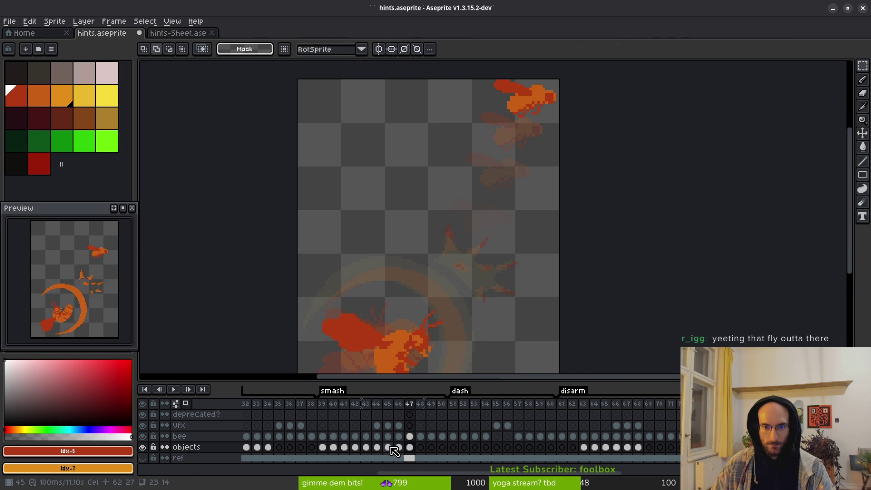
pyautogui.scroll(3, 506, 253)
# Clear the selection and save hints.aseprite
pyautogui.moveTo(464, 162)
pyautogui.mouseDown()
pyautogui.moveTo(502, 171)
pyautogui.moveTo(544, 211)
pyautogui.mouseUp()
pyautogui.hotkey('ctrl', 'd')
pyautogui.hotkey('ctrl', 's')
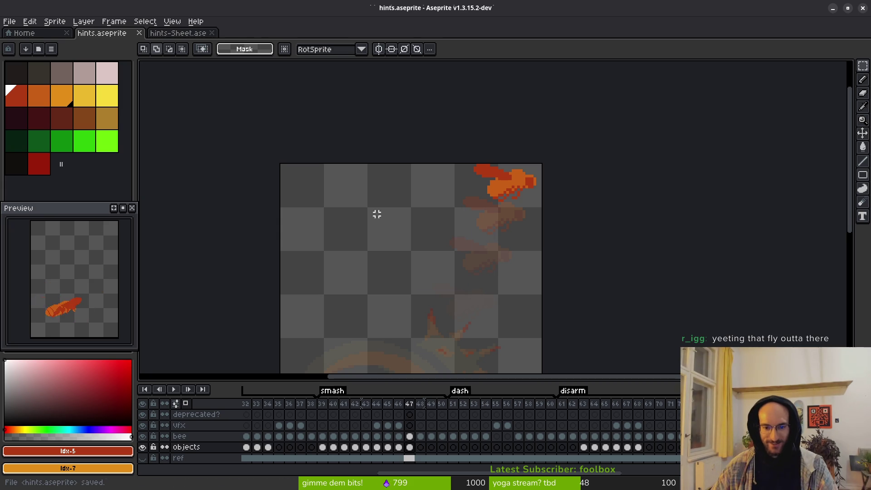
# Nudge the fly in frame 44 to a slightly lower, right-shifted position
pyautogui.scroll(-2, 502, 255)
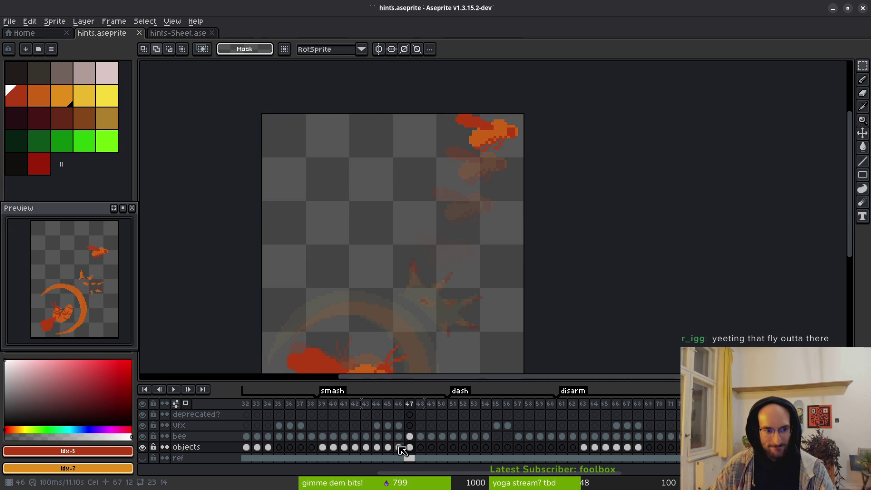
pyautogui.press('Left')
pyautogui.press('Left')
pyautogui.press('Left')
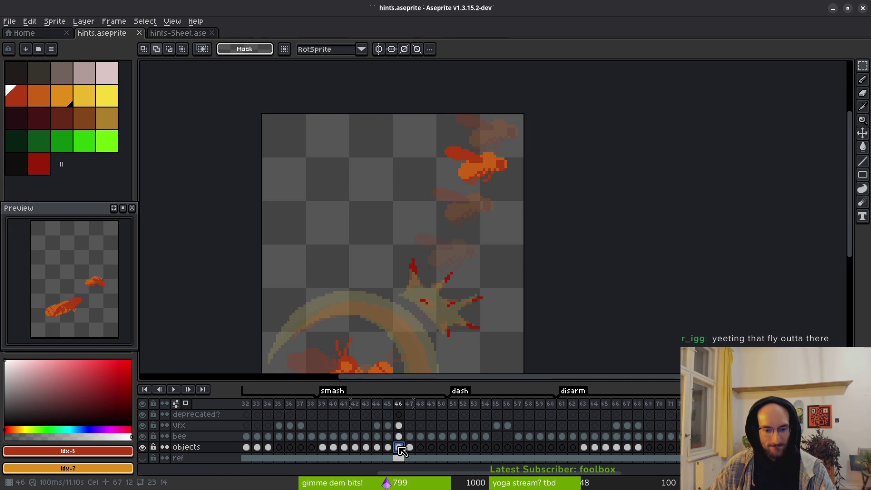
pyautogui.moveTo(397, 209); pyautogui.dragTo(527, 289)
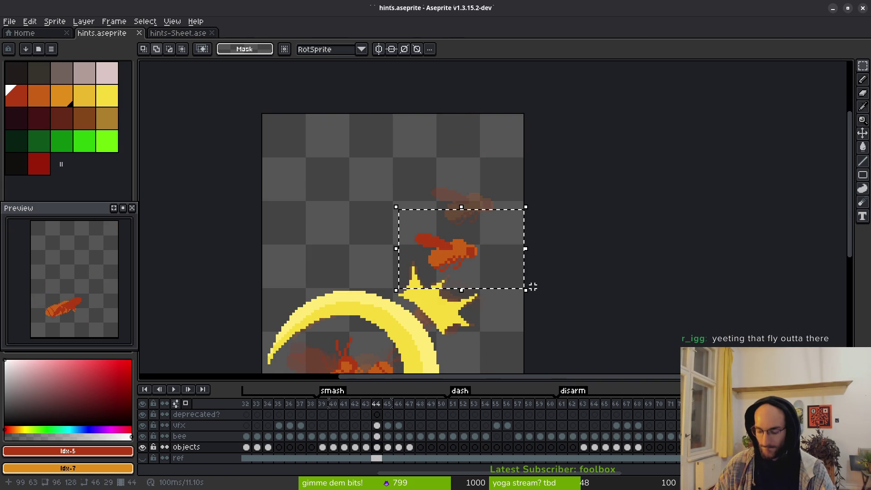
pyautogui.press('Left')
pyautogui.press('Up')
pyautogui.press('Down')
pyautogui.press('Right')
pyautogui.press('Down')
pyautogui.press('Down')
pyautogui.press('Return')
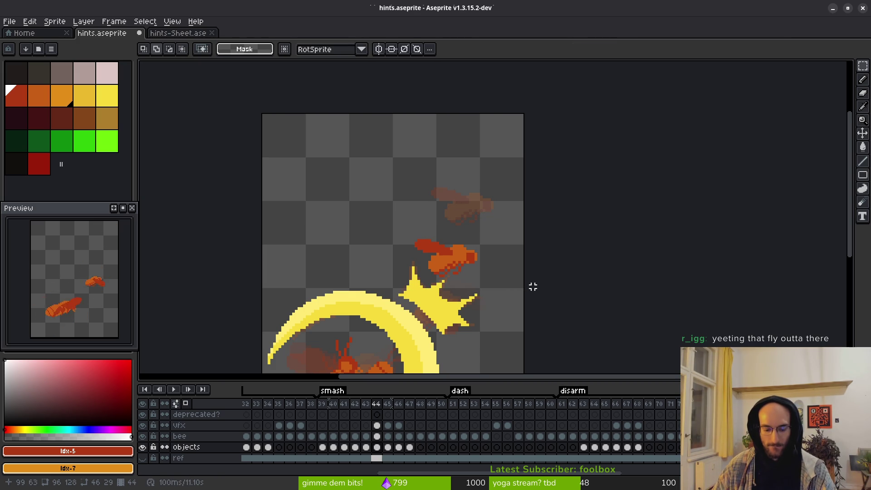
# Nudge the fly in frame 45 one pixel left and one pixel down
pyautogui.press('.')
pyautogui.moveTo(411, 158); pyautogui.dragTo(526, 249)
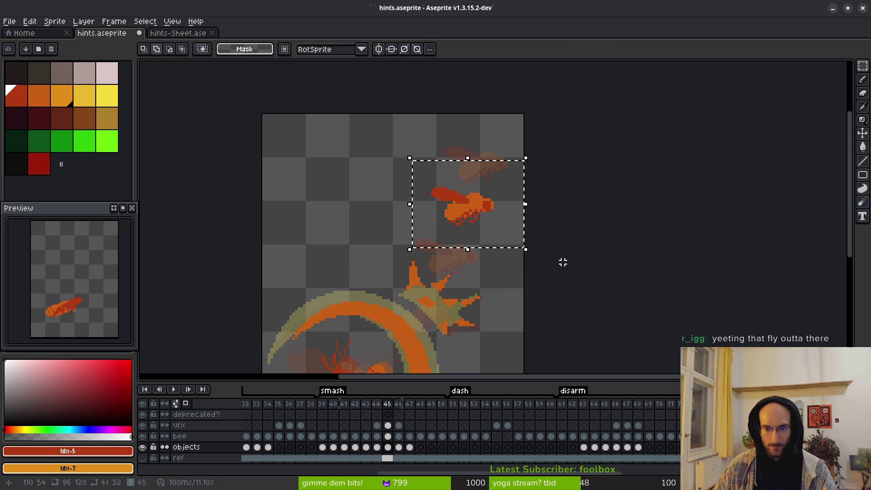
pyautogui.press('Left')
pyautogui.press('Down')
pyautogui.press('Down')
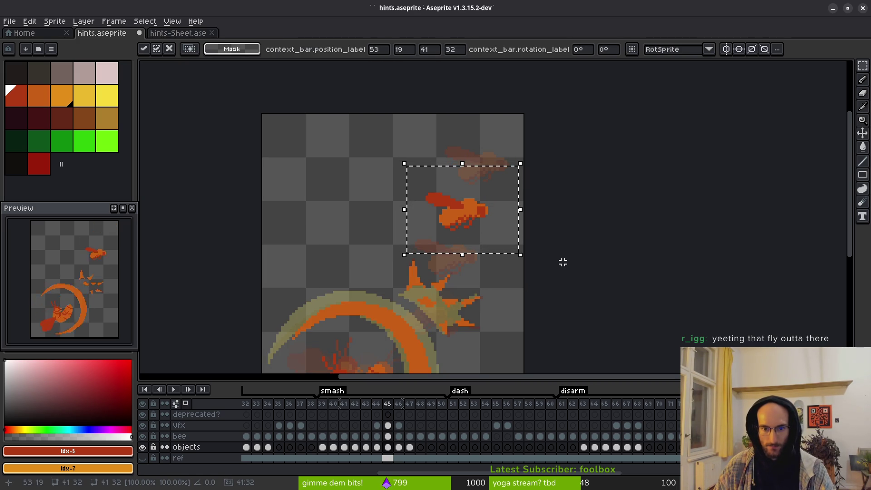
pyautogui.press('Return')
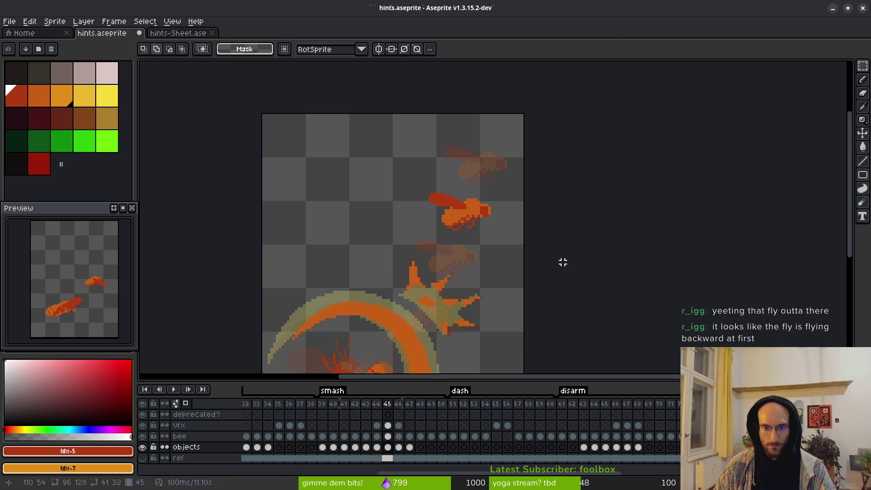
pyautogui.hotkey('ctrl', 'd')
pyautogui.press('.')
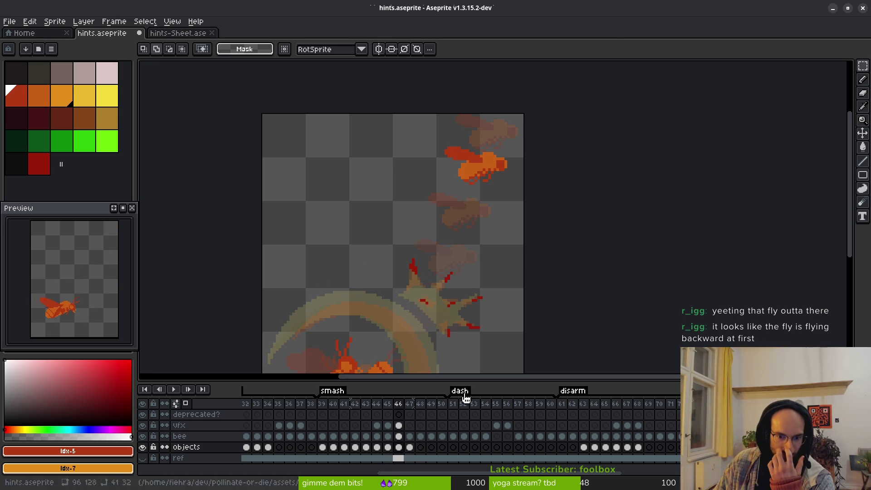
# Flip the fly horizontally in frame 39 and shift it to the right
pyautogui.click(323, 447)
pyautogui.moveTo(387, 213); pyautogui.dragTo(587, 325)
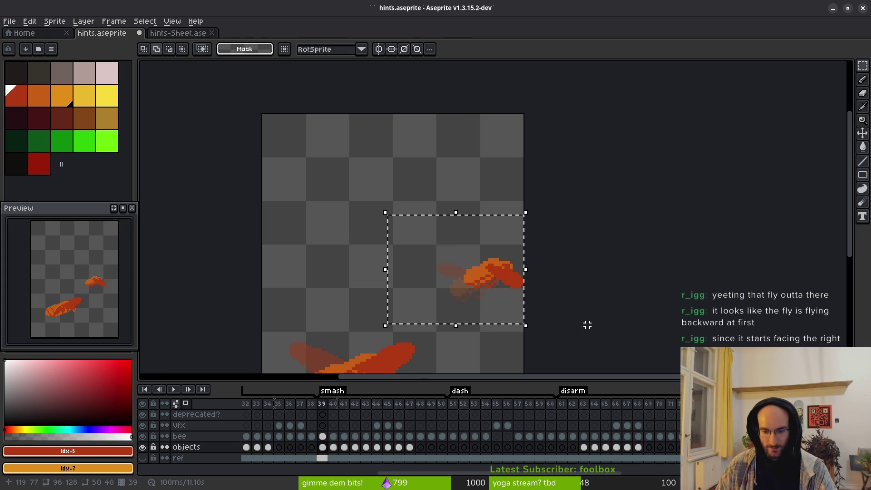
pyautogui.hotkey('shift', 'h')
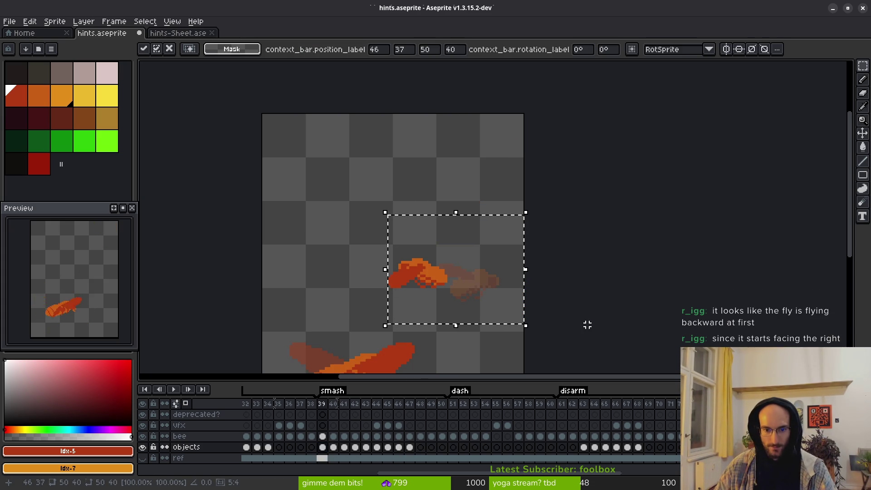
pyautogui.moveTo(429, 281); pyautogui.dragTo(507, 282)
pyautogui.press('Return')
pyautogui.scroll(-2, 451, 298)
pyautogui.click(323, 447)
# Flip the fly horizontally in frame 40 and move it slightly down-right
pyautogui.press('Right')
pyautogui.moveTo(425, 201)
pyautogui.mouseDown()
pyautogui.moveTo(509, 250)
pyautogui.moveTo(508, 261)
pyautogui.mouseUp()
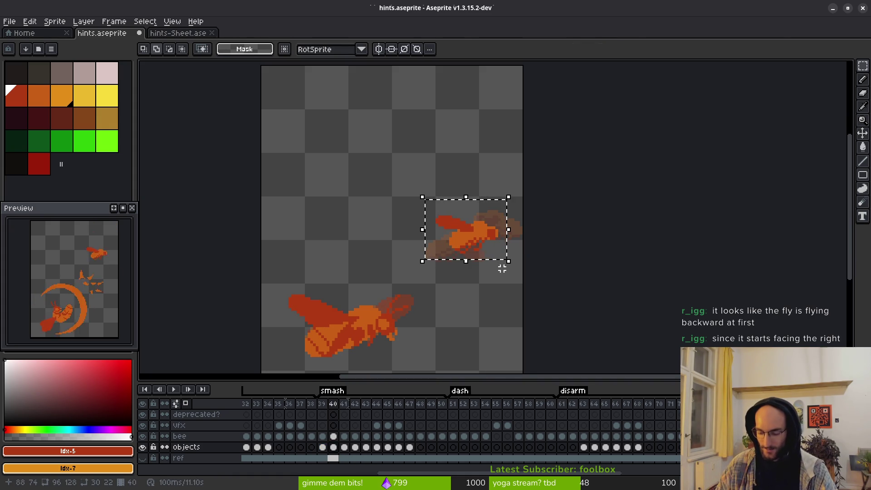
pyautogui.hotkey('shift', 'h')
pyautogui.press('Return')
pyautogui.scroll(2, 469, 248)
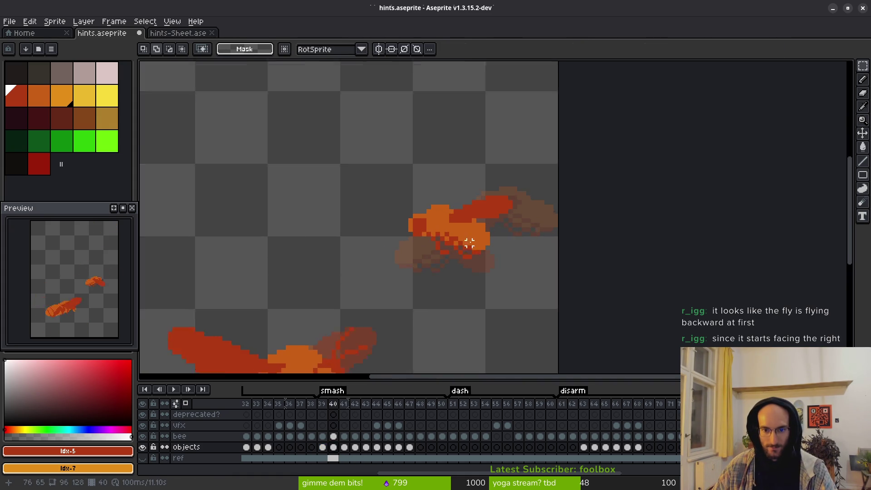
pyautogui.moveTo(362, 158); pyautogui.dragTo(561, 297)
pyautogui.moveTo(474, 246); pyautogui.dragTo(479, 249)
pyautogui.click(506, 304)
pyautogui.scroll(-1, 468, 245)
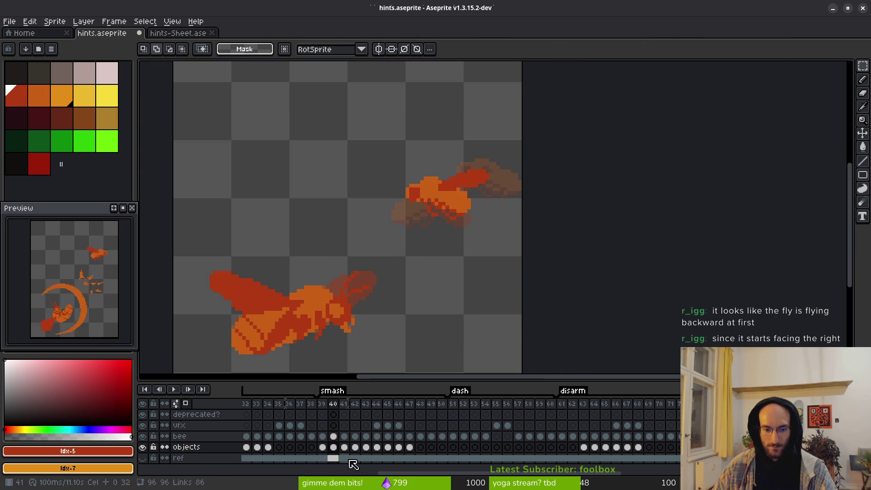
# Flip the fly horizontally in frame 41
pyautogui.click(344, 447)
pyautogui.scroll(1, 421, 187)
pyautogui.moveTo(380, 187); pyautogui.dragTo(484, 241)
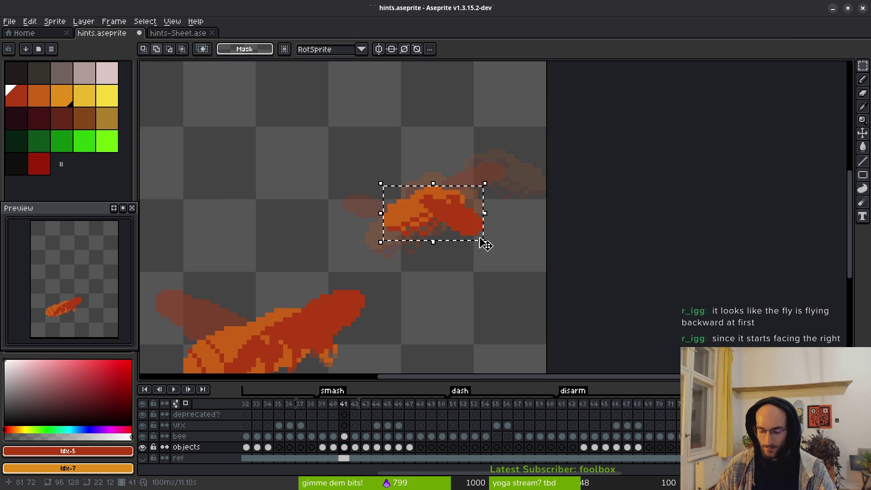
pyautogui.hotkey('shift', 'h')
pyautogui.hotkey('ctrl', 'd')
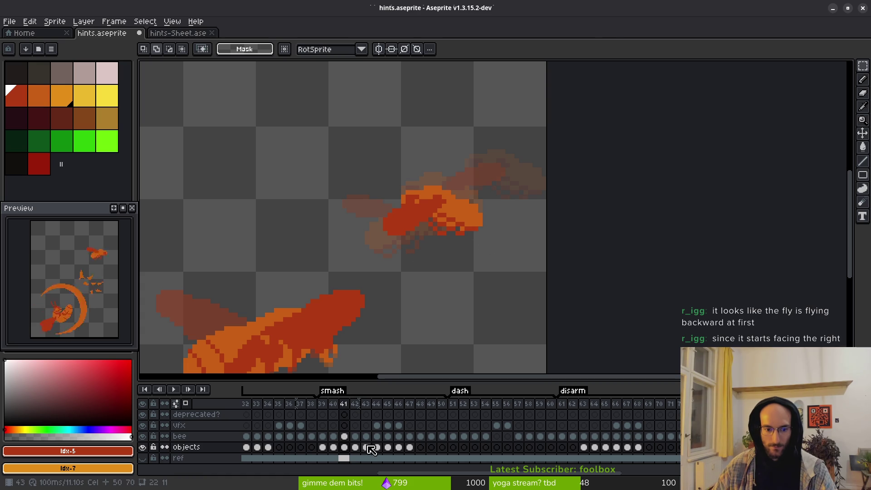
# Flip the fly horizontally in frame 42 and move it left and down
pyautogui.click(359, 447)
pyautogui.moveTo(334, 154); pyautogui.dragTo(521, 292)
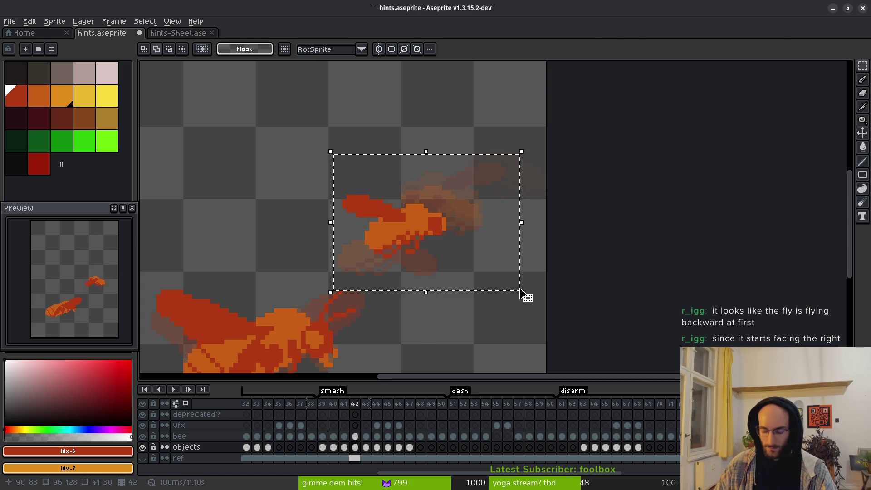
pyautogui.hotkey('shift', 'h')
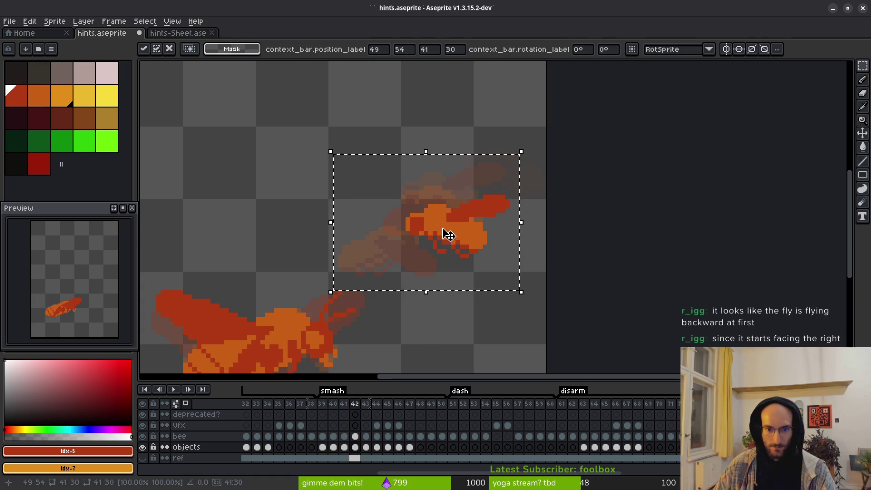
pyautogui.moveTo(445, 233); pyautogui.dragTo(394, 247)
pyautogui.press('Return')
pyautogui.press('i')
# Flip the fly horizontally in frame 43
pyautogui.press('.')
pyautogui.press('m')
pyautogui.moveTo(270, 181); pyautogui.dragTo(481, 301)
pyautogui.hotkey('ctrl', 'd')
pyautogui.moveTo(338, 222); pyautogui.dragTo(444, 282)
pyautogui.hotkey('shift', 'h')
pyautogui.hotkey('ctrl', 'd')
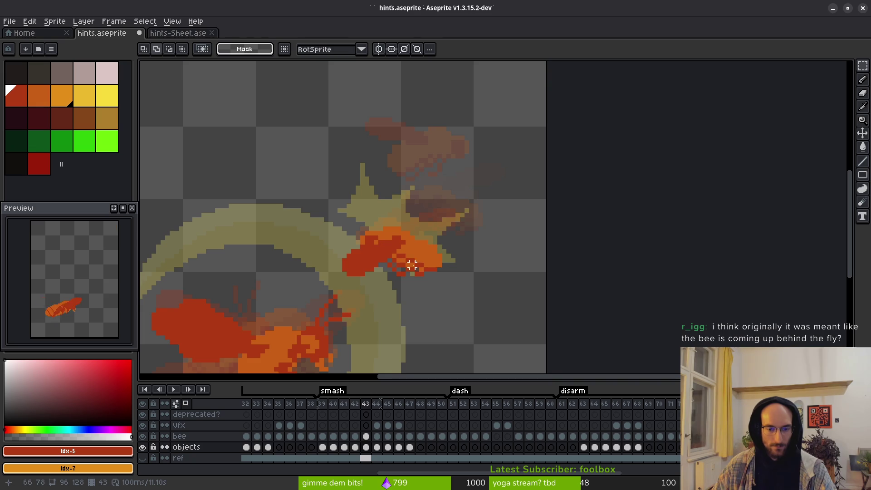
# Refine the flipped fly's position in frame 40
pyautogui.scroll(1, 412, 265)
pyautogui.press('alt')
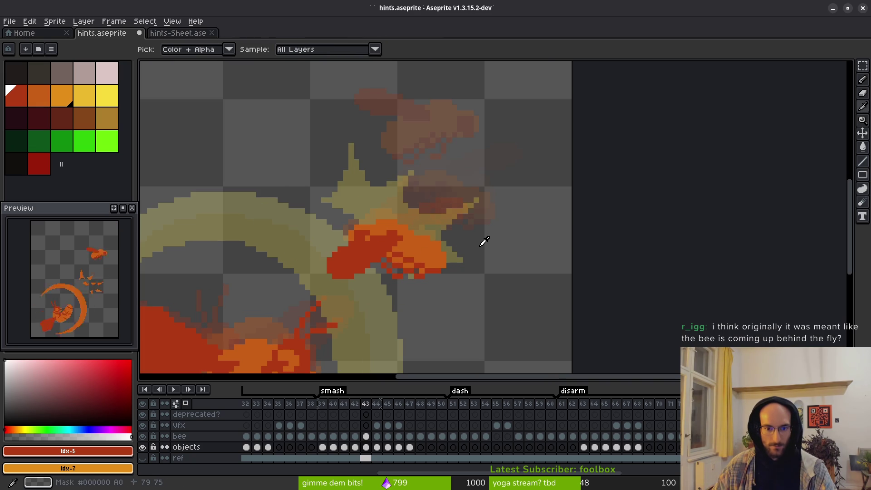
pyautogui.press(',')
pyautogui.press(',')
pyautogui.press(',')
pyautogui.scroll(-1, 494, 222)
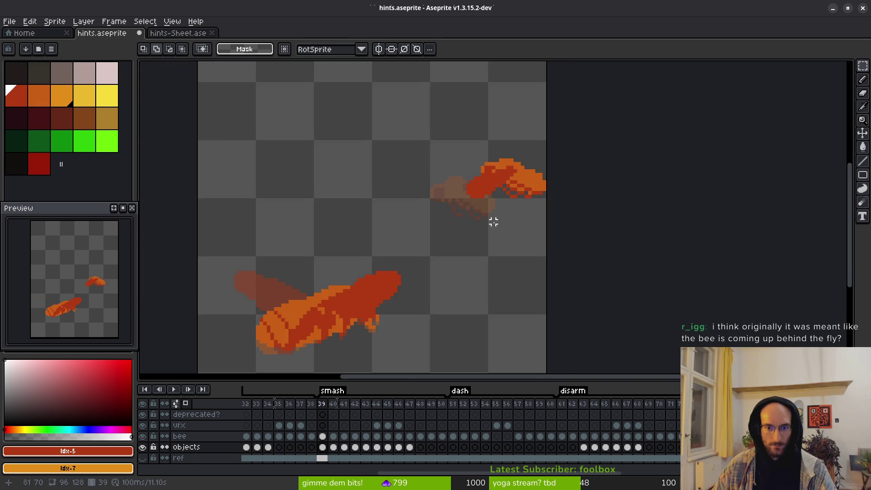
pyautogui.press('.')
pyautogui.moveTo(398, 144)
pyautogui.mouseDown()
pyautogui.moveTo(512, 236)
pyautogui.moveTo(506, 218)
pyautogui.mouseUp()
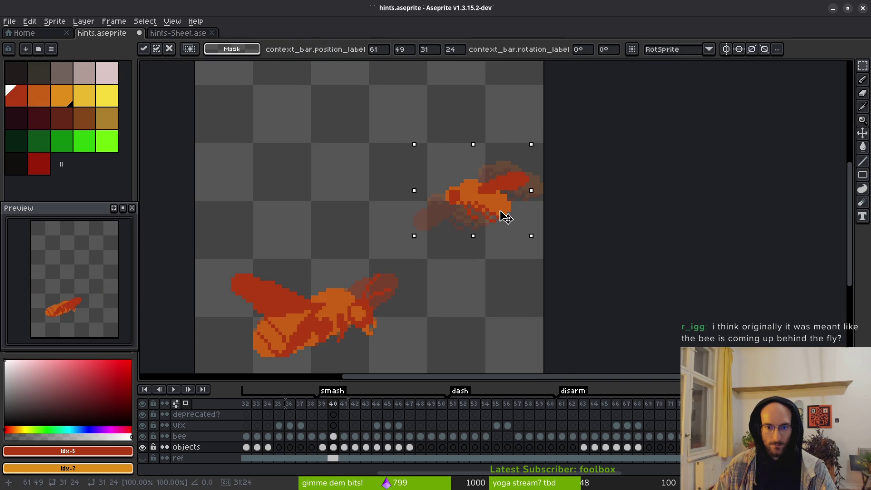
pyautogui.press('alt')
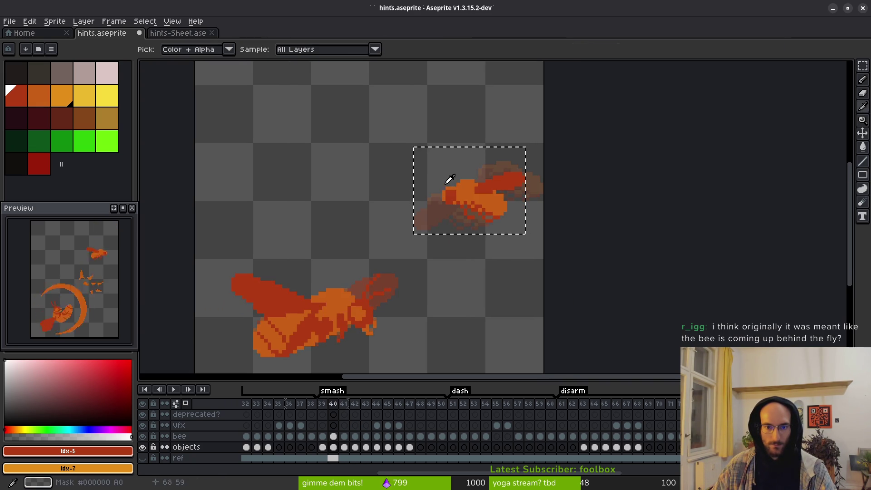
# Refine the flipped fly's position in frame 41 with a small upward shift
pyautogui.press('.')
pyautogui.moveTo(406, 183); pyautogui.dragTo(481, 229)
pyautogui.press('Return')
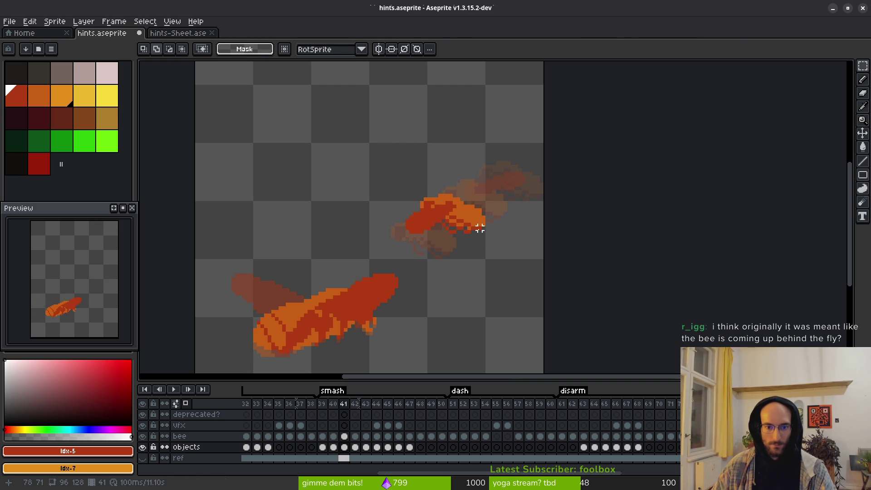
pyautogui.hotkey('ctrl', 'shift', 'd')
pyautogui.click(483, 235)
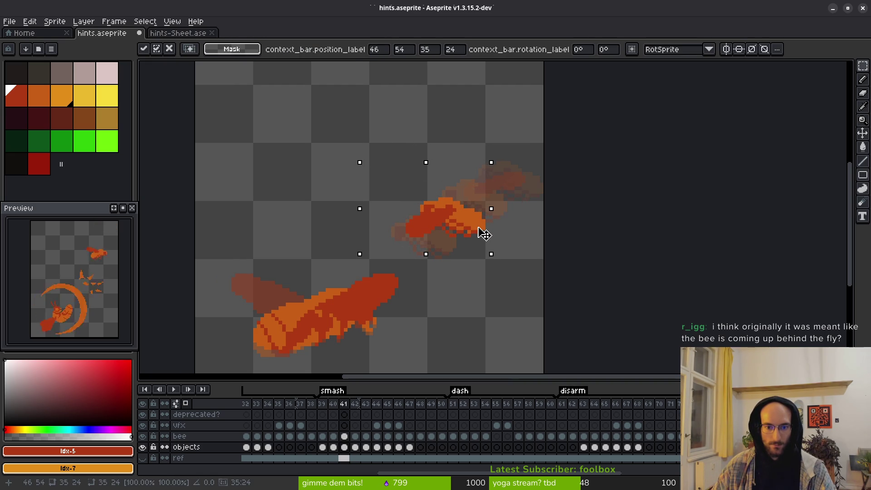
pyautogui.moveTo(484, 235); pyautogui.dragTo(484, 233)
pyautogui.press('Return')
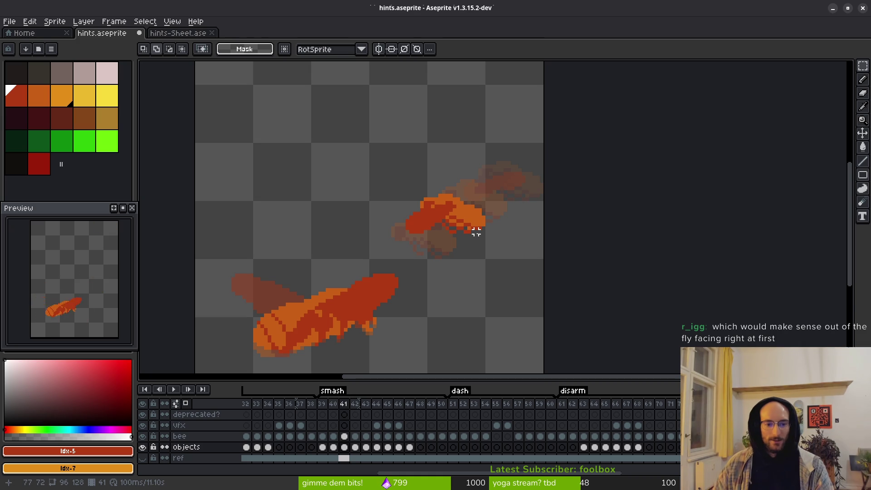
pyautogui.scroll(-3, 545, 245)
# Mirror the fly horizontally on frame 44
pyautogui.click(366, 447)
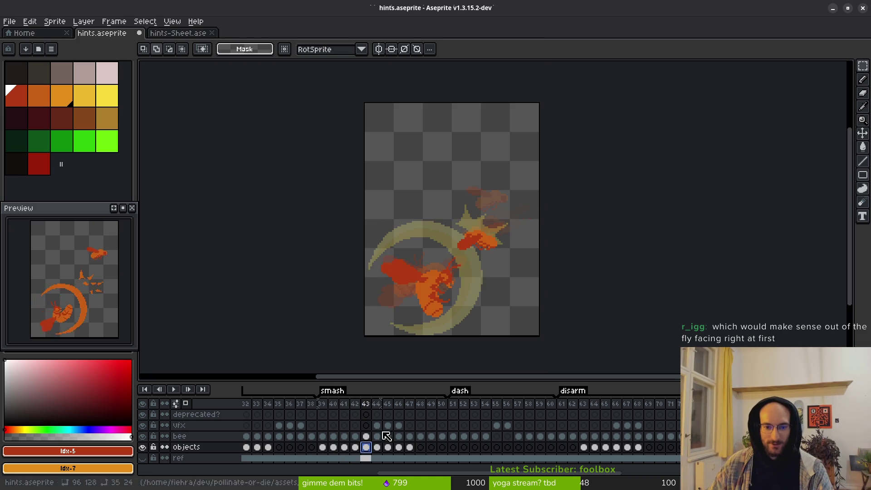
pyautogui.scroll(3, 483, 224)
pyautogui.click(377, 447)
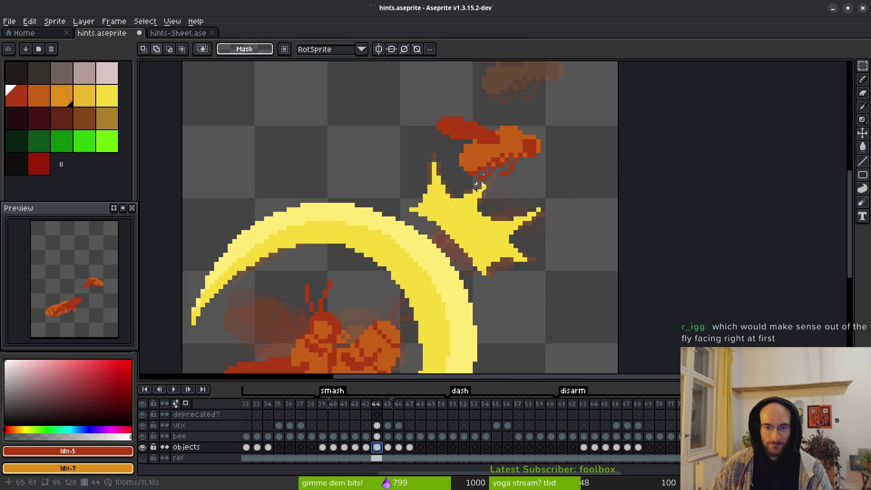
pyautogui.scroll(3, 414, 196)
pyautogui.moveTo(414, 168); pyautogui.dragTo(583, 269)
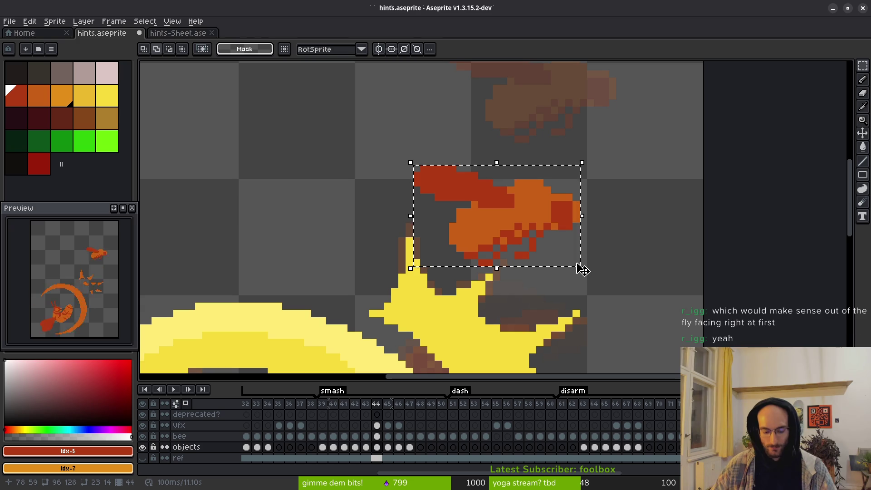
pyautogui.hotkey('shift', 'h')
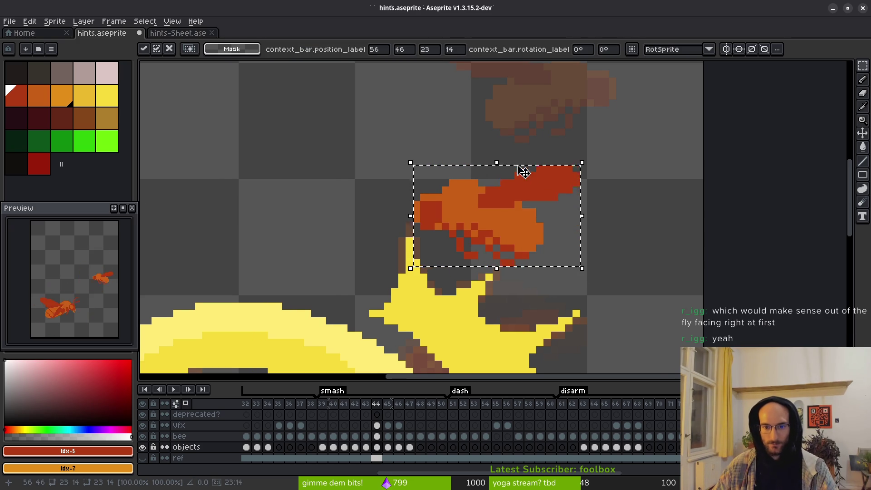
pyautogui.moveTo(521, 172); pyautogui.dragTo(496, 267)
# Mirror the fly horizontally on frames 45 and 46, then deselect
pyautogui.click(388, 448)
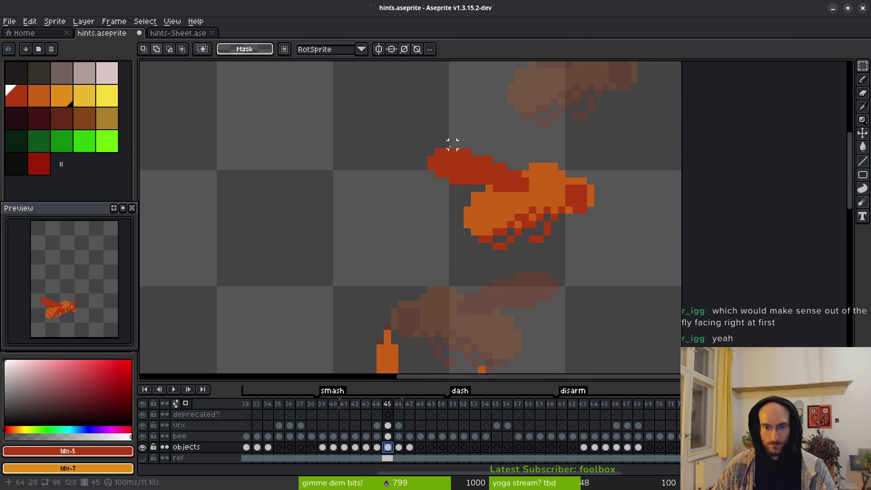
pyautogui.moveTo(428, 150)
pyautogui.mouseDown()
pyautogui.moveTo(527, 200)
pyautogui.moveTo(587, 251)
pyautogui.mouseUp()
pyautogui.hotkey('shift', 'h')
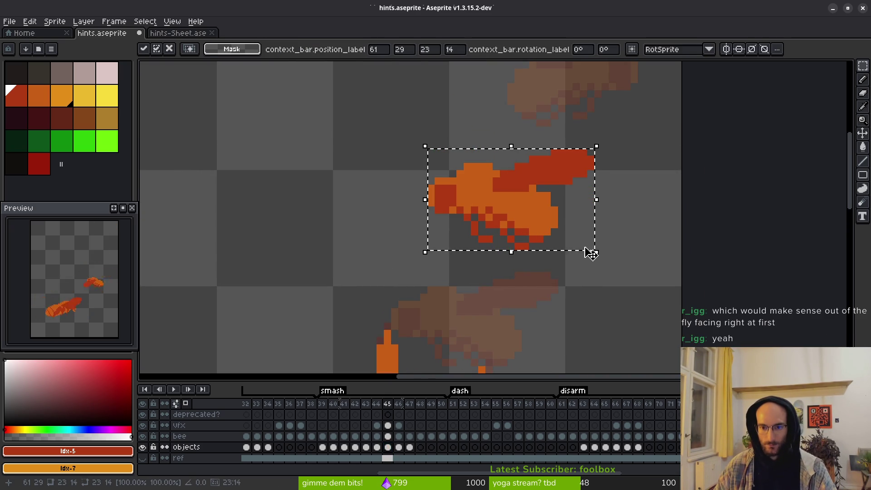
pyautogui.scroll(3, 499, 220)
pyautogui.hscroll(2, 500, 220)
pyautogui.click(399, 448)
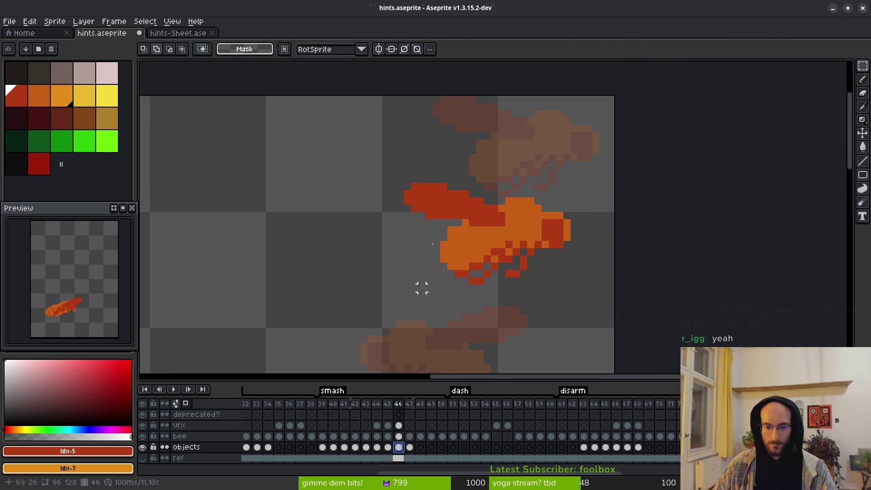
pyautogui.moveTo(403, 182); pyautogui.dragTo(572, 288)
pyautogui.hotkey('shift', 'h')
pyautogui.hotkey('ctrl', 'd')
# Flip the orange sprite on frame 47 horizontally and save hints.aseprite
pyautogui.press('.')
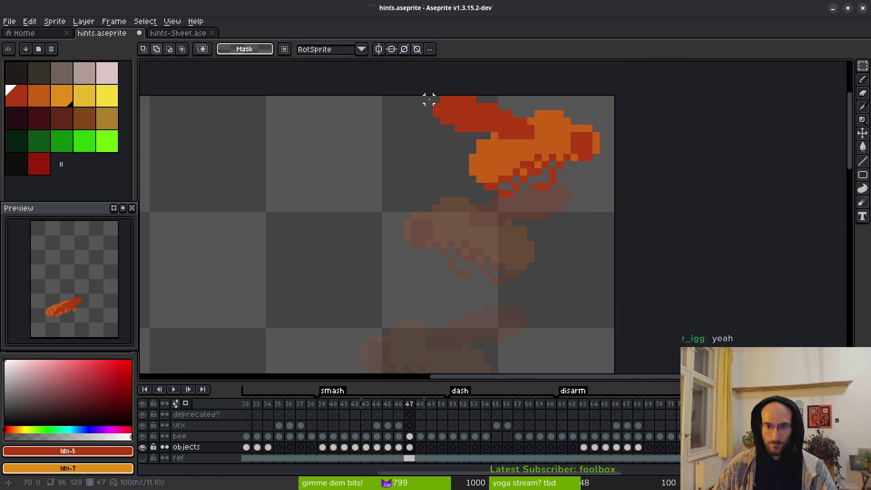
pyautogui.moveTo(436, 101); pyautogui.dragTo(602, 198)
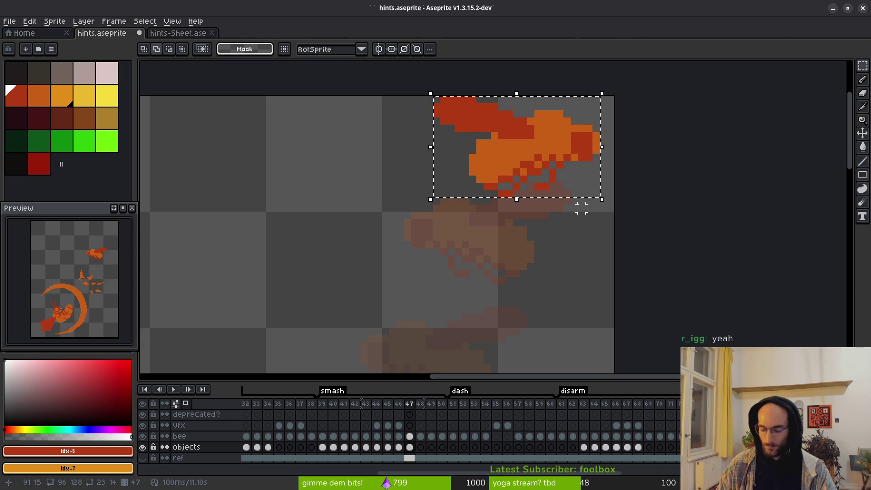
pyautogui.hotkey('shift', 'h')
pyautogui.hotkey('ctrl', 'd')
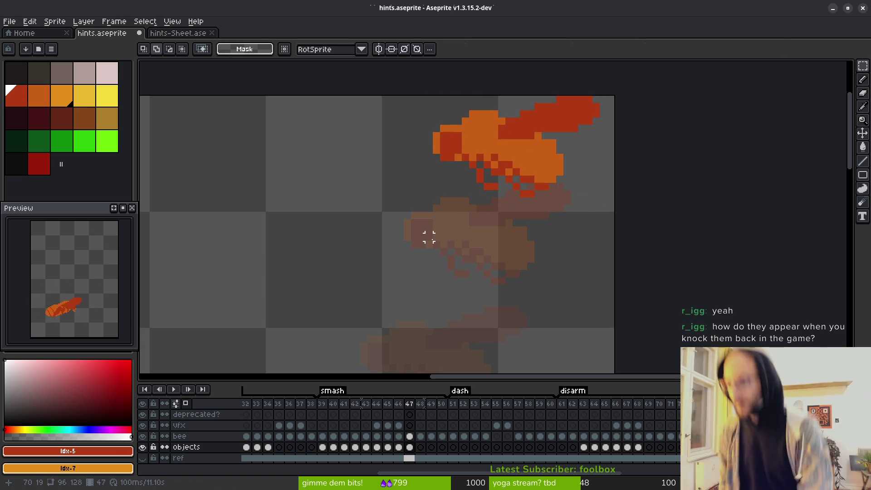
pyautogui.hotkey('ctrl', 's')
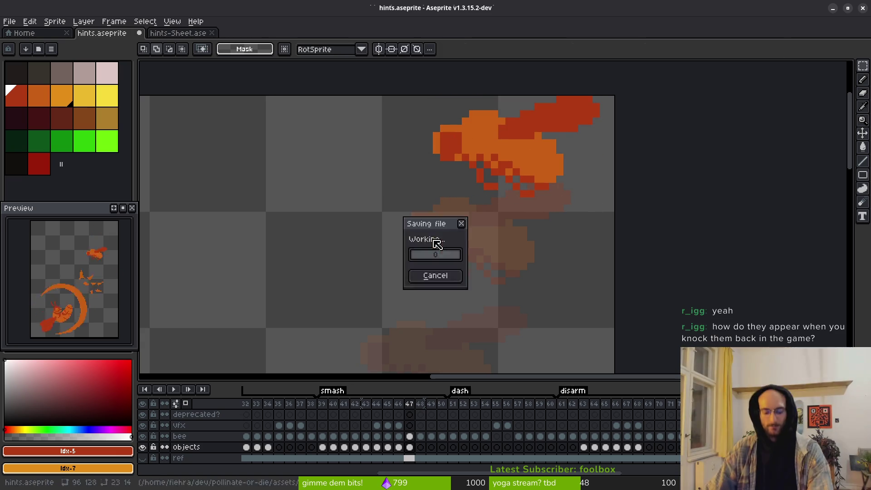
pyautogui.scroll(-3, 469, 236)
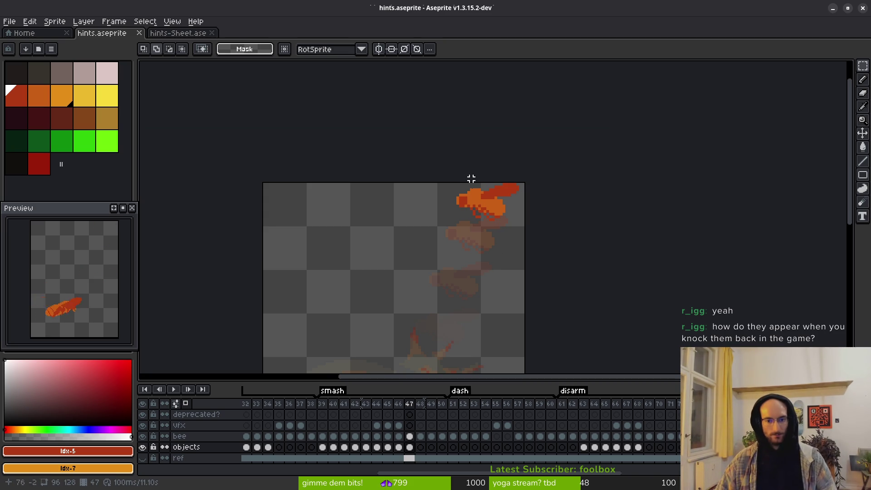
pyautogui.scroll(-4, 457, 208)
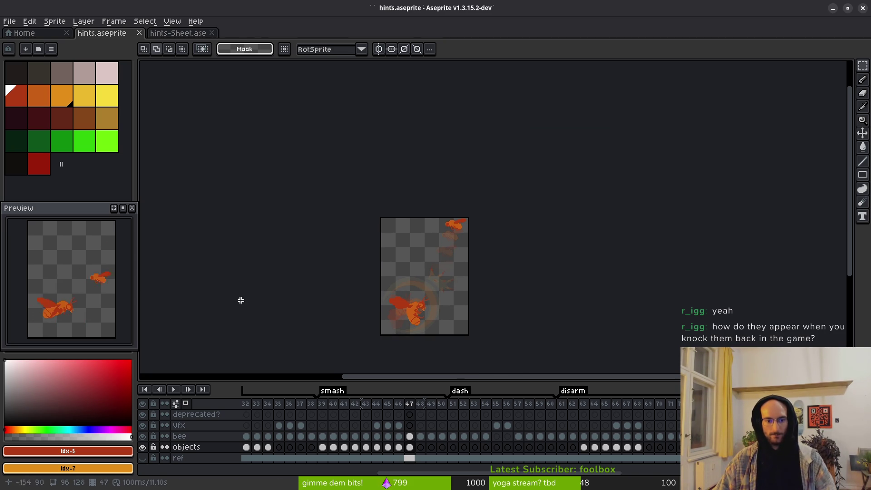
pyautogui.hscroll(1, 431, 292)
pyautogui.hscroll(2, 418, 287)
pyautogui.hotkey('alt', 'Tab')
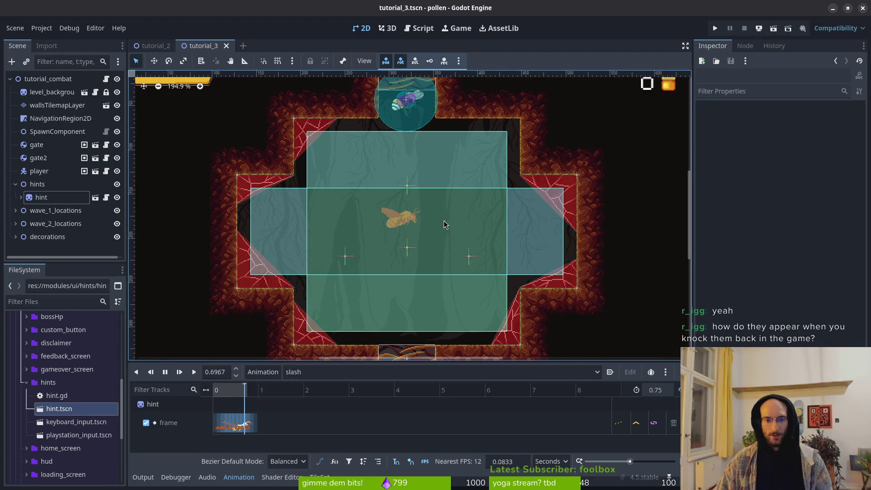
# Nudge the hint sprite a few pixels left and save the tutorial_3 scene
pyautogui.click(406, 223)
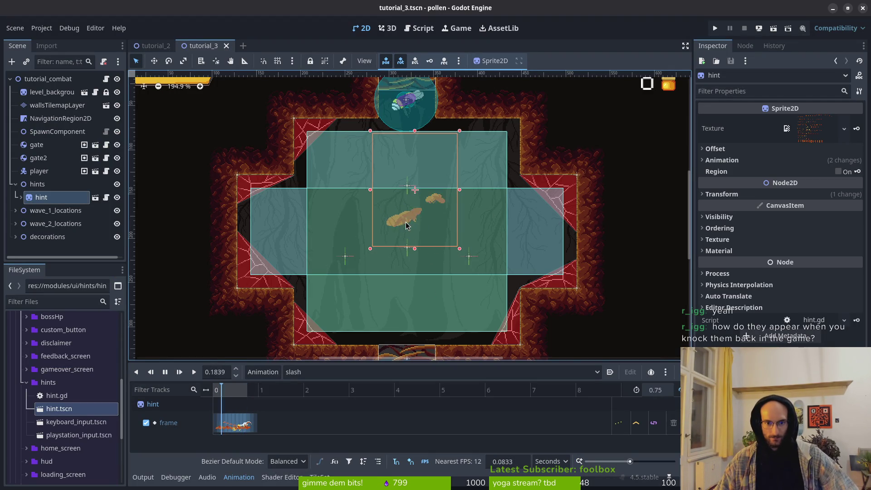
pyautogui.press('Left')
pyautogui.press('Left')
pyautogui.press('Left')
pyautogui.press('Left')
pyautogui.press('Left')
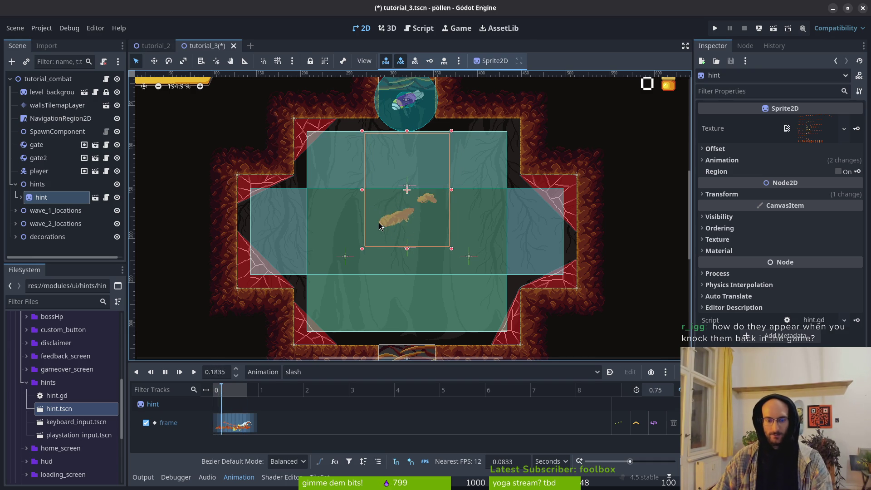
pyautogui.click(428, 236)
pyautogui.hotkey('ctrl', 's')
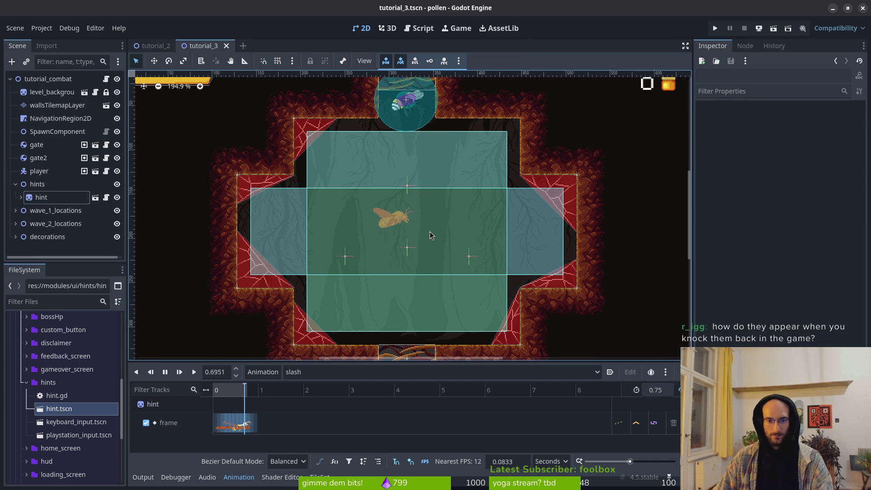
pyautogui.scroll(1, 419, 231)
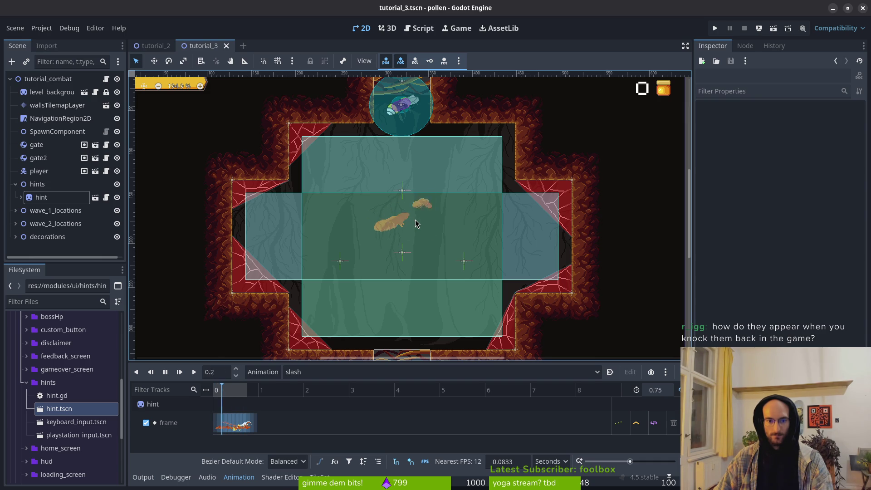
pyautogui.click(76, 422)
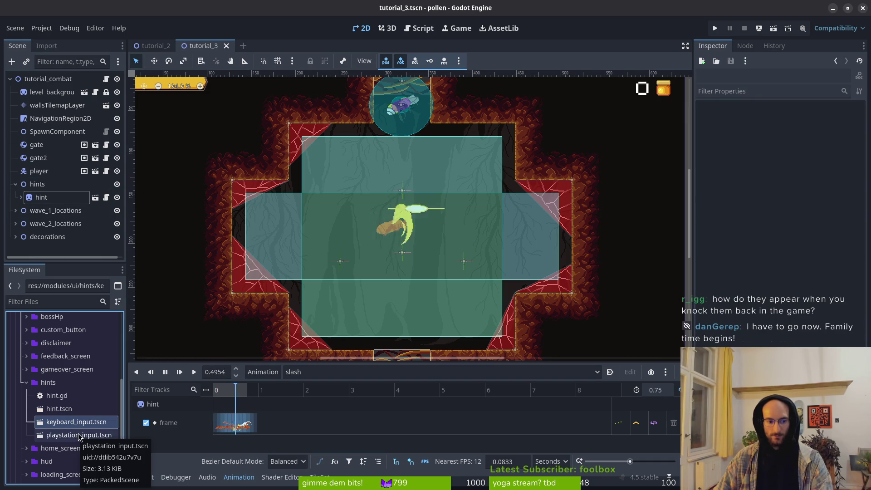
# Instance keyboard_input.tscn and playstation_input.tscn under the hints node, then save
pyautogui.keyDown('shift'); pyautogui.click(77, 435); pyautogui.keyUp('shift')
pyautogui.moveTo(68, 424)
pyautogui.mouseDown()
pyautogui.moveTo(58, 207)
pyautogui.moveTo(53, 214)
pyautogui.mouseUp()
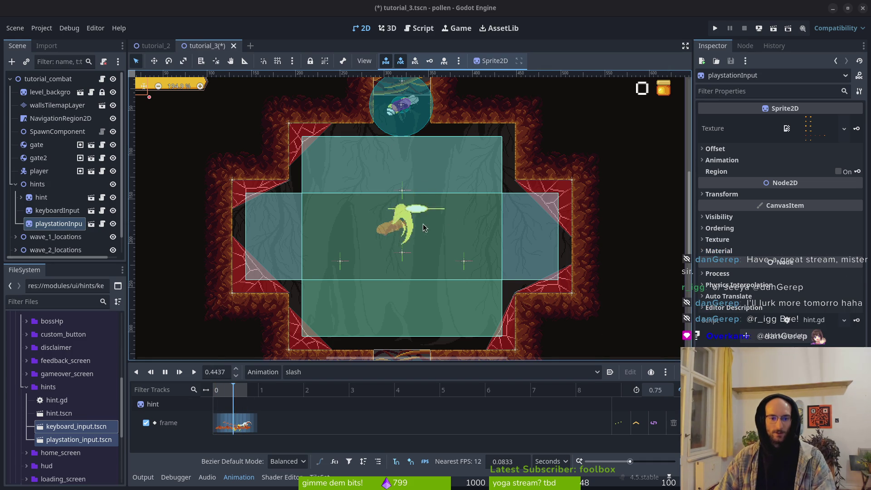
pyautogui.hotkey('ctrl', 's')
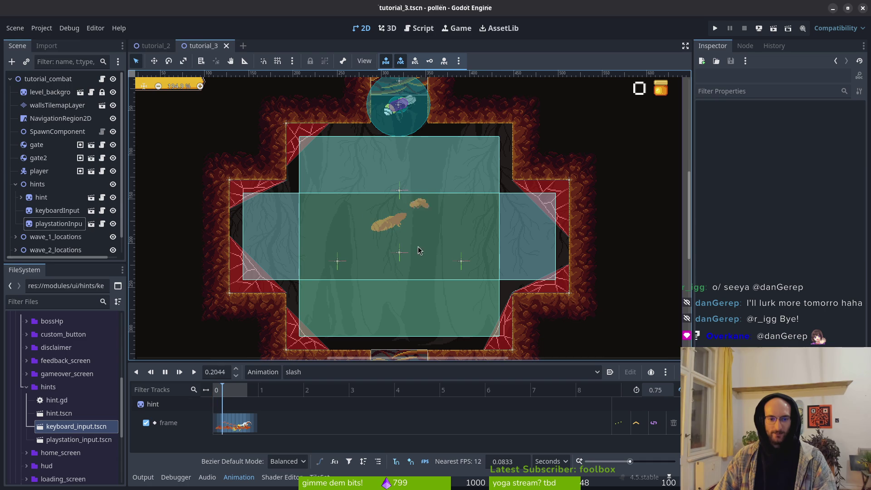
# Save the scene and expand wave_2_locations > fruitfly_spawns to reach Marker2D3
pyautogui.click(16, 184)
pyautogui.hotkey('ctrl', 's')
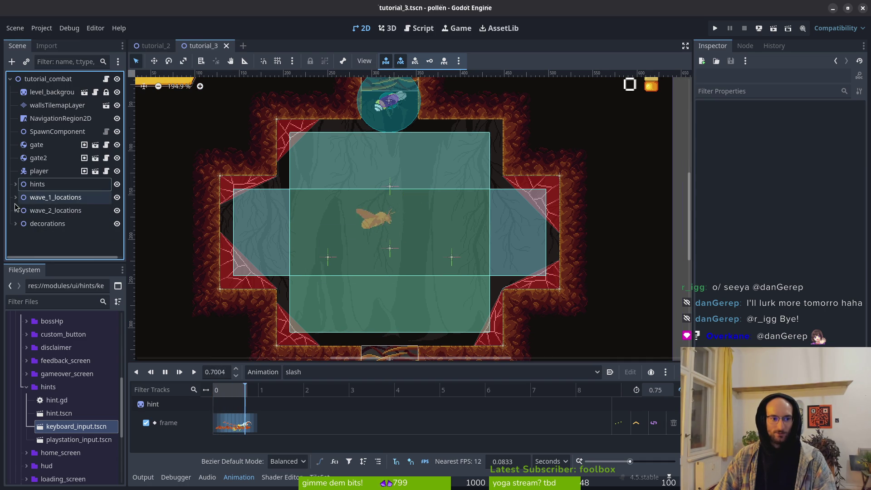
pyautogui.click(16, 211)
pyautogui.click(16, 211)
pyautogui.click(16, 210)
pyautogui.click(16, 211)
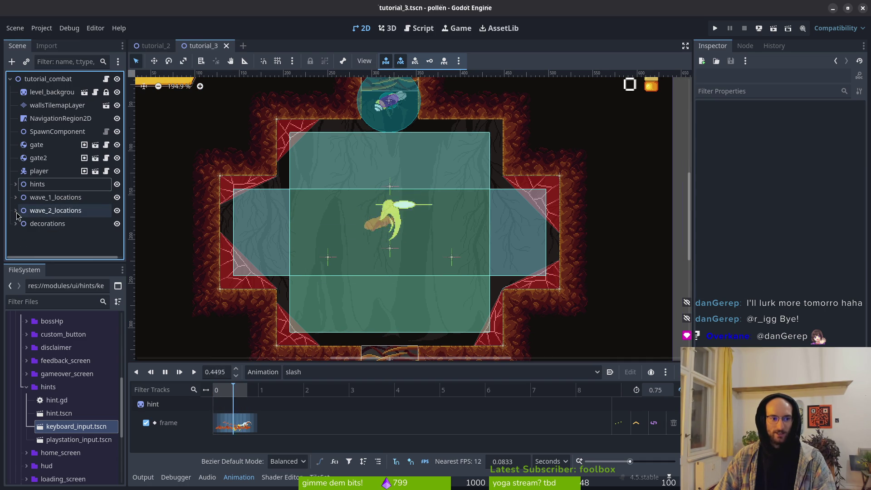
pyautogui.click(15, 211)
pyautogui.click(27, 233)
pyautogui.click(21, 220)
pyautogui.click(55, 233)
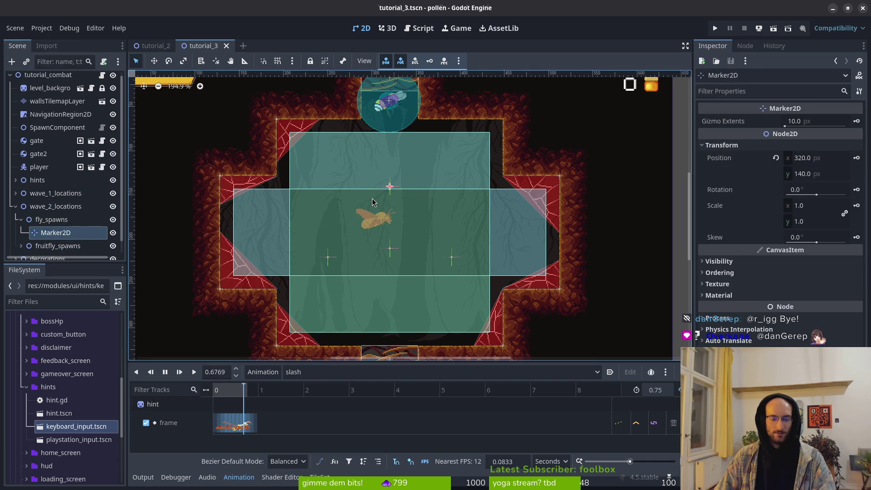
pyautogui.click(456, 254)
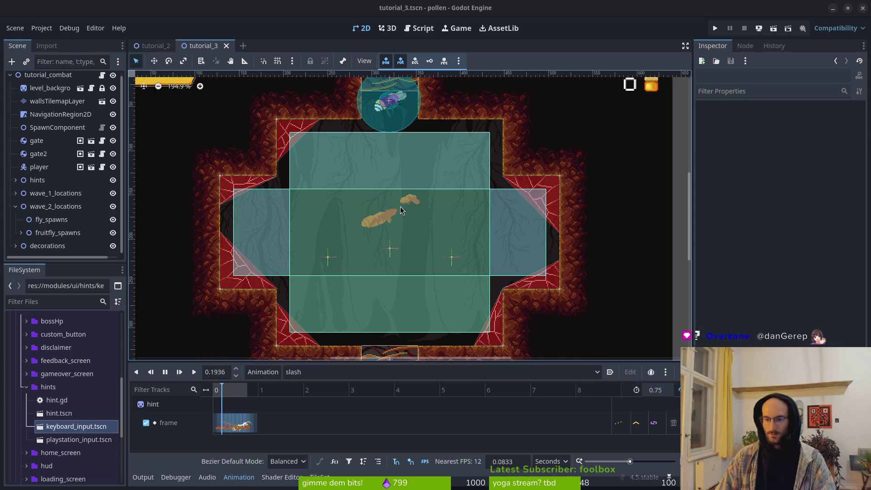
pyautogui.scroll(-1, 433, 222)
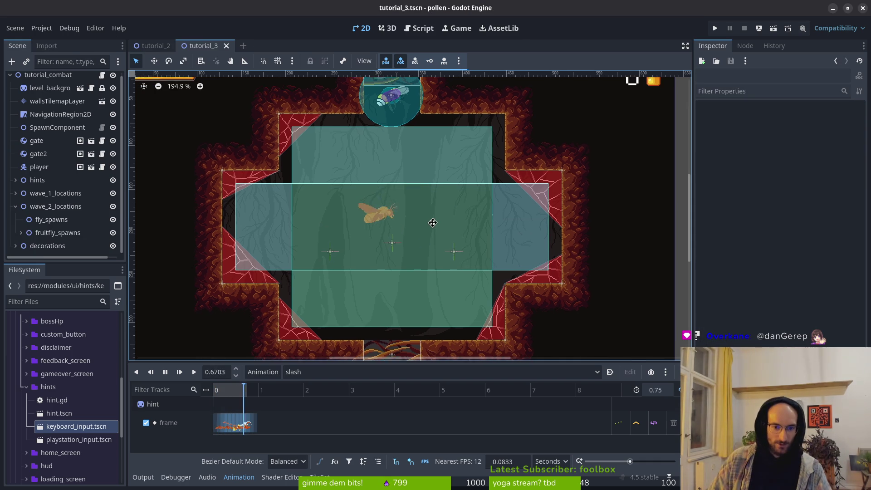
pyautogui.click(21, 232)
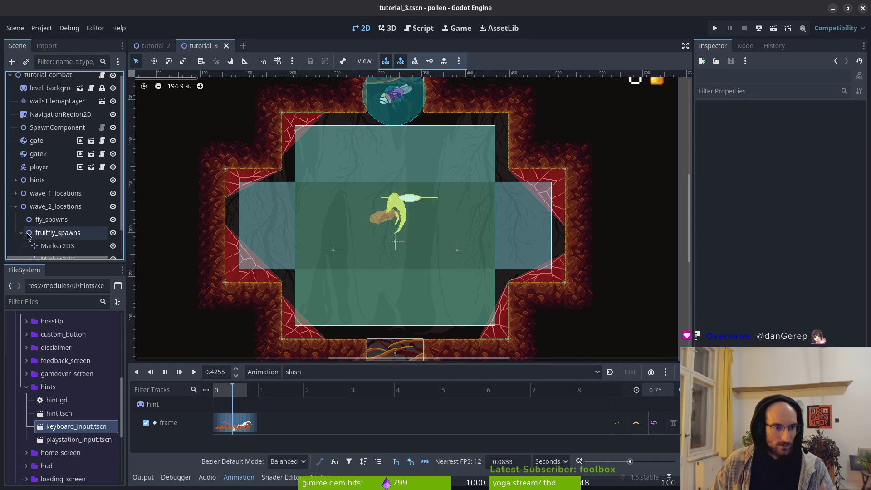
pyautogui.scroll(-2, 55, 227)
pyautogui.click(68, 225)
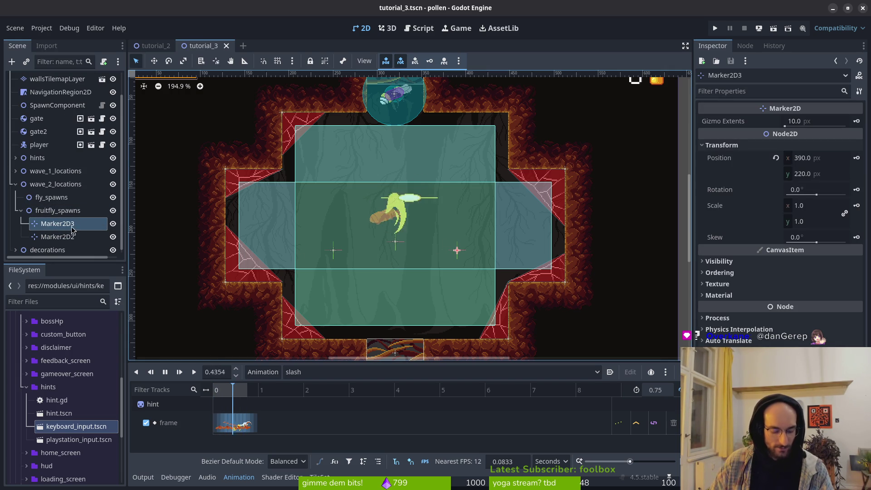
# Duplicate Marker2D3 into Marker2D4 below the arena centre and Marker2D5 near the top
pyautogui.click(58, 210)
pyautogui.hotkey('ctrl', 'v')
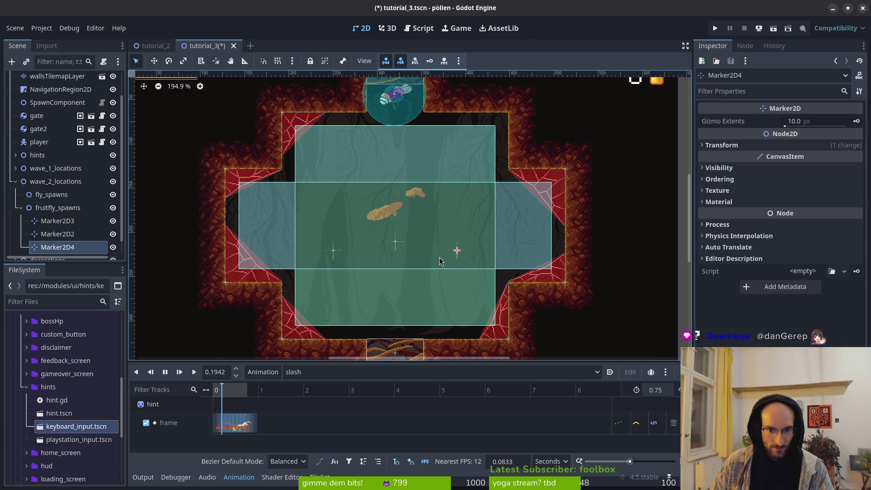
pyautogui.moveTo(457, 251)
pyautogui.mouseDown()
pyautogui.moveTo(415, 266)
pyautogui.moveTo(396, 263)
pyautogui.mouseUp()
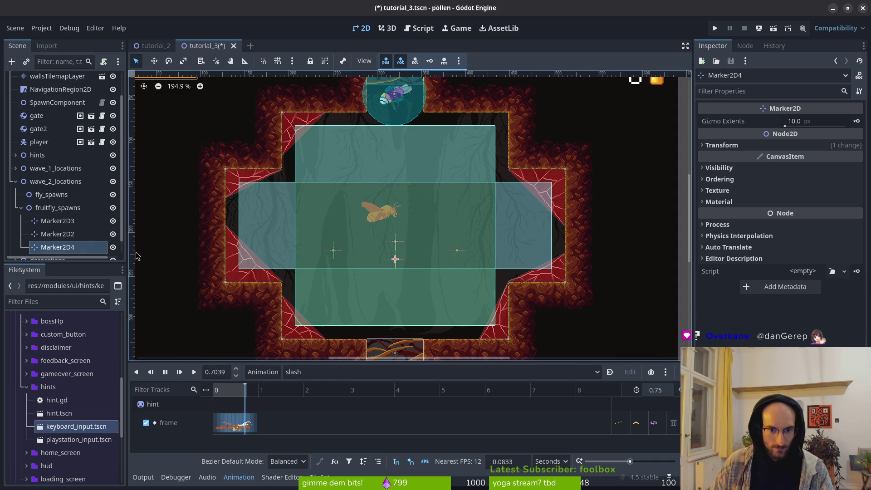
pyautogui.click(58, 221)
pyautogui.click(68, 211)
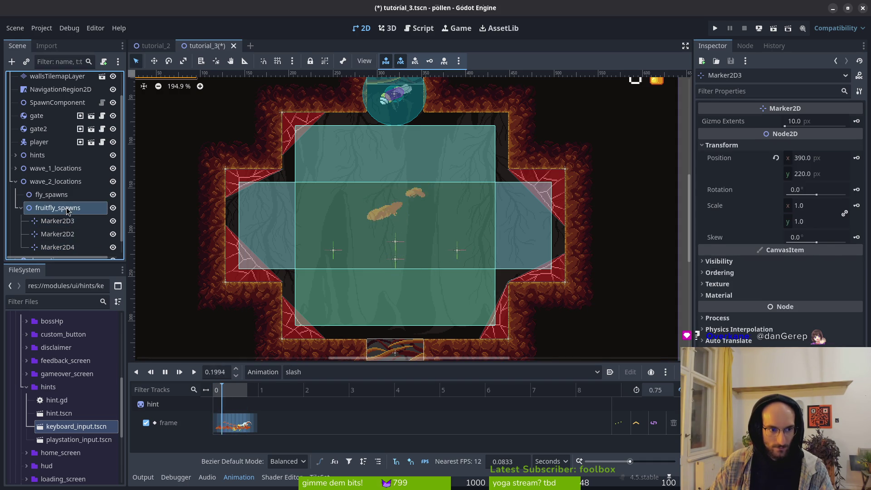
pyautogui.hotkey('ctrl', 'd')
pyautogui.moveTo(460, 253)
pyautogui.mouseDown()
pyautogui.moveTo(397, 152)
pyautogui.moveTo(393, 190)
pyautogui.mouseUp()
# Set Marker2D5's x position to 320 and save the scene
pyautogui.scroll(6, 390, 158)
pyautogui.click(722, 144)
pyautogui.click(823, 157)
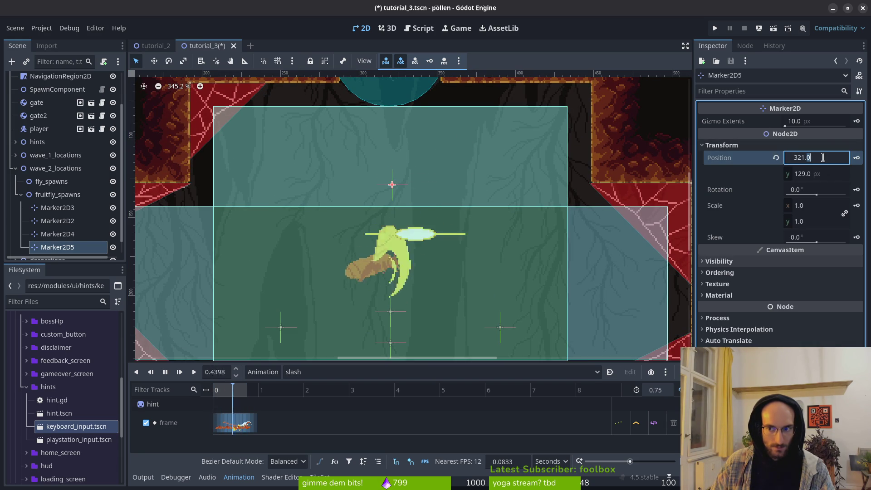
pyautogui.press('BackSpace')
pyautogui.press('BackSpace')
pyautogui.press('BackSpace')
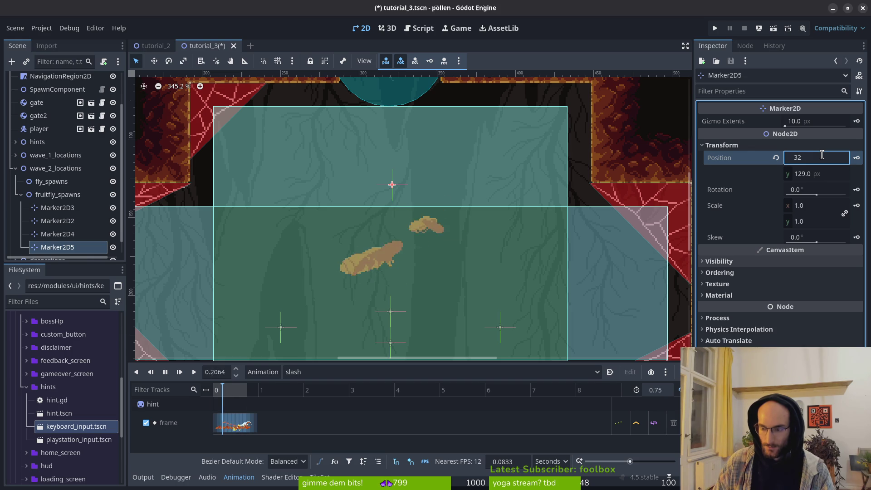
pyautogui.write('0')
pyautogui.press('Return')
pyautogui.hotkey('ctrl', 's')
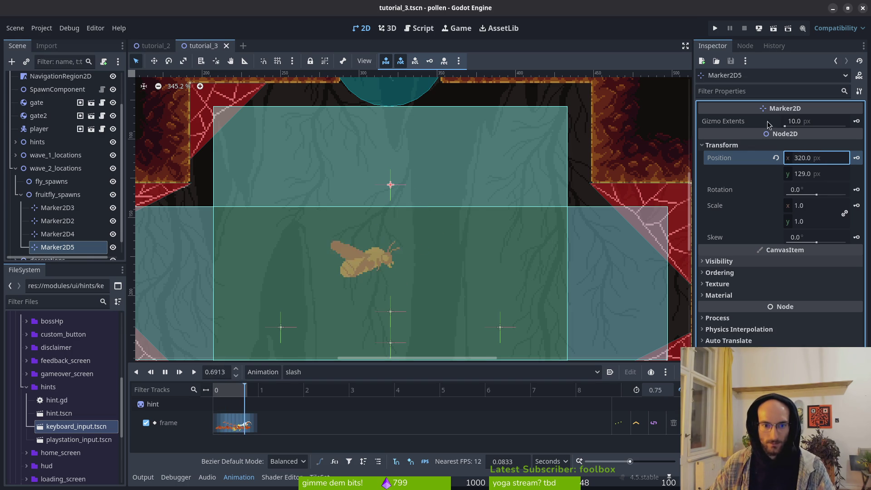
pyautogui.scroll(-2, 461, 195)
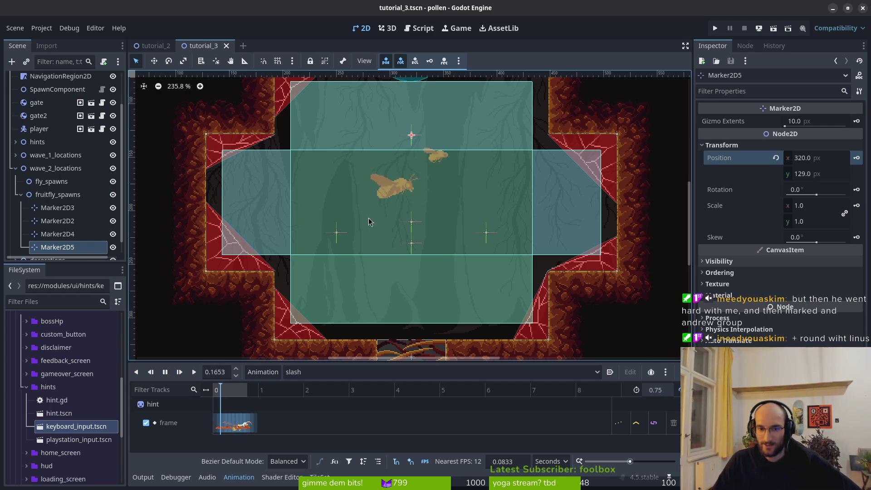
pyautogui.scroll(3, 408, 204)
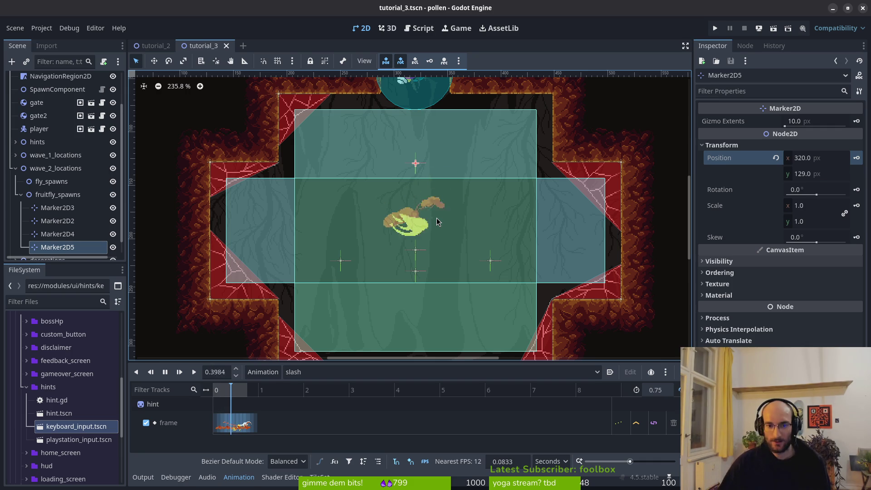
pyautogui.hotkey('alt', 'shift', 'o')
pyautogui.write('fruit')
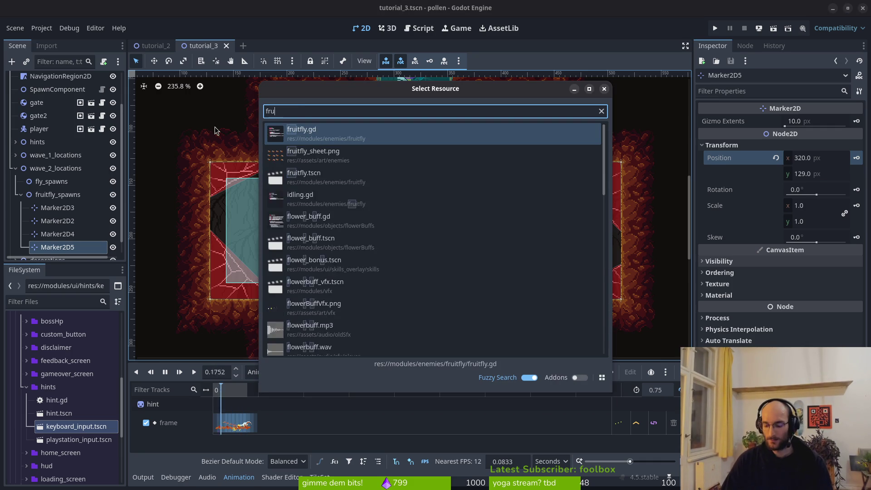
pyautogui.press('Escape')
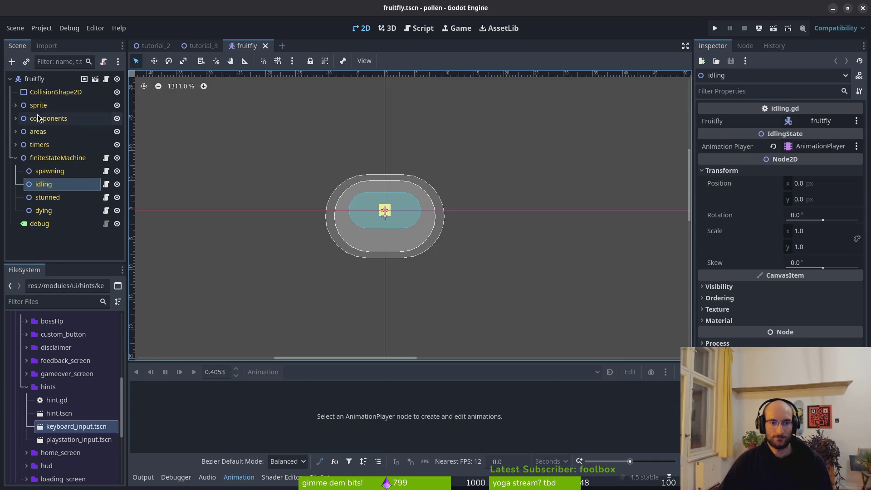
# Collapse finiteStateMachine, expand the sprite node and unhide Sprite2D
pyautogui.click(16, 157)
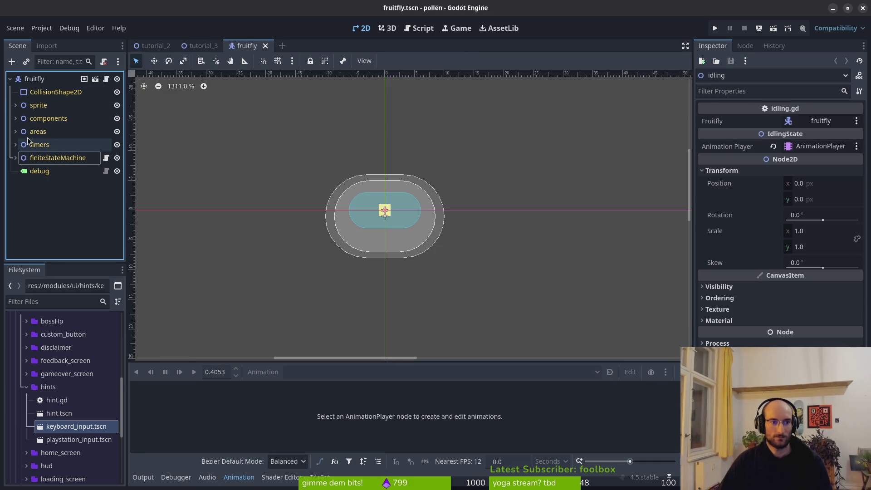
pyautogui.click(16, 105)
pyautogui.click(117, 118)
pyautogui.scroll(-4, 375, 222)
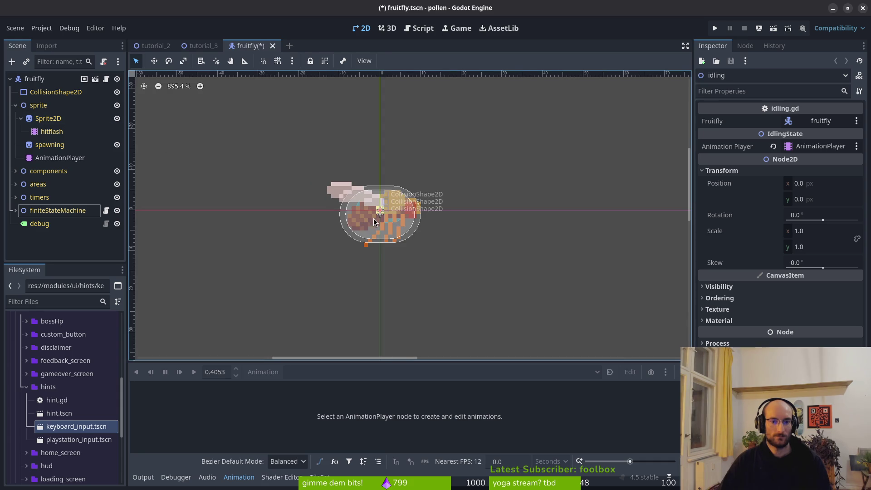
pyautogui.scroll(-3, 358, 234)
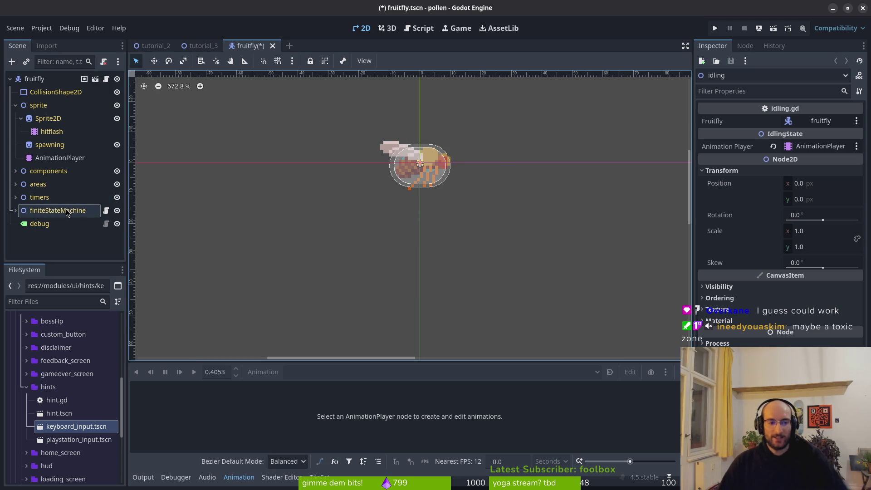
pyautogui.click(15, 197)
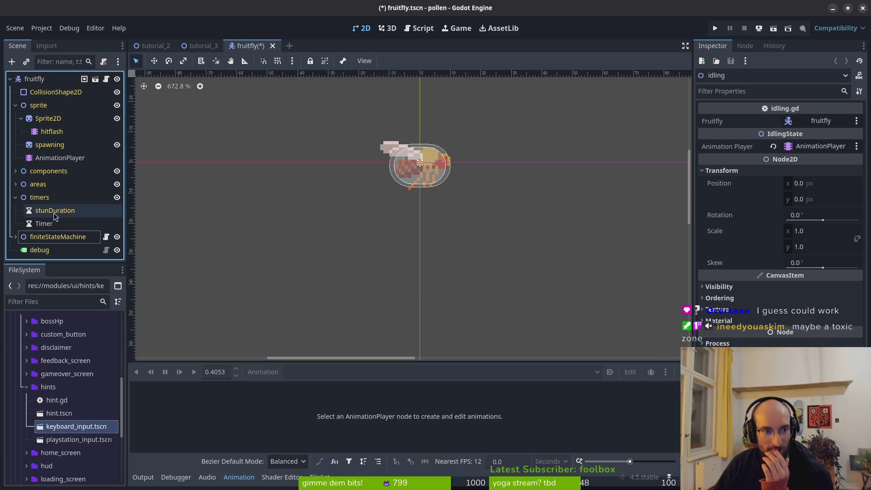
pyautogui.click(17, 199)
pyautogui.click(16, 199)
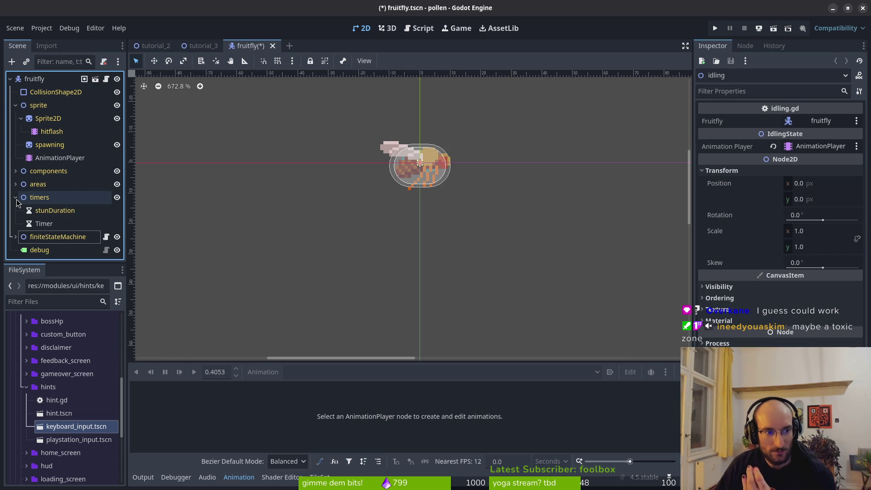
pyautogui.click(17, 199)
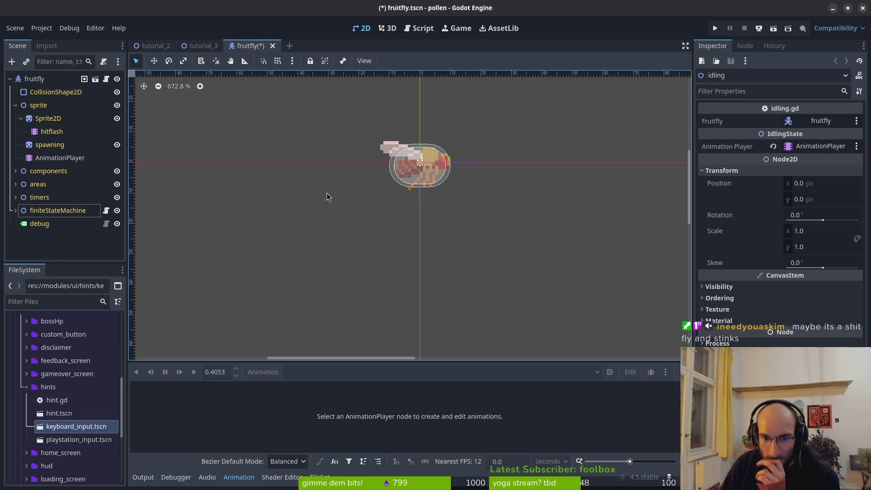
pyautogui.scroll(-4, 450, 193)
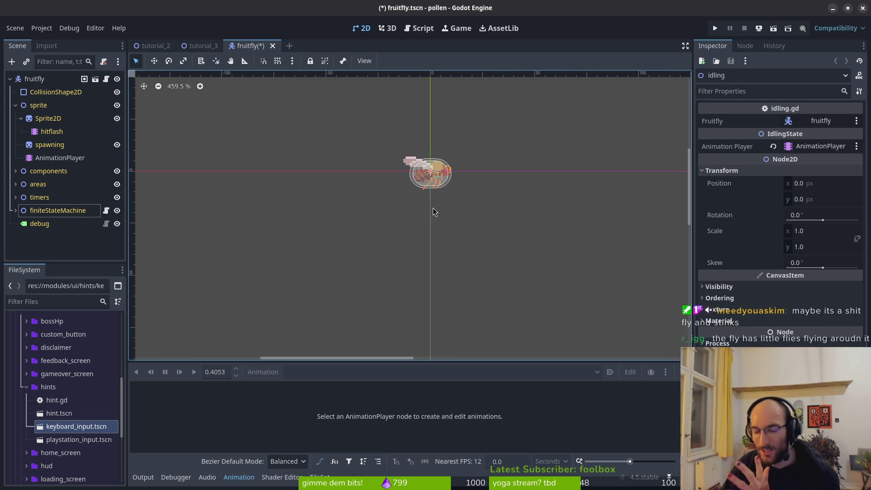
pyautogui.moveTo(409, 194)
pyautogui.mouseDown()
pyautogui.moveTo(384, 219)
pyautogui.moveTo(398, 204)
pyautogui.mouseUp()
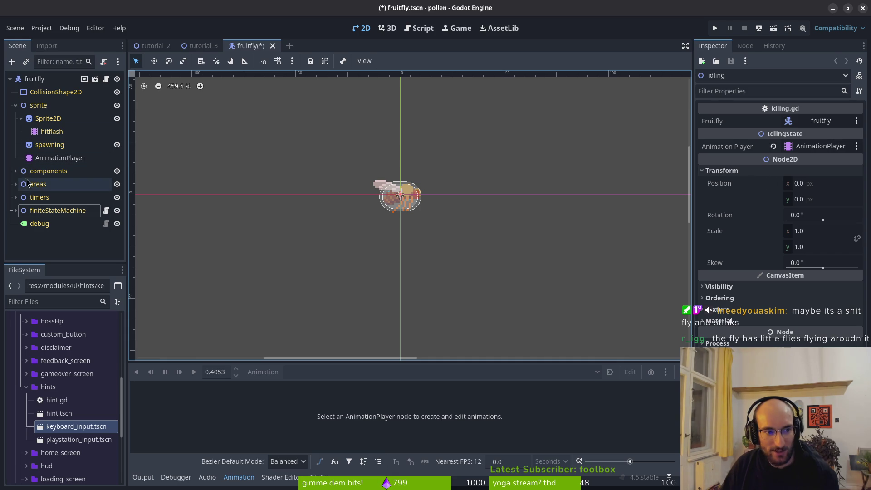
pyautogui.click(15, 170)
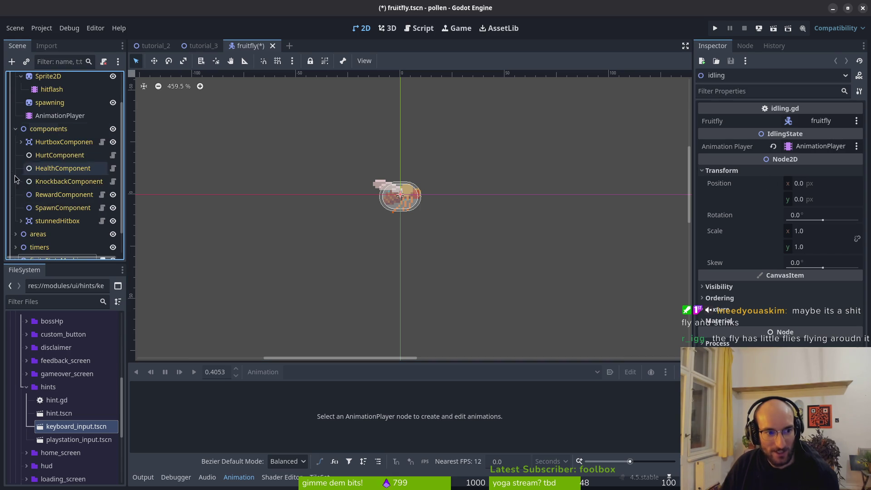
# Show HealthComponent's Max Health of 0.2, then collapse the components and sprite nodes
pyautogui.click(56, 168)
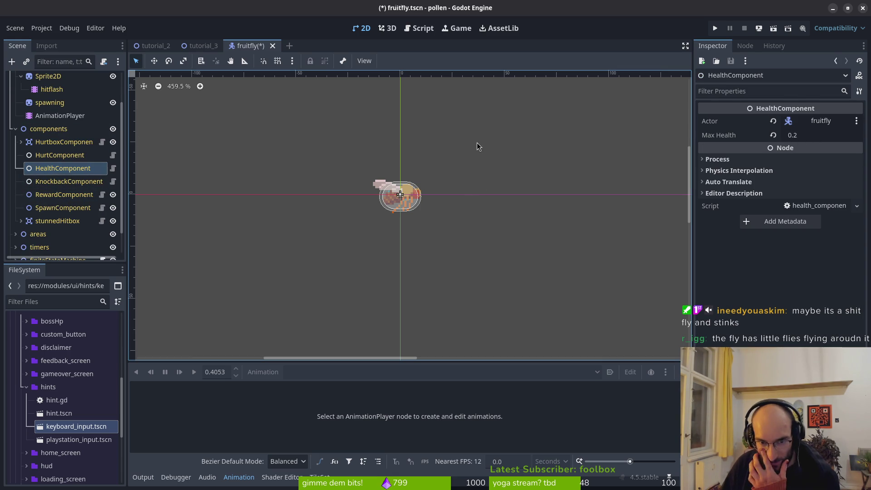
pyautogui.click(16, 128)
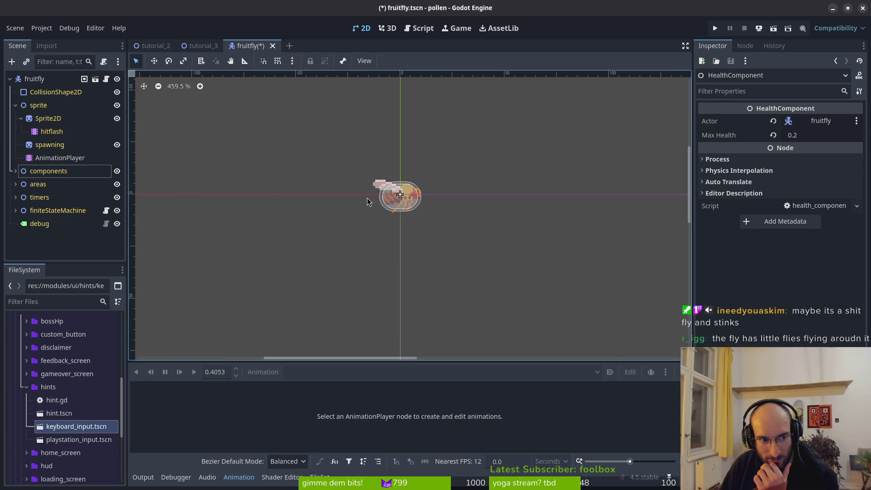
pyautogui.scroll(5, 404, 200)
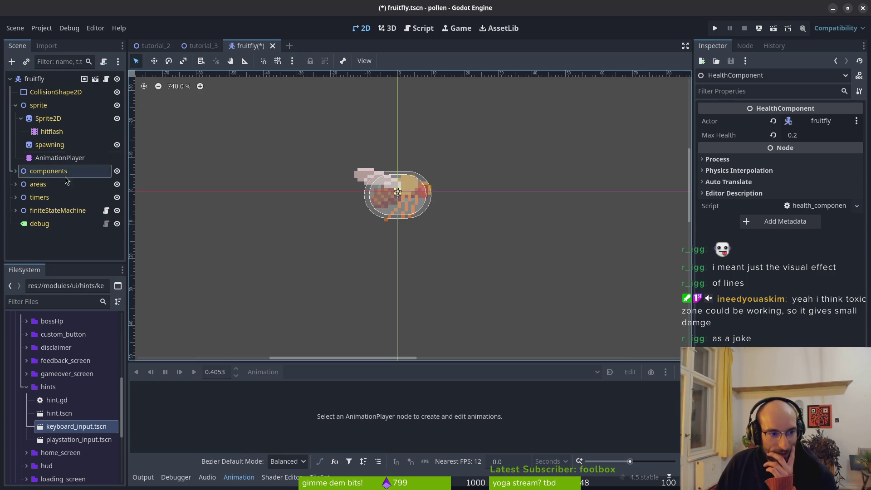
pyautogui.click(16, 105)
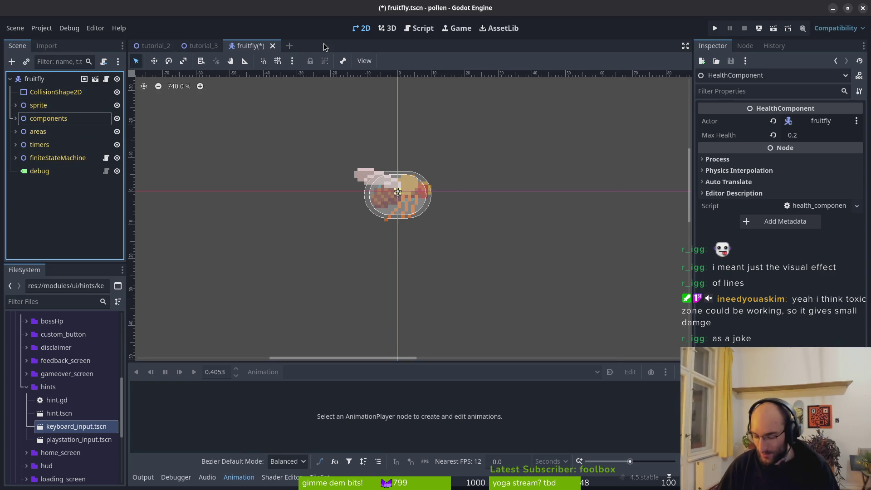
pyautogui.hotkey('alt', 'shift', 'o')
pyautogui.write('gasclou')
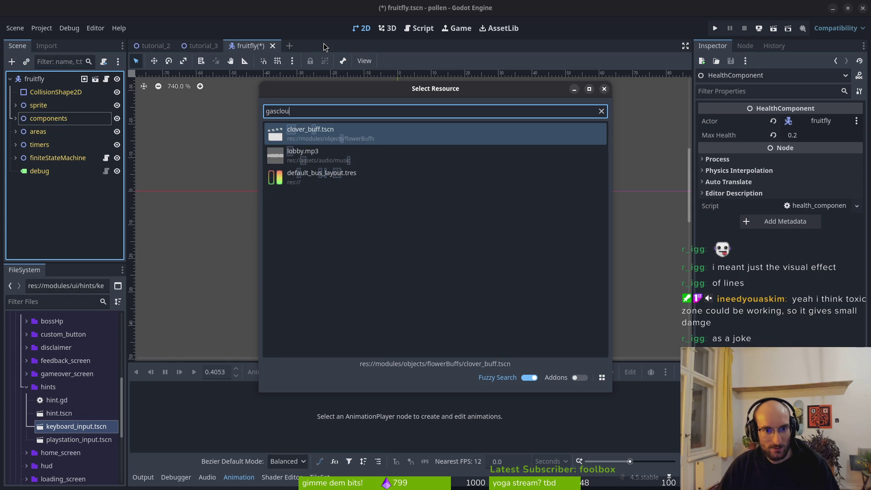
pyautogui.press('BackSpace')
pyautogui.press('BackSpace')
pyautogui.press('BackSpace')
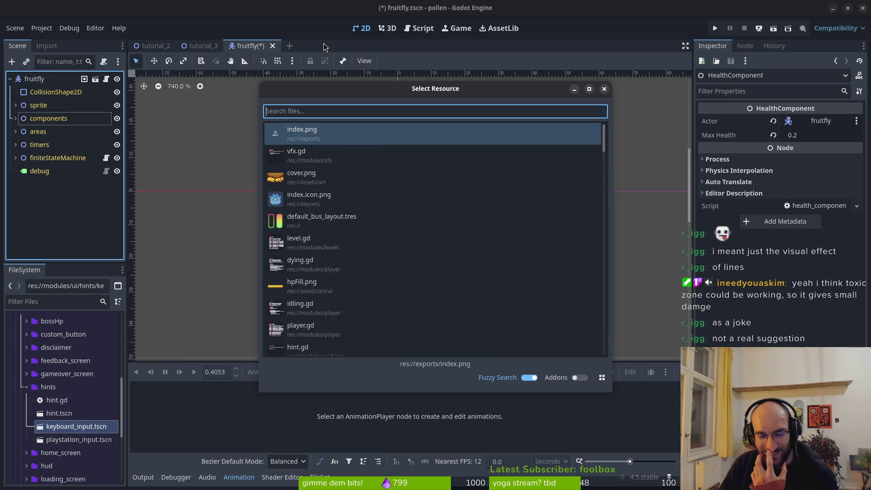
pyautogui.click(603, 89)
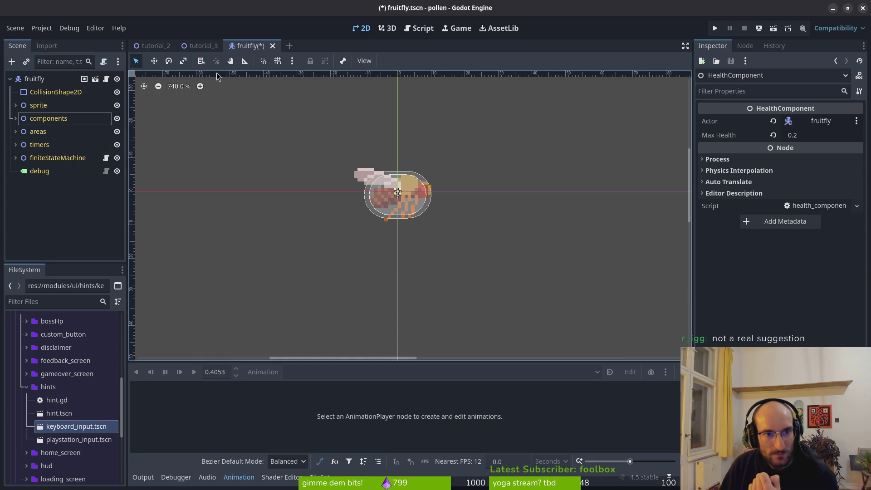
pyautogui.click(38, 144)
# Expand timers and inspect the fruitfly's Timer node
pyautogui.click(15, 145)
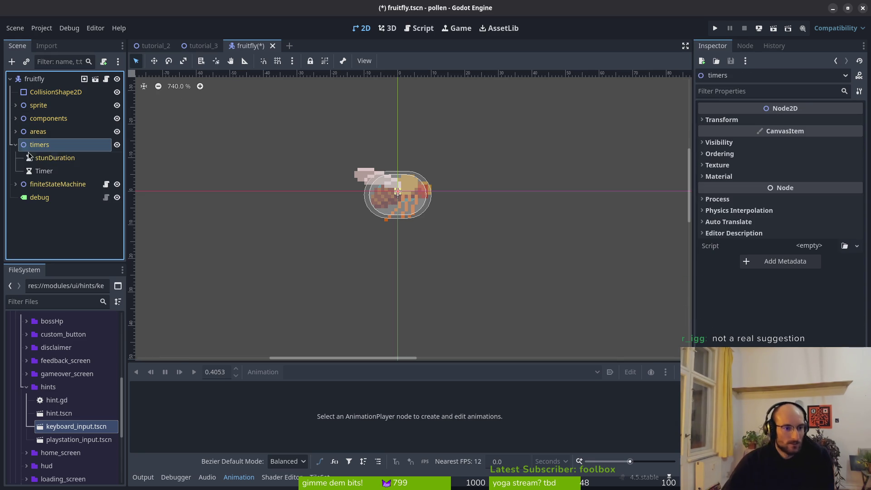
pyautogui.click(63, 171)
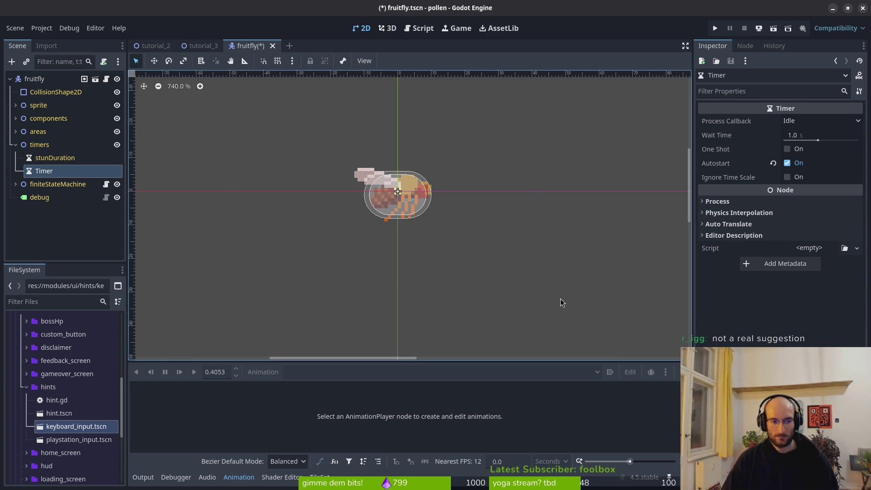
pyautogui.click(538, 213)
# Quick Open baby_spider.tscn by searching 'babysoidets'
pyautogui.hotkey('shift', 'alt', 'o')
pyautogui.press('Escape')
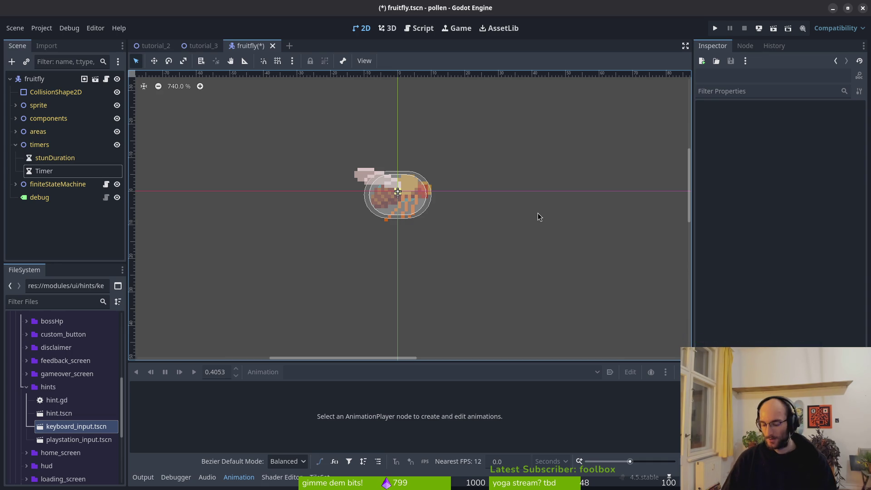
pyautogui.hotkey('shift', 'alt', 'o')
pyautogui.write('babysoidets')
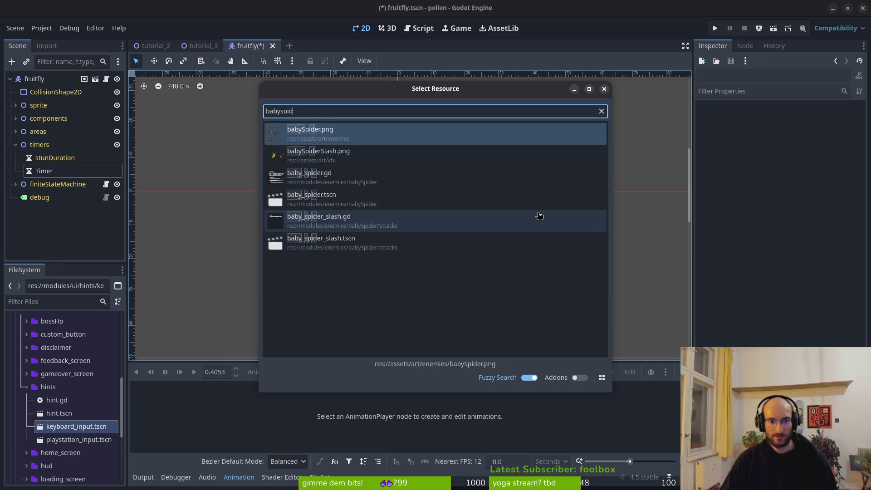
pyautogui.press('Return')
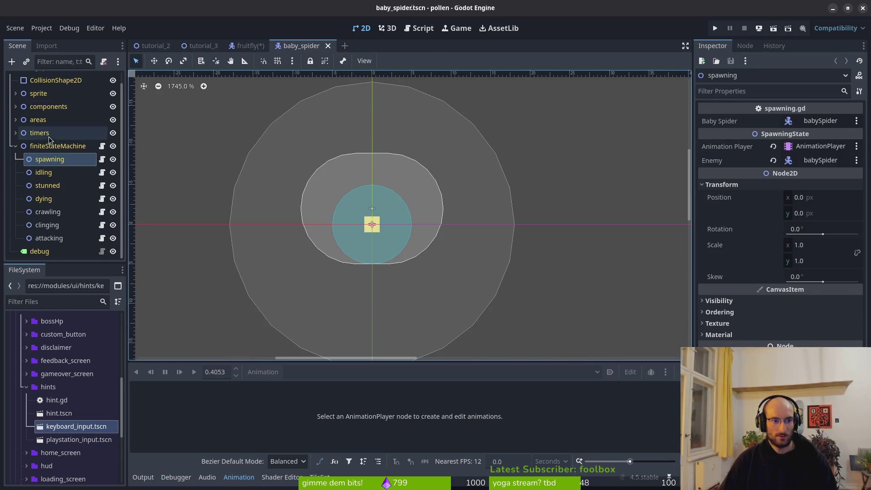
# In baby_spider, expand timers and inspect the attackCd timer
pyautogui.click(15, 145)
pyautogui.click(15, 145)
pyautogui.click(48, 171)
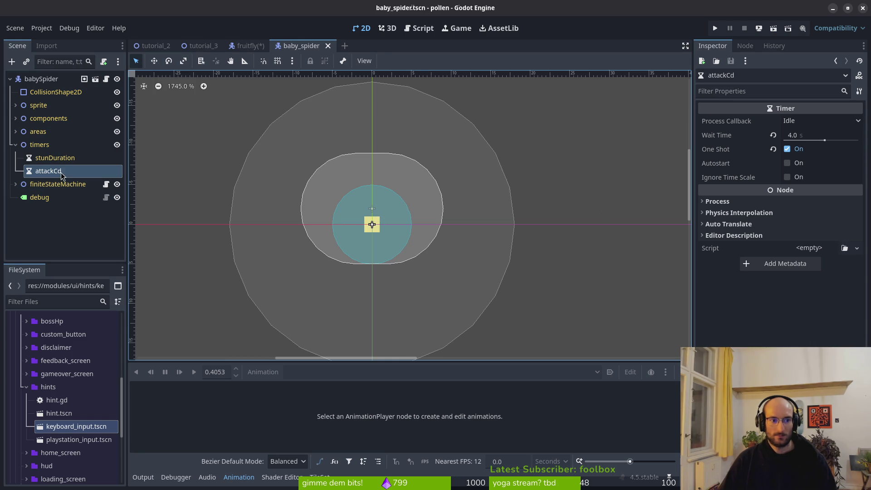
# Back in the fruitfly scene, save, frame the view and select its Timer node
pyautogui.click(250, 46)
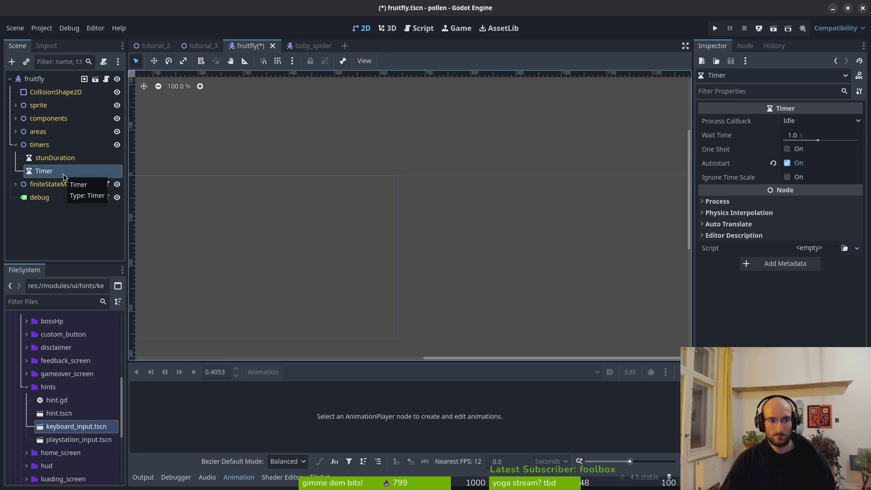
pyautogui.scroll(2, 337, 169)
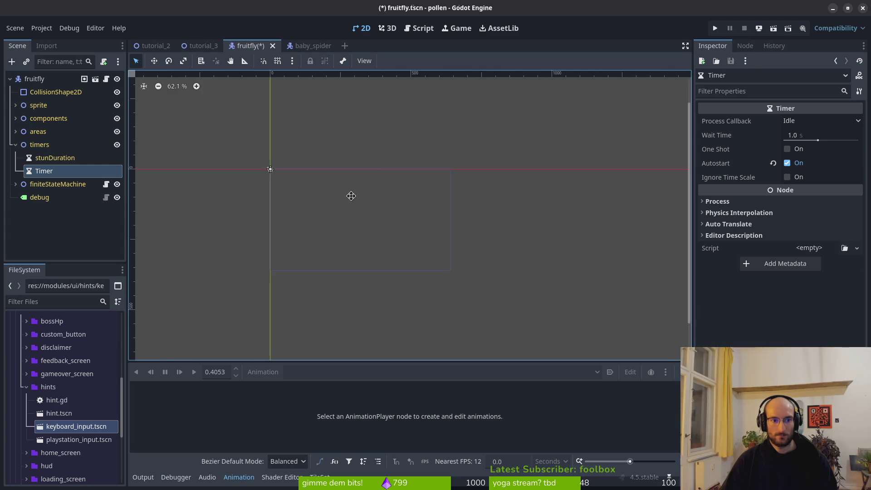
pyautogui.hotkey('ctrl', 's')
pyautogui.press('f')
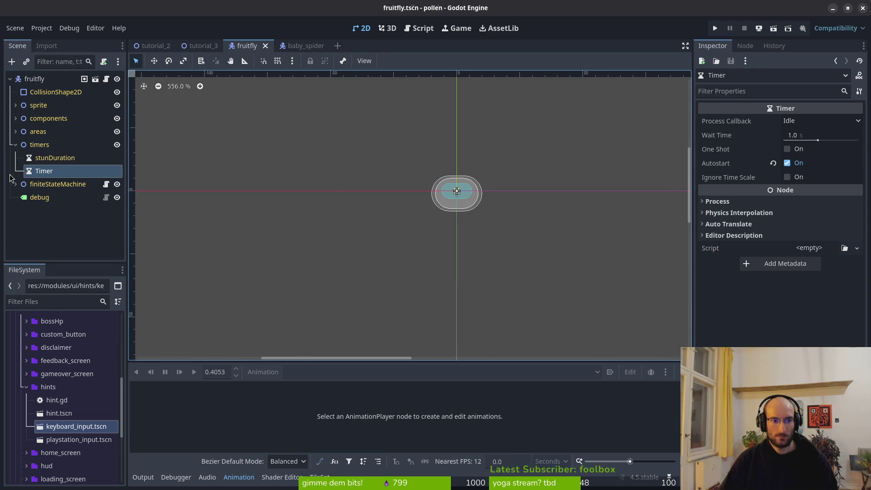
pyautogui.click(48, 171)
# Rename the fruitfly's Timer to attackCd with a 5 s wait time and save
pyautogui.click(48, 171)
pyautogui.write('attack')
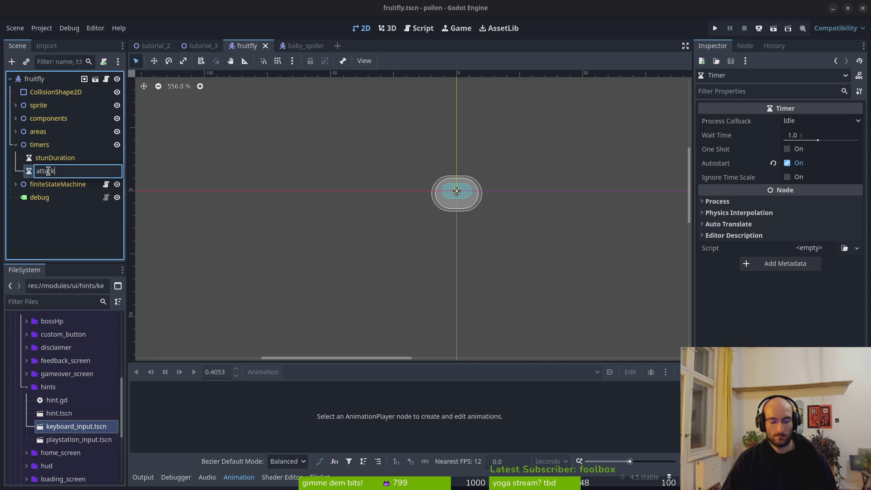
pyautogui.press('Return')
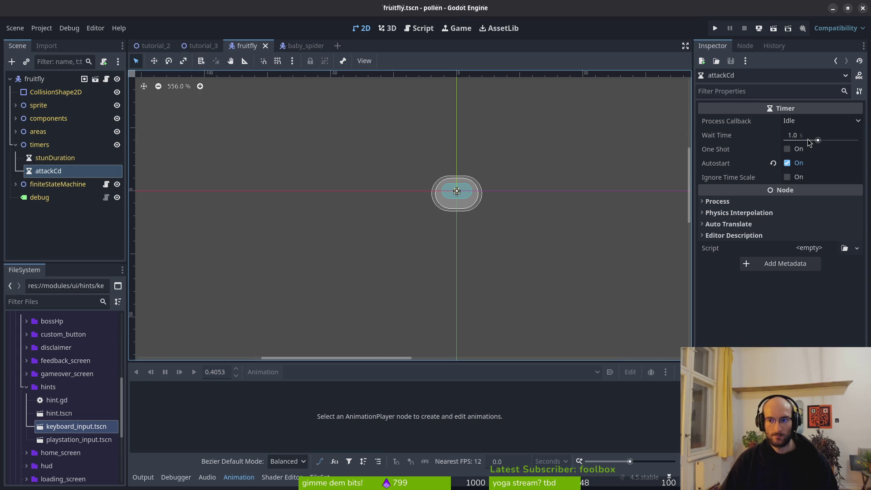
pyautogui.click(816, 136)
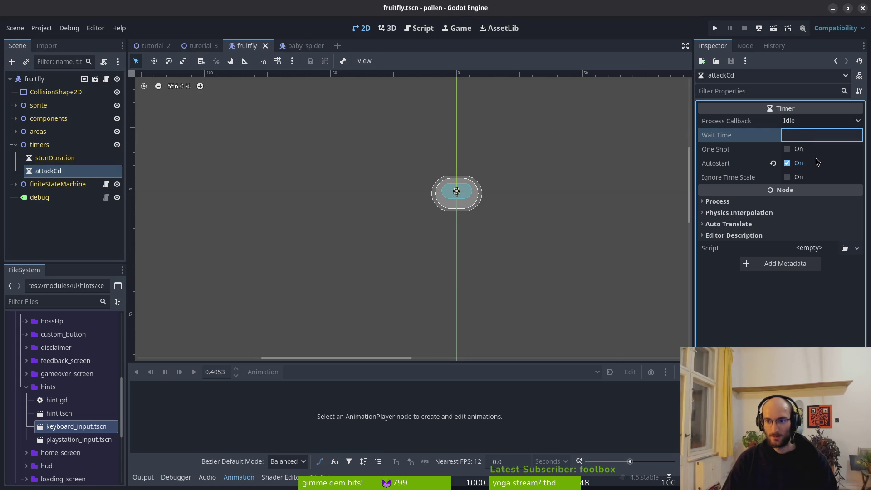
pyautogui.write('5')
pyautogui.press('Return')
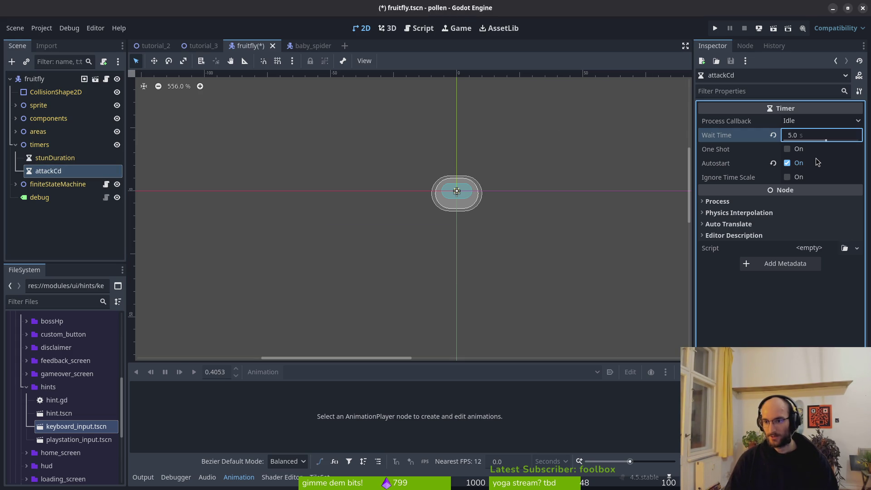
pyautogui.hotkey('ctrl', 's')
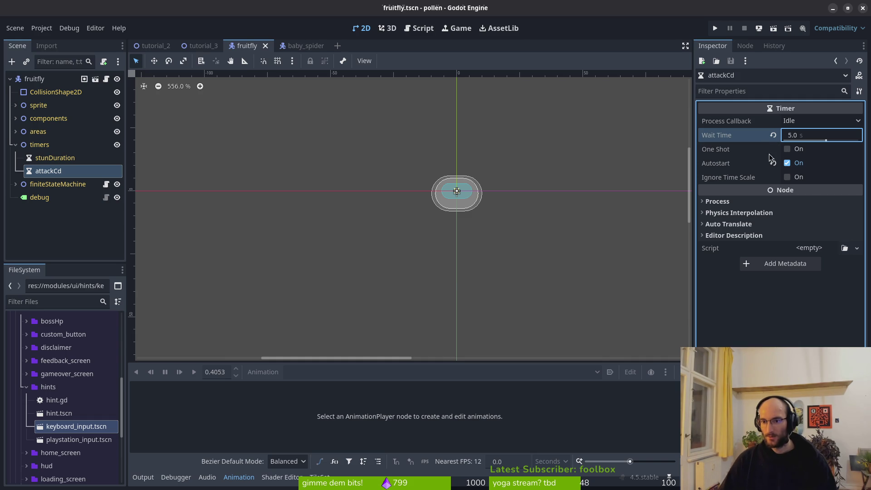
# Matching baby_spider, make attackCd one-shot and turn off Autostart
pyautogui.click(313, 47)
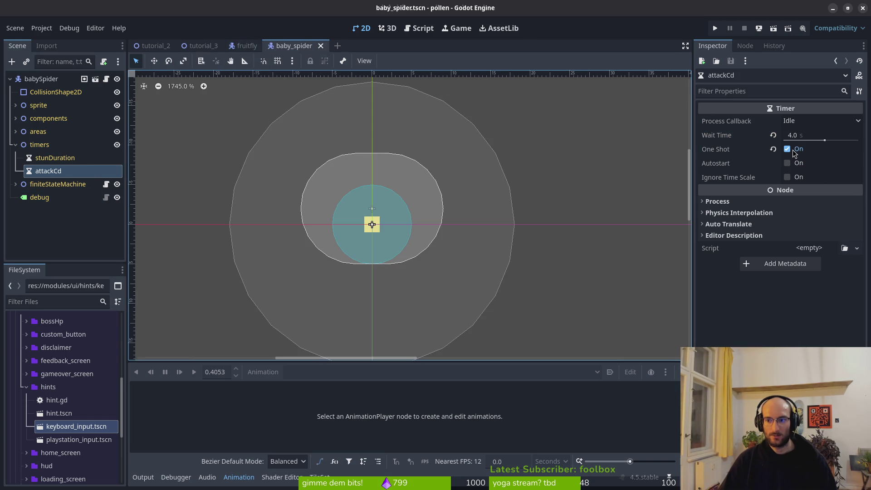
pyautogui.click(247, 47)
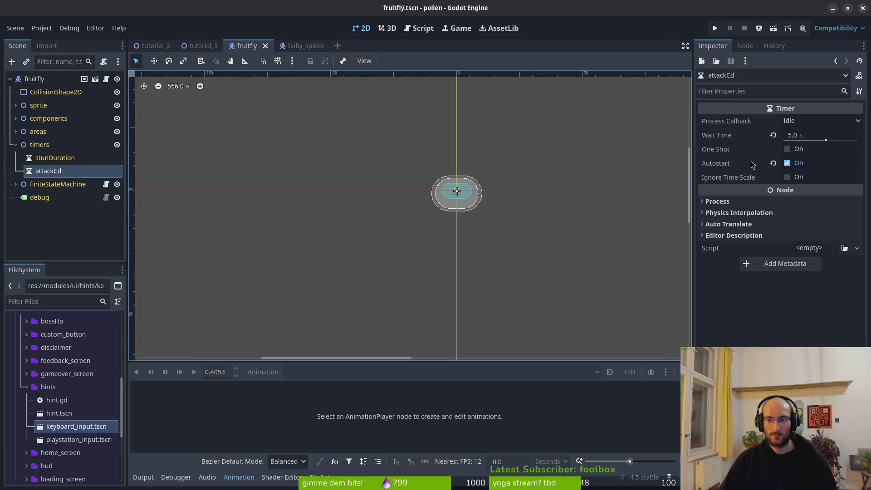
pyautogui.click(788, 163)
pyautogui.click(788, 149)
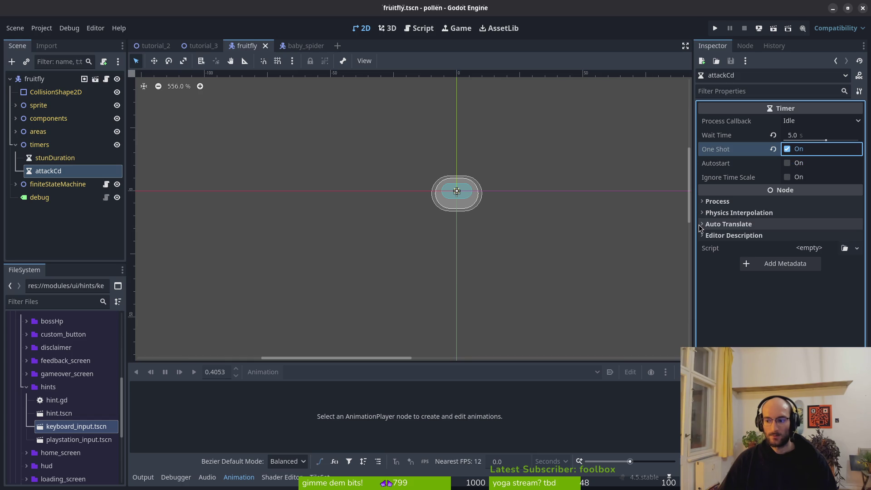
pyautogui.moveTo(431, 201); pyautogui.dragTo(412, 213)
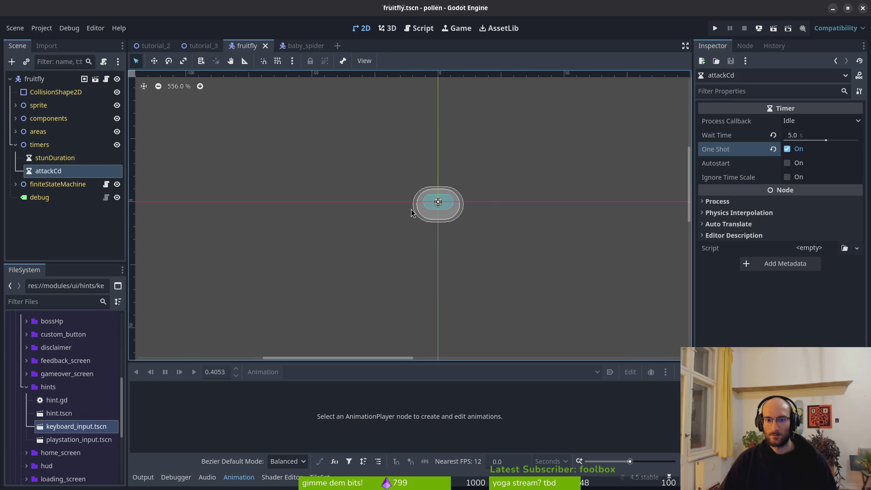
# Create a new scene with a 2D root node
pyautogui.click(15, 28)
pyautogui.click(18, 39)
pyautogui.click(55, 93)
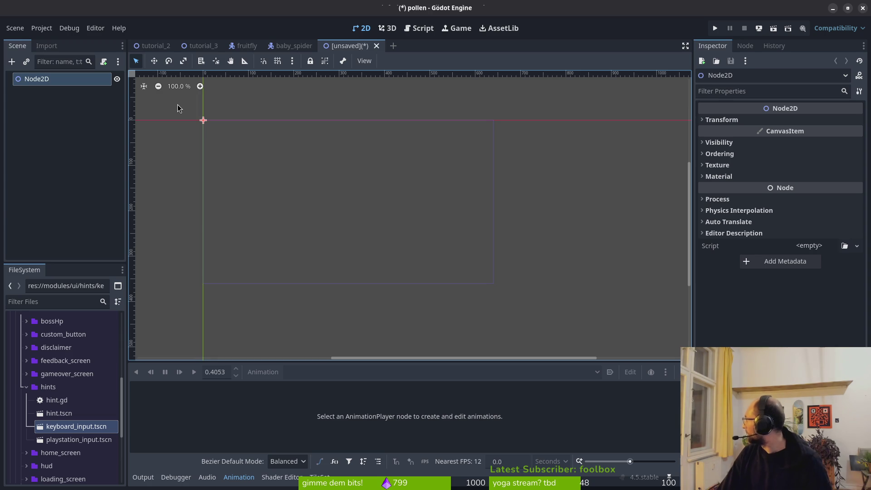
# Switch to Aseprite and save stinkyCloud.aseprite
pyautogui.hotkey('alt', 'Tab')
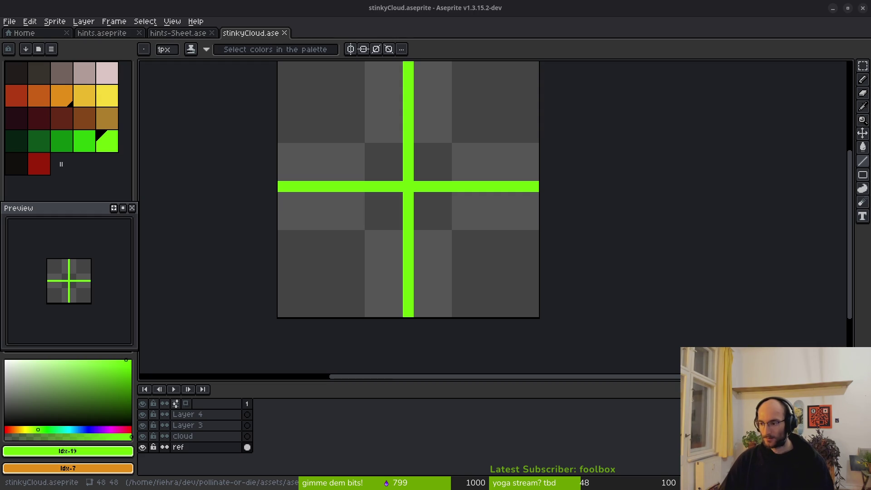
pyautogui.hotkey('ctrl', 's')
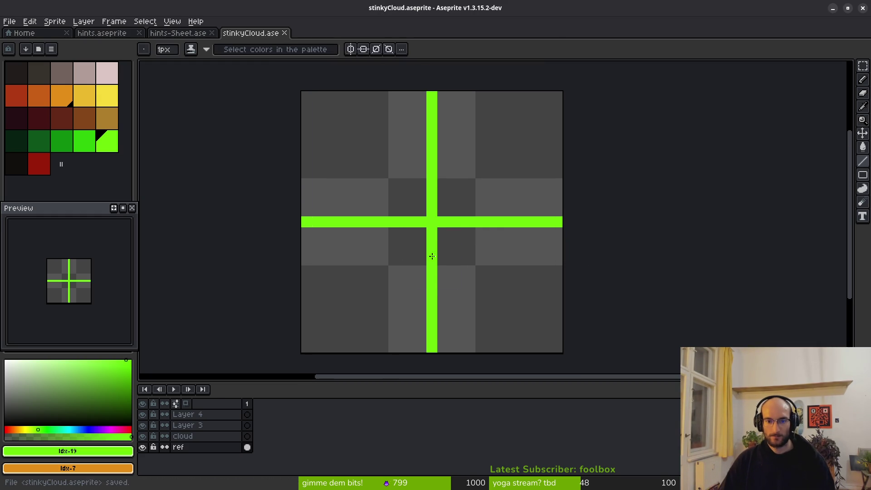
# Fill the ref layer's green cross with the dark red palette colour
pyautogui.click(190, 436)
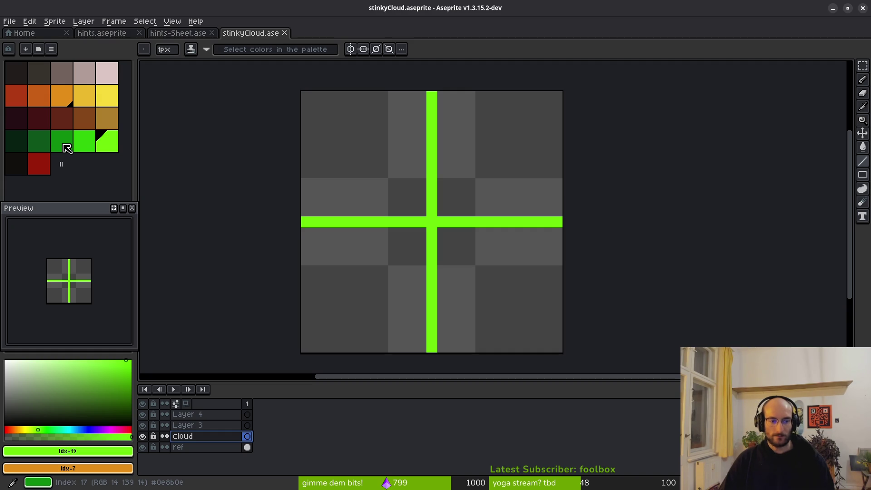
pyautogui.click(66, 148)
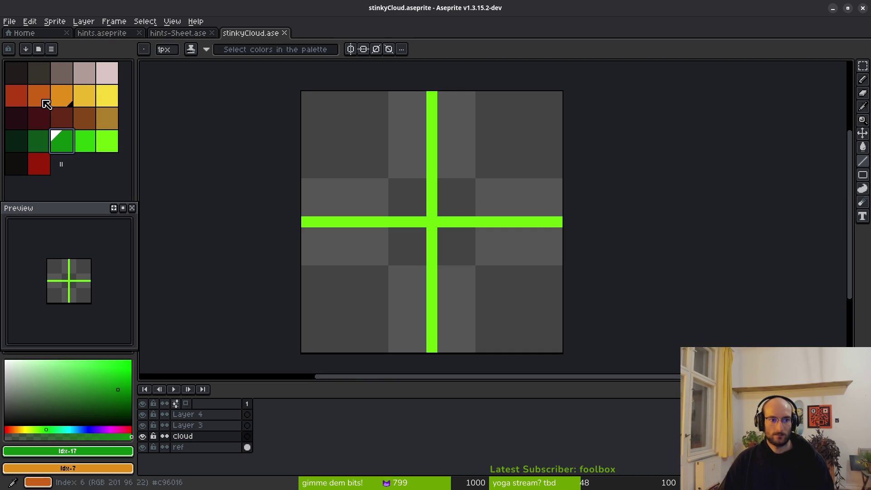
pyautogui.click(40, 170)
pyautogui.click(248, 447)
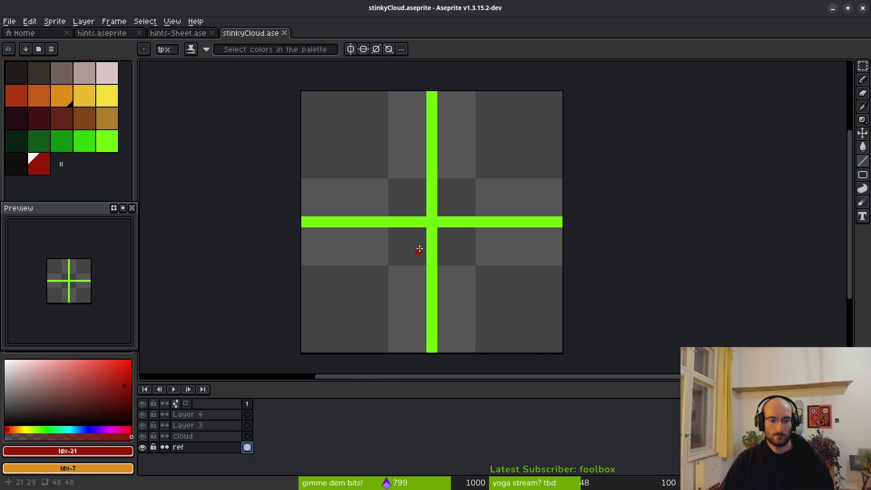
pyautogui.press('g')
pyautogui.click(439, 223)
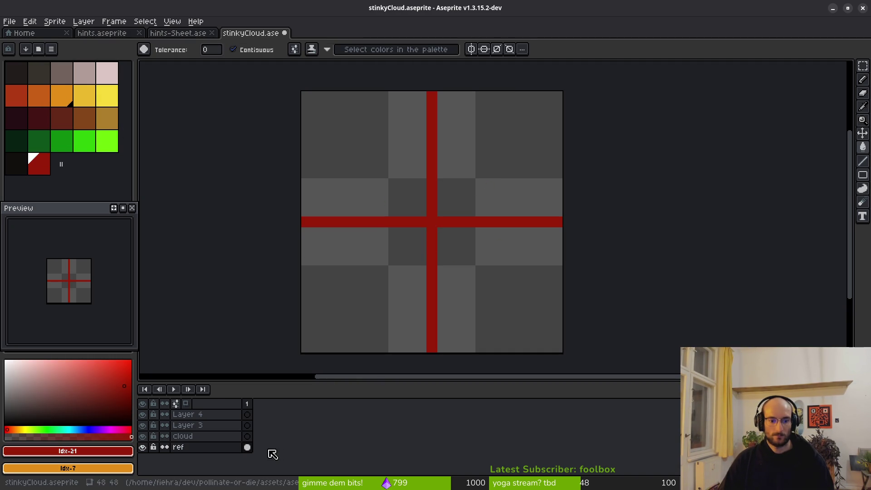
# Reselect the cloud layer and save stinkyCloud.aseprite with the red cross
pyautogui.click(236, 436)
pyautogui.press('v')
pyautogui.press('g')
pyautogui.hotkey('ctrl', 's')
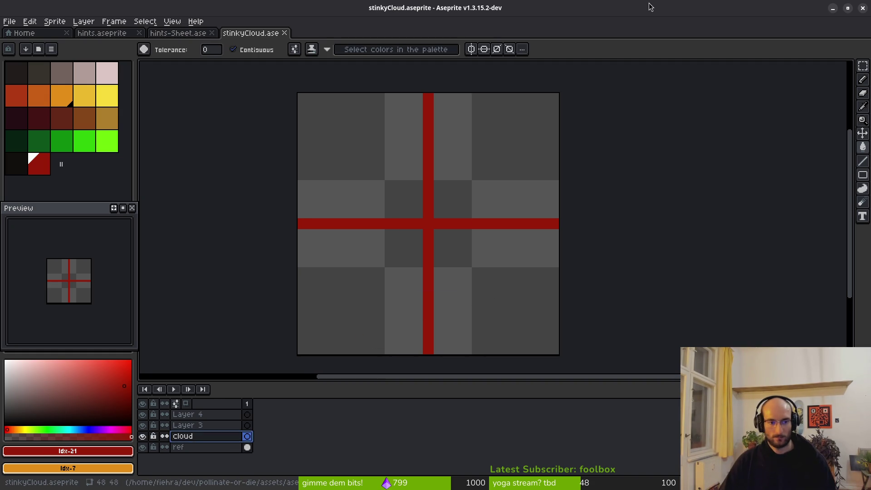
# Re-pick the mid green swatch, then go to the home page to open another file
pyautogui.click(61, 141)
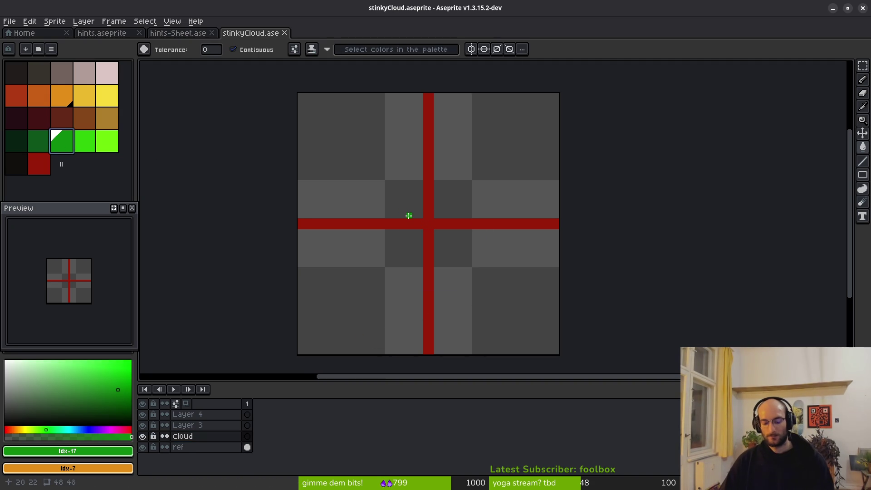
pyautogui.scroll(-1, 415, 198)
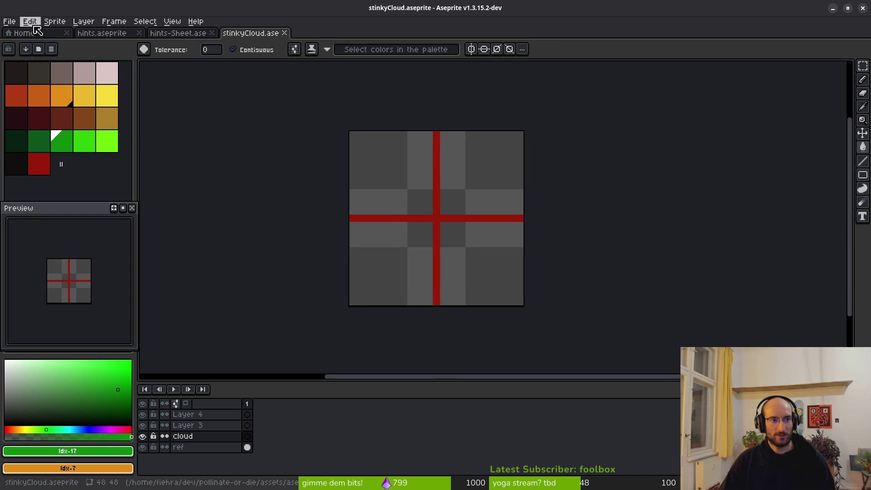
pyautogui.click(54, 33)
pyautogui.click(48, 60)
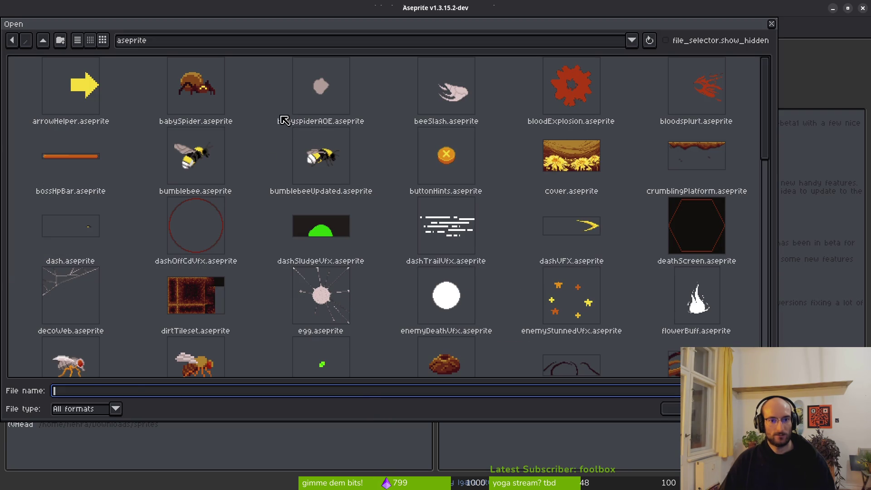
# Open babyspiderAOE.aseprite from the aseprite folder and zoom in on its pale blob
pyautogui.click(331, 99)
pyautogui.doubleClick(331, 99)
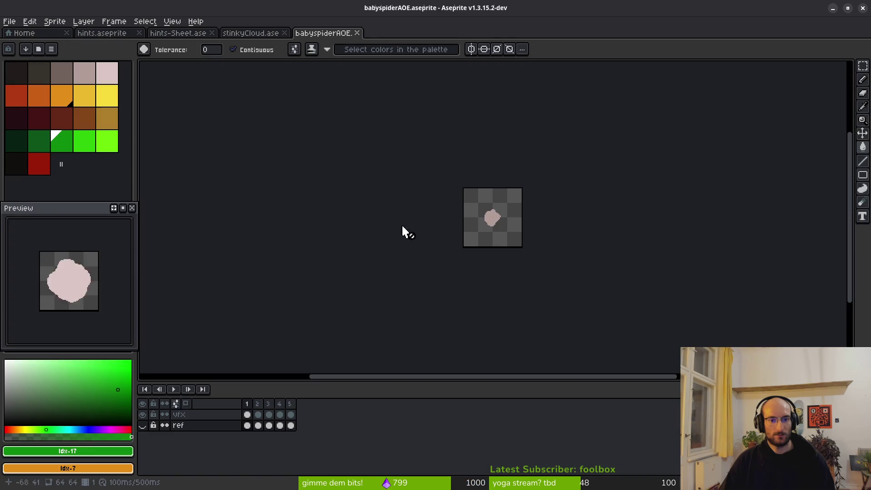
pyautogui.scroll(5, 495, 222)
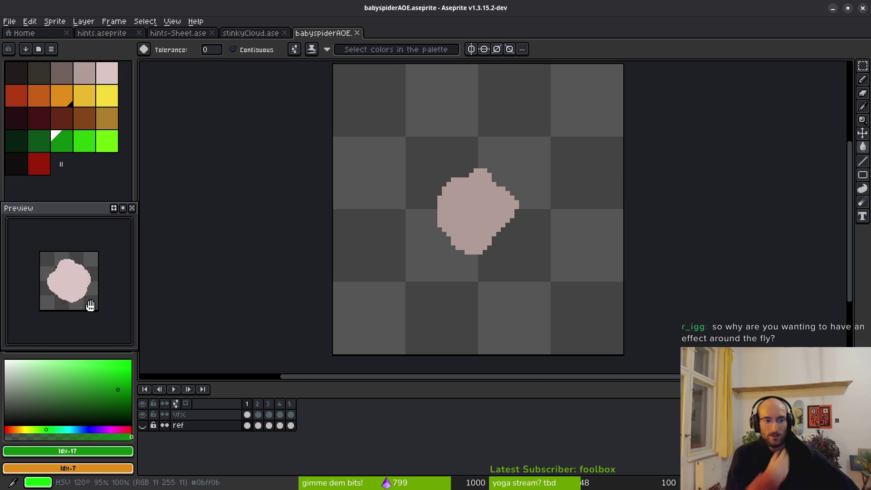
pyautogui.scroll(3, 73, 287)
pyautogui.scroll(-1, 81, 291)
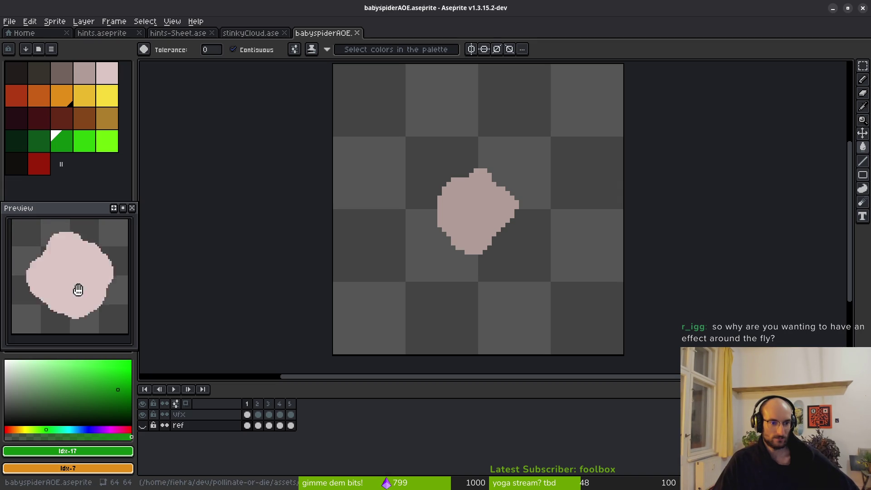
pyautogui.scroll(-2, 78, 290)
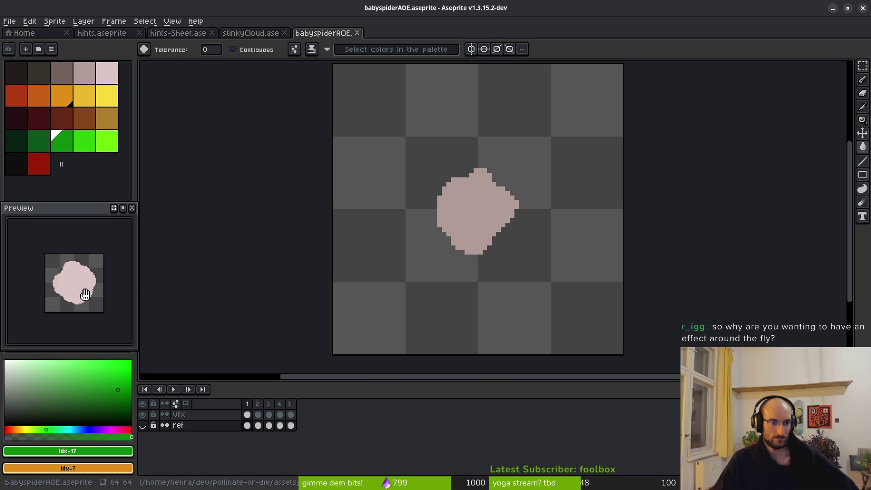
# Step through vfx frames 2–5 to compare the large blob, splash ring and specks
pyautogui.click(258, 415)
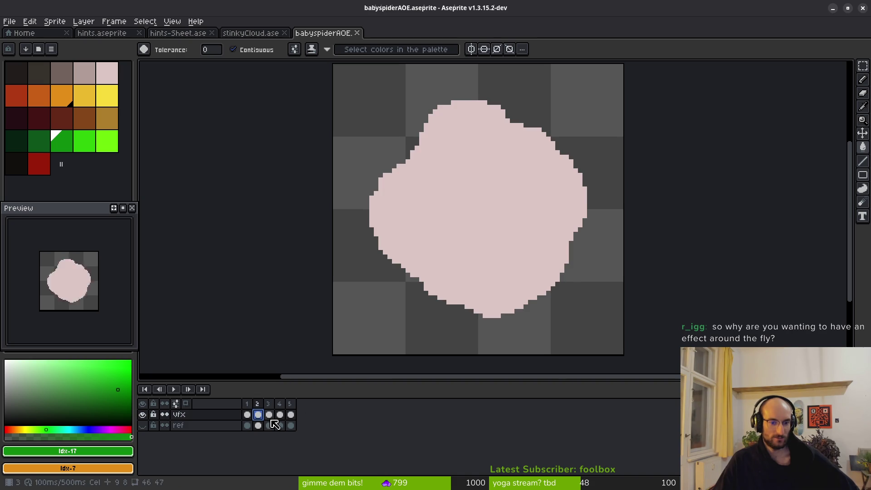
pyautogui.click(269, 415)
pyautogui.click(258, 415)
pyautogui.click(269, 416)
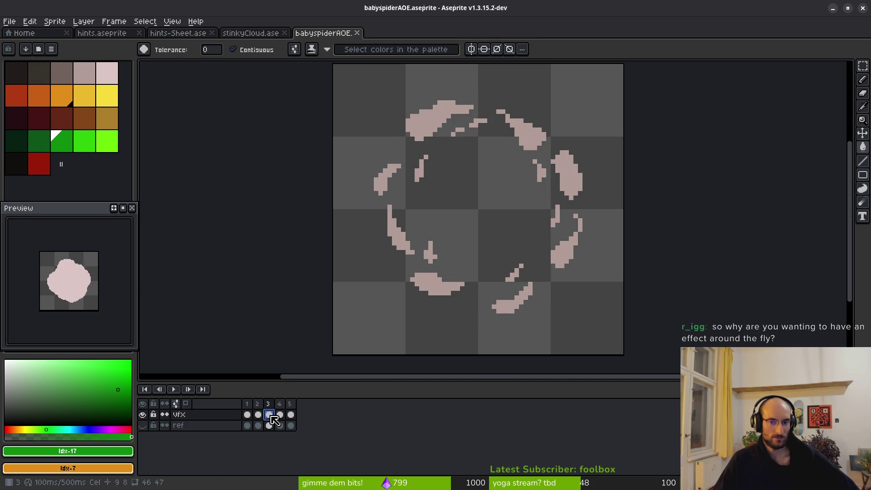
pyautogui.click(280, 415)
pyautogui.click(291, 415)
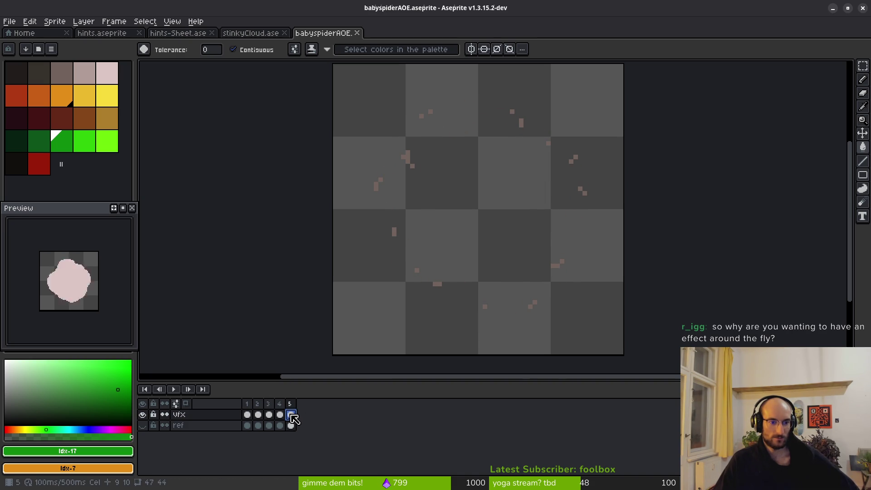
pyautogui.click(268, 415)
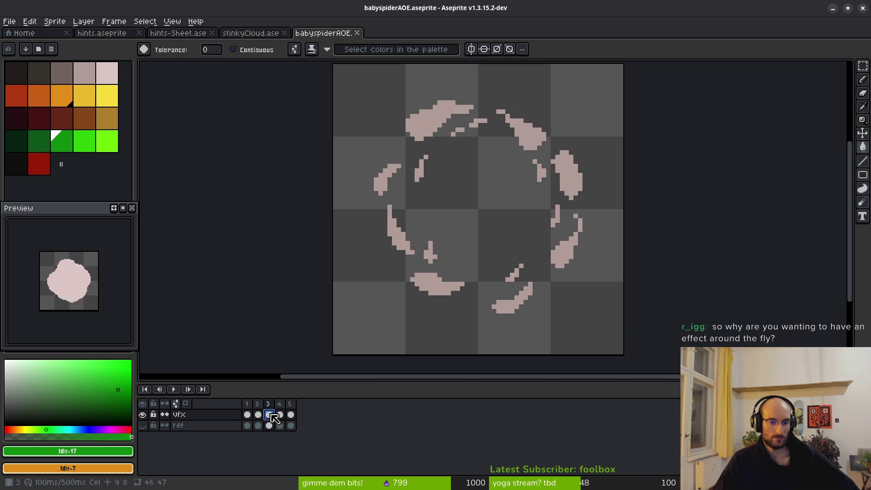
pyautogui.click(258, 415)
pyautogui.click(270, 415)
pyautogui.click(259, 415)
# Insert an empty frame after frame 2's blob and show it as onion skin on frame 3
pyautogui.hotkey('alt', 'shift', 'n')
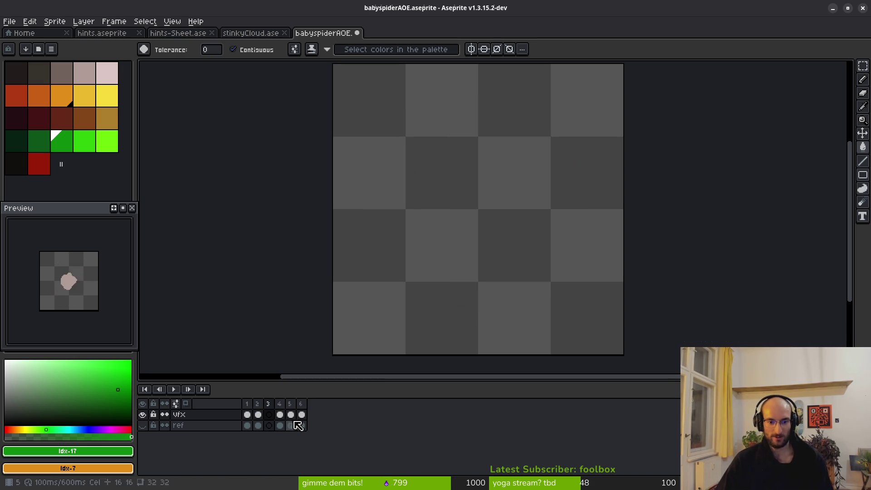
pyautogui.click(258, 415)
pyautogui.click(270, 415)
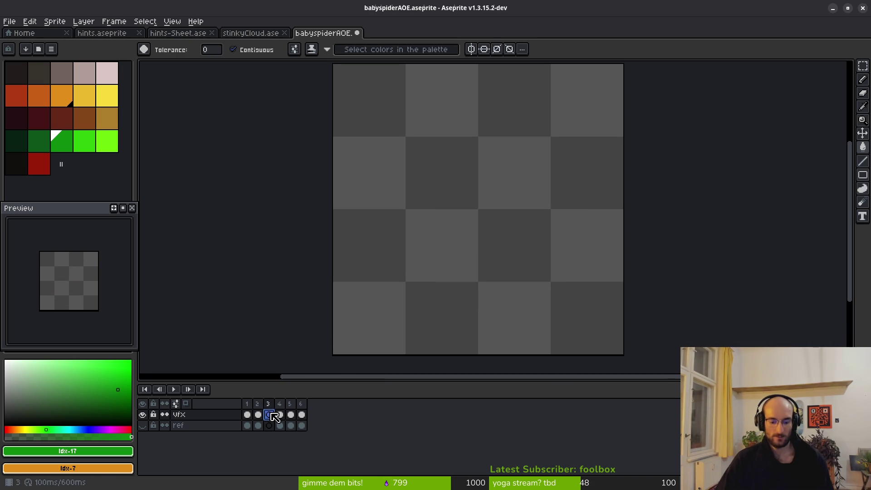
pyautogui.press('F3')
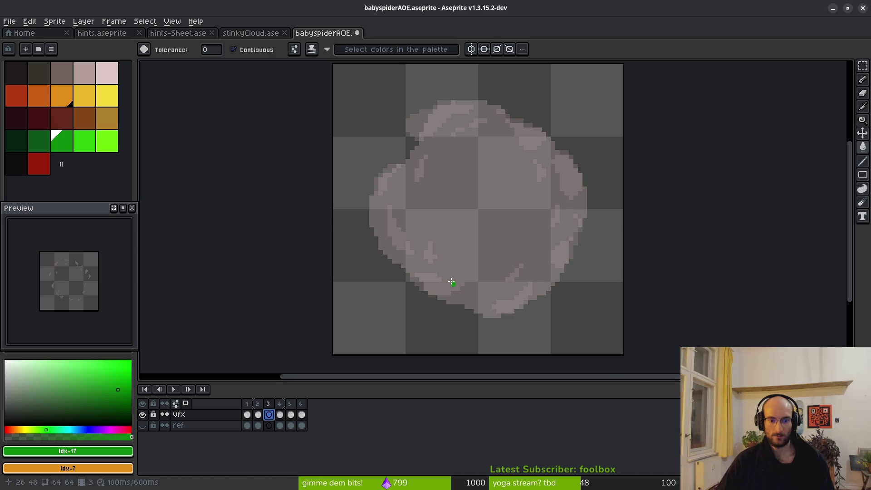
# Sample the pale pink from frame 2's blob and ready the Pencil on frame 3
pyautogui.scroll(2, 451, 283)
pyautogui.press('i')
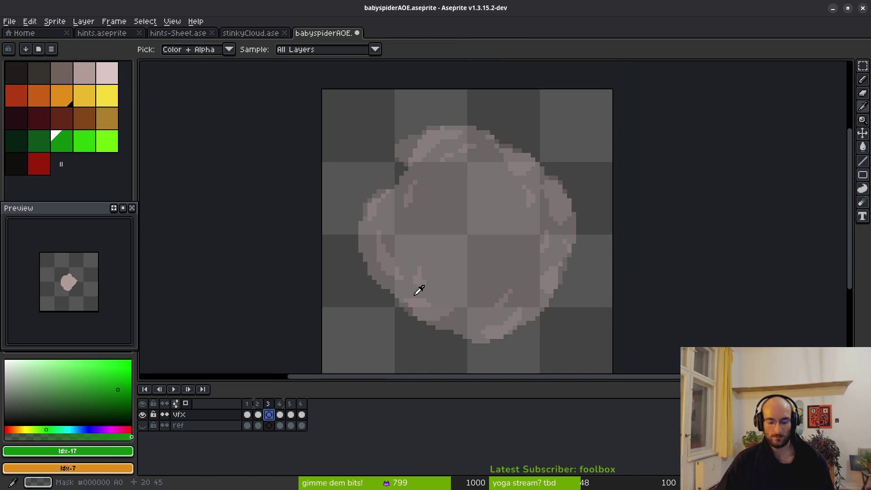
pyautogui.press('Left')
pyautogui.keyDown('alt'); pyautogui.click(468, 253); pyautogui.keyUp('alt')
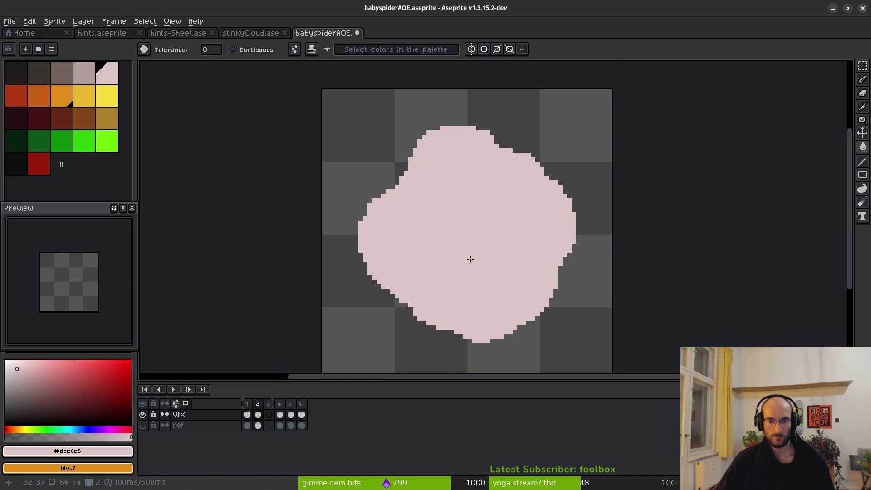
pyautogui.press('Right')
pyautogui.scroll(2, 440, 255)
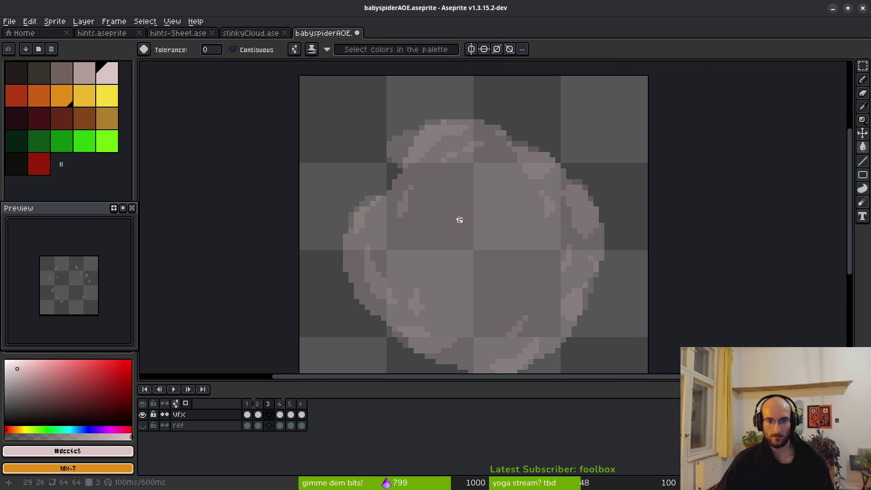
pyautogui.scroll(1, 471, 156)
pyautogui.scroll(1, 434, 138)
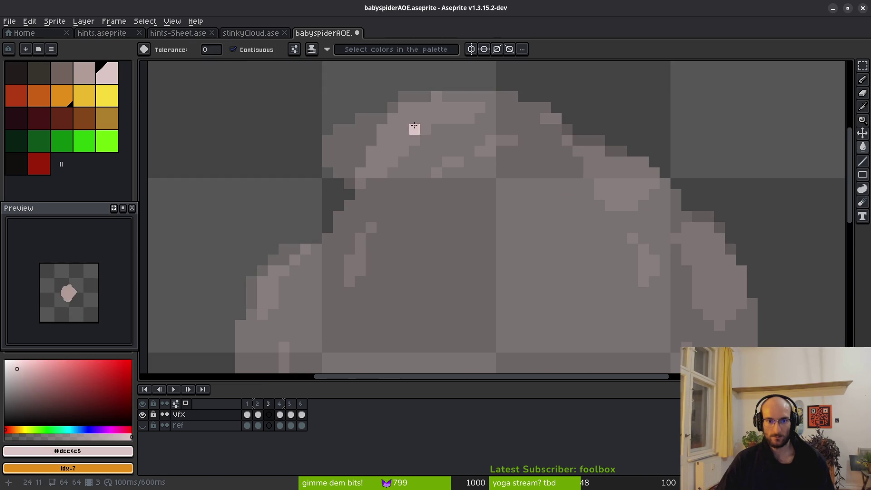
pyautogui.press('Left')
pyautogui.press('Right')
pyautogui.press('f')
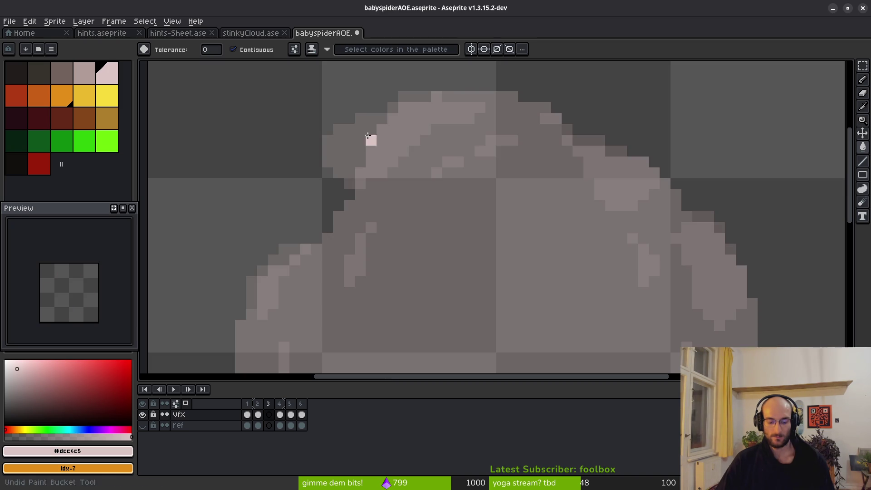
# Draw the first light-pink swirl loop and short strokes over the cloud
pyautogui.moveTo(399, 114)
pyautogui.mouseDown()
pyautogui.moveTo(336, 181)
pyautogui.moveTo(491, 107)
pyautogui.moveTo(412, 100)
pyautogui.mouseUp()
pyautogui.moveTo(498, 181); pyautogui.dragTo(469, 147)
pyautogui.moveTo(506, 106)
pyautogui.mouseDown()
pyautogui.moveTo(473, 127)
pyautogui.moveTo(497, 104)
pyautogui.moveTo(472, 114)
pyautogui.mouseUp()
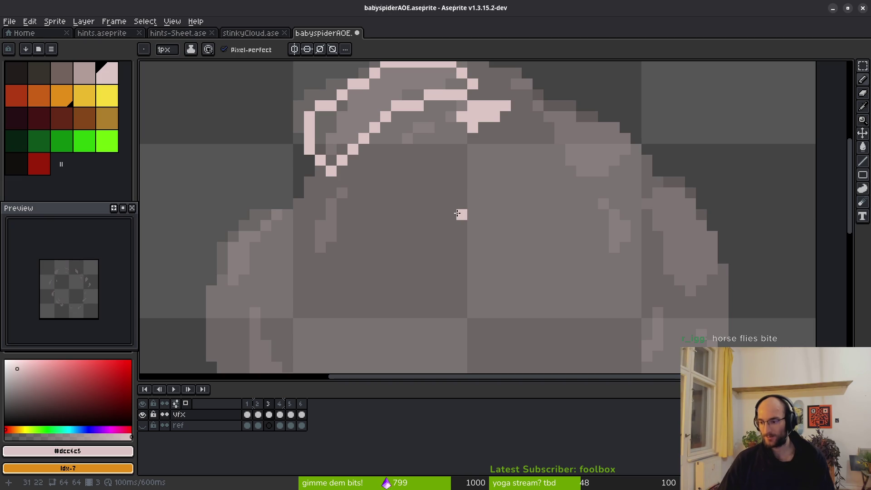
pyautogui.moveTo(429, 128); pyautogui.dragTo(398, 145)
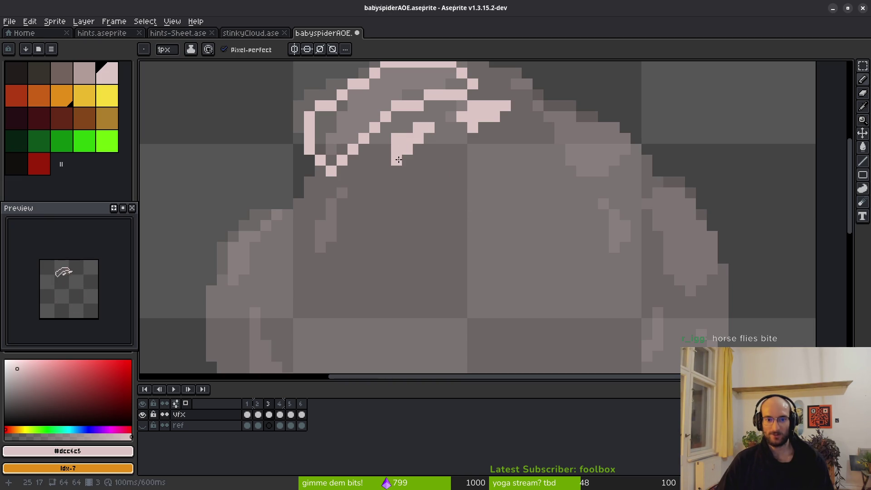
pyautogui.scroll(-1, 422, 194)
pyautogui.scroll(1, 407, 202)
pyautogui.moveTo(371, 180)
pyautogui.mouseDown()
pyautogui.moveTo(413, 162)
pyautogui.moveTo(371, 163)
pyautogui.moveTo(351, 244)
pyautogui.moveTo(418, 147)
pyautogui.mouseUp()
# Add a light-pink oval, a second loop, a small filled blob and a diagonal swirl line
pyautogui.moveTo(451, 198); pyautogui.dragTo(437, 78)
pyautogui.moveTo(379, 132)
pyautogui.mouseDown()
pyautogui.moveTo(431, 200)
pyautogui.moveTo(410, 249)
pyautogui.moveTo(353, 137)
pyautogui.mouseUp()
pyautogui.click(481, 198)
pyautogui.moveTo(481, 198)
pyautogui.mouseDown()
pyautogui.moveTo(474, 258)
pyautogui.moveTo(487, 205)
pyautogui.moveTo(477, 240)
pyautogui.moveTo(481, 195)
pyautogui.mouseUp()
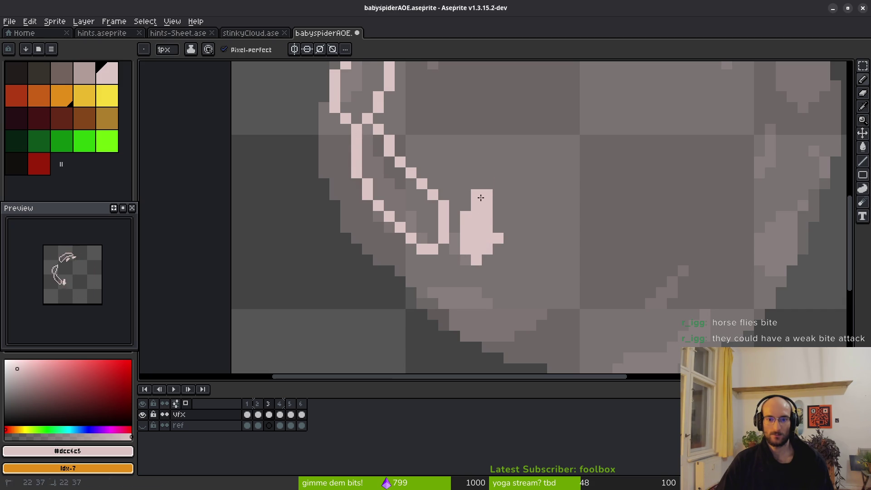
pyautogui.scroll(-3, 482, 198)
pyautogui.scroll(2, 473, 189)
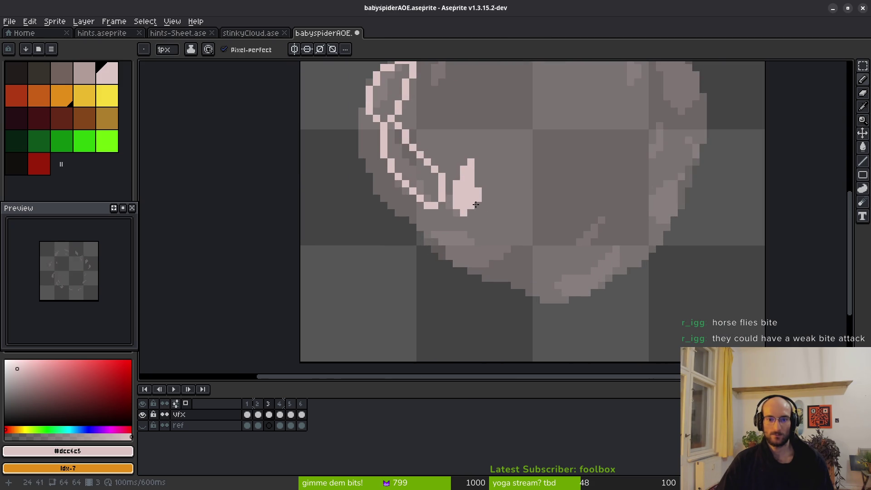
pyautogui.scroll(3, 506, 241)
pyautogui.moveTo(331, 189)
pyautogui.mouseDown()
pyautogui.moveTo(441, 308)
pyautogui.moveTo(610, 203)
pyautogui.moveTo(410, 214)
pyautogui.moveTo(348, 189)
pyautogui.moveTo(498, 255)
pyautogui.moveTo(490, 274)
pyautogui.moveTo(539, 254)
pyautogui.moveTo(525, 232)
pyautogui.mouseUp()
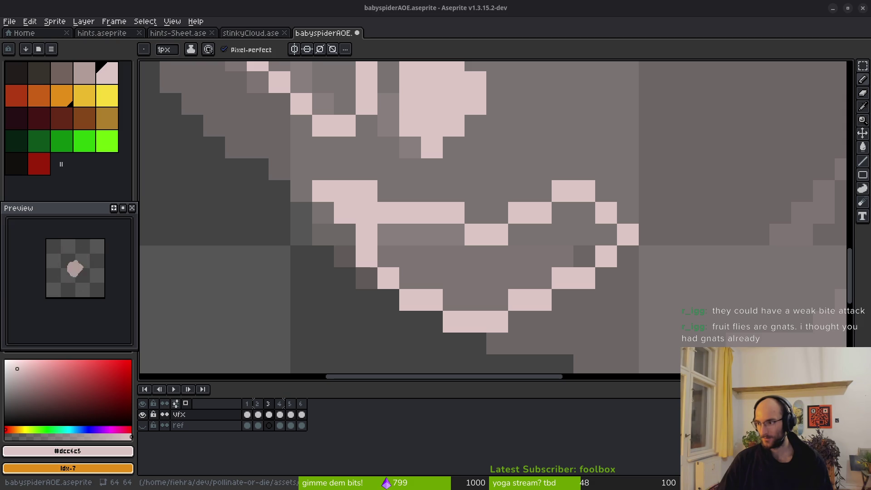
pyautogui.hotkey('alt', 'Tab')
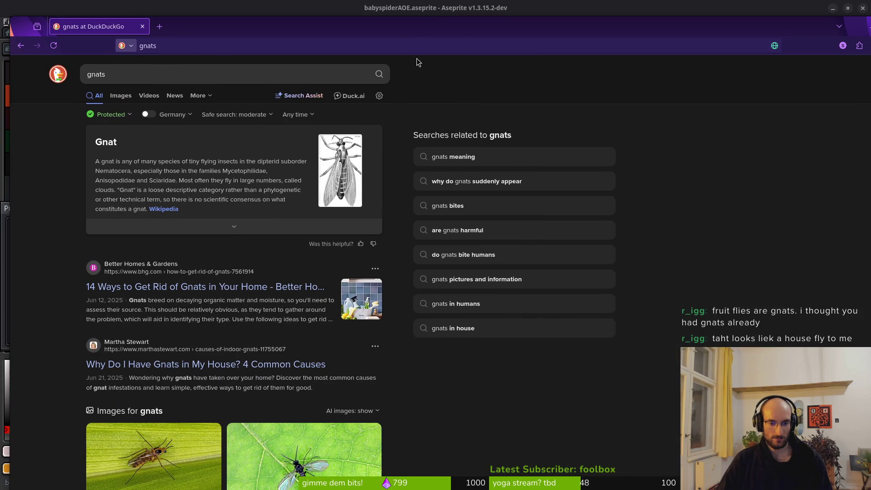
# Replace the DuckDuckGo search with 'fruitfly'
pyautogui.scroll(-5, 334, 169)
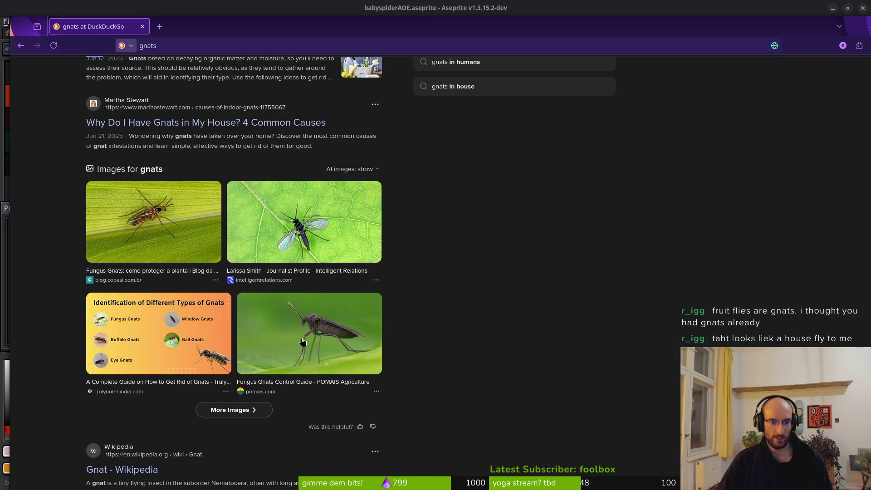
pyautogui.scroll(1, 303, 341)
pyautogui.scroll(4, 126, 425)
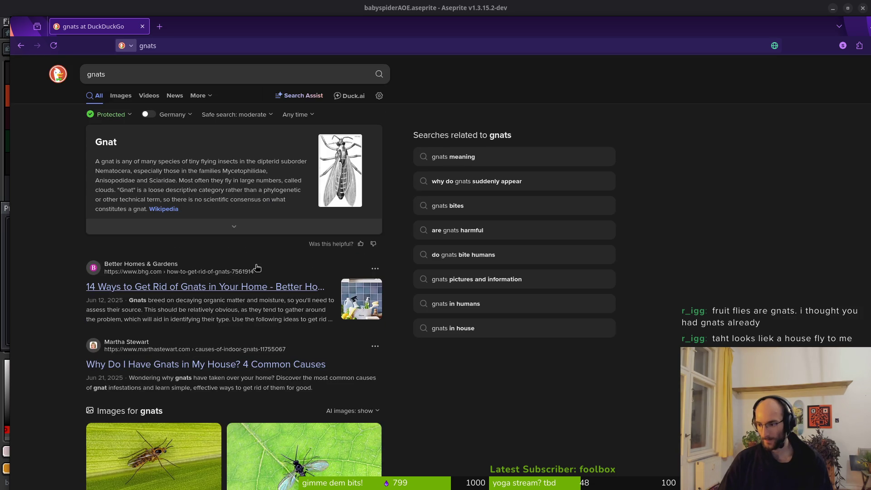
pyautogui.doubleClick(802, 34)
pyautogui.click(124, 84)
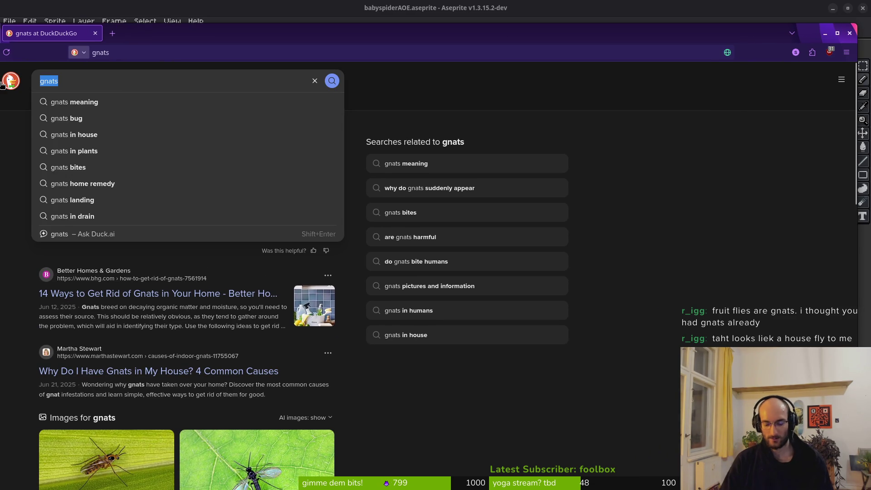
pyautogui.write('fruitfly')
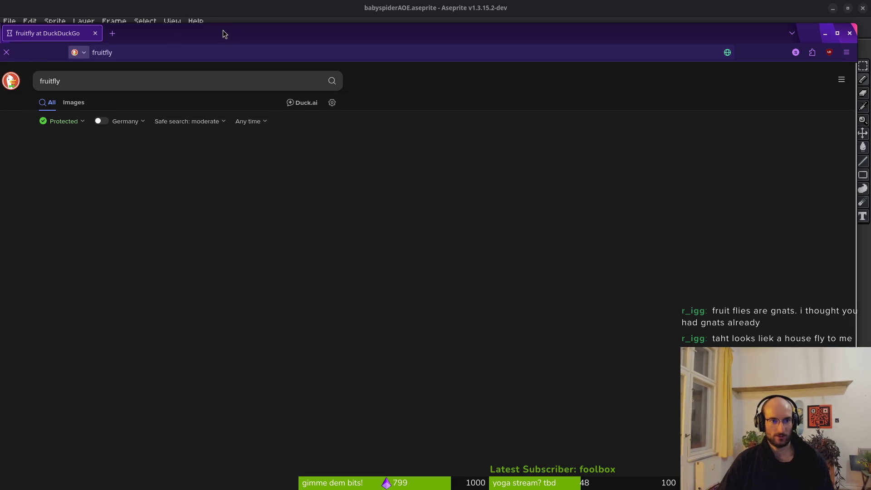
pyautogui.doubleClick(224, 32)
# View the fruitfly image results and the Fruit Fly Eggs picture, then close the browser
pyautogui.click(111, 80)
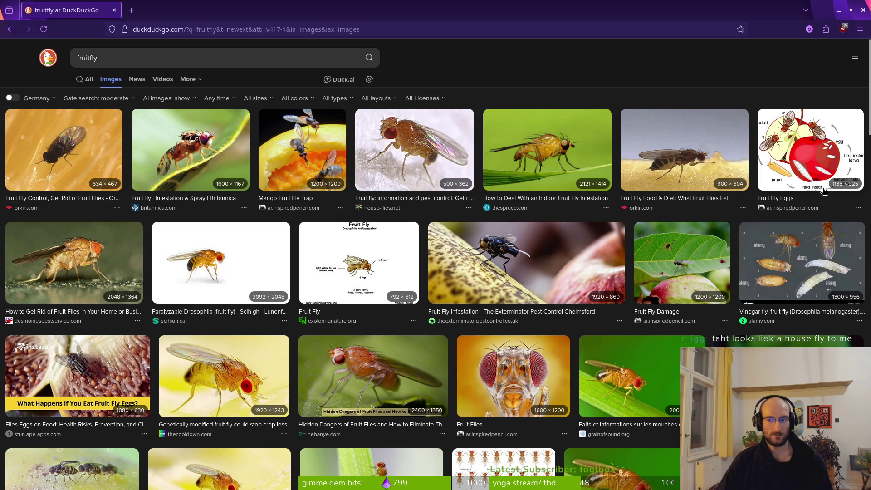
pyautogui.click(794, 148)
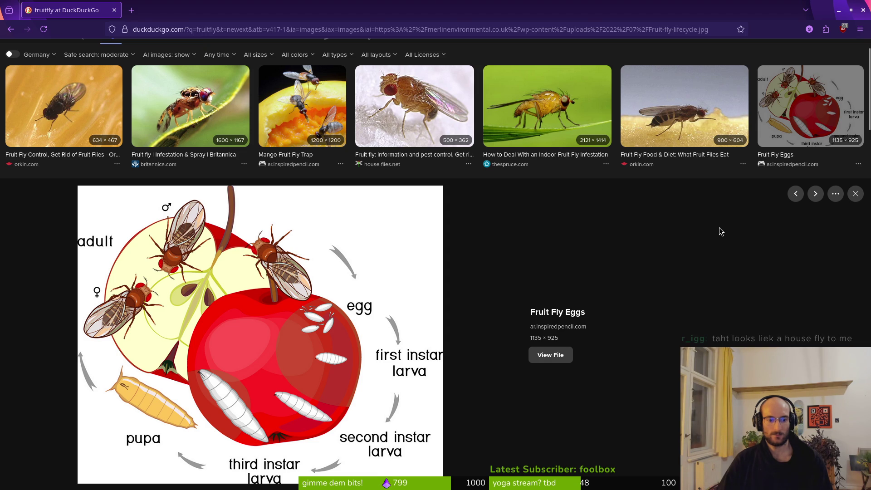
pyautogui.click(115, 10)
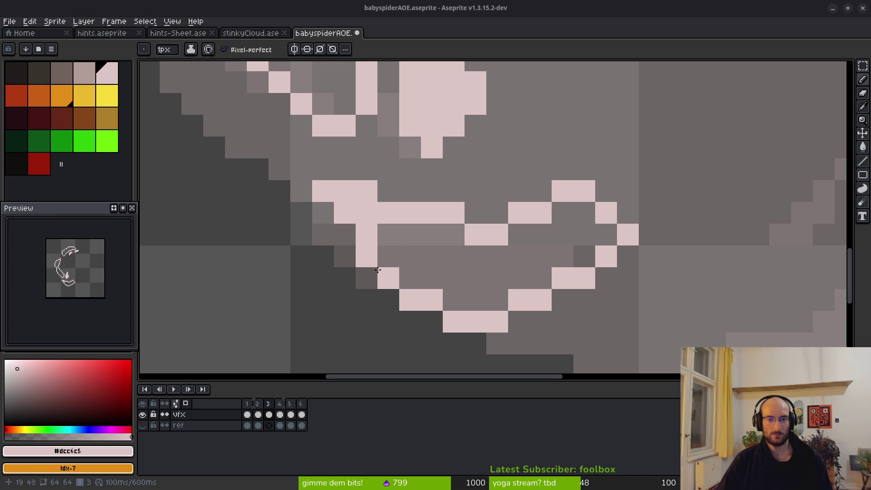
# Save babyspiderAOE.aseprite, then switch to Godot's Quick Open scene search
pyautogui.scroll(-2, 473, 255)
pyautogui.scroll(-2, 473, 255)
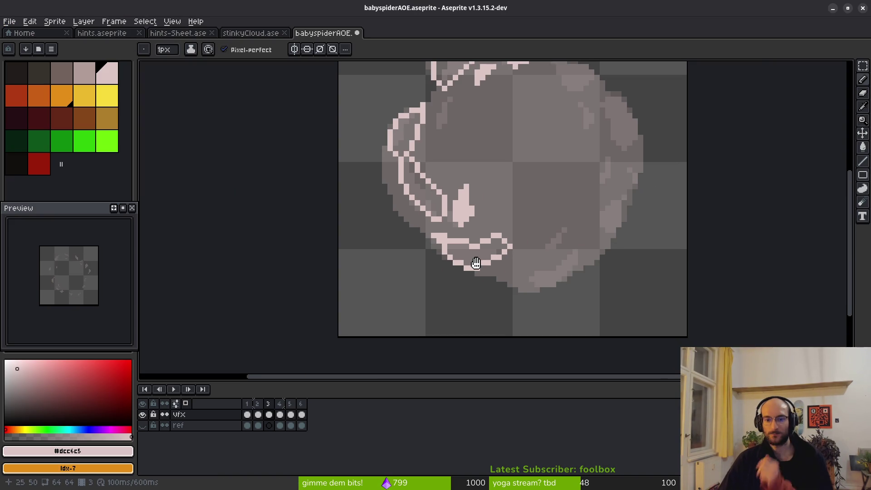
pyautogui.scroll(3, 482, 253)
pyautogui.scroll(2, 483, 237)
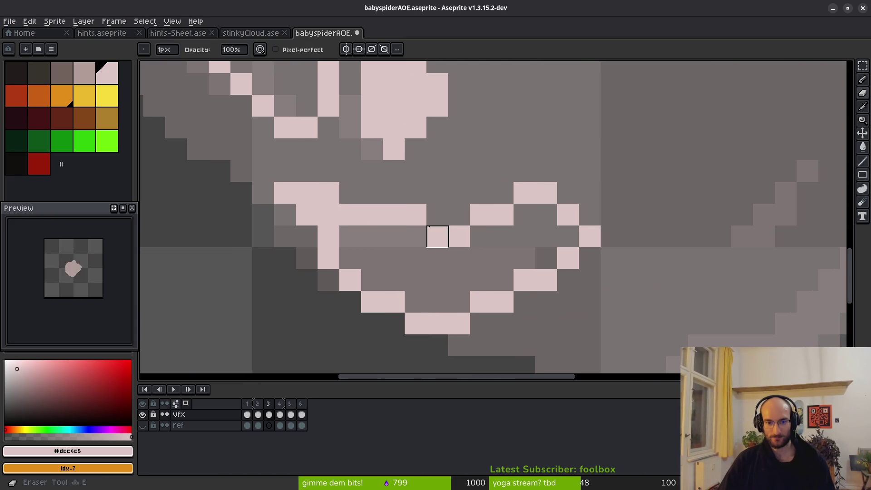
pyautogui.scroll(-3, 452, 233)
pyautogui.hotkey('ctrl', 's')
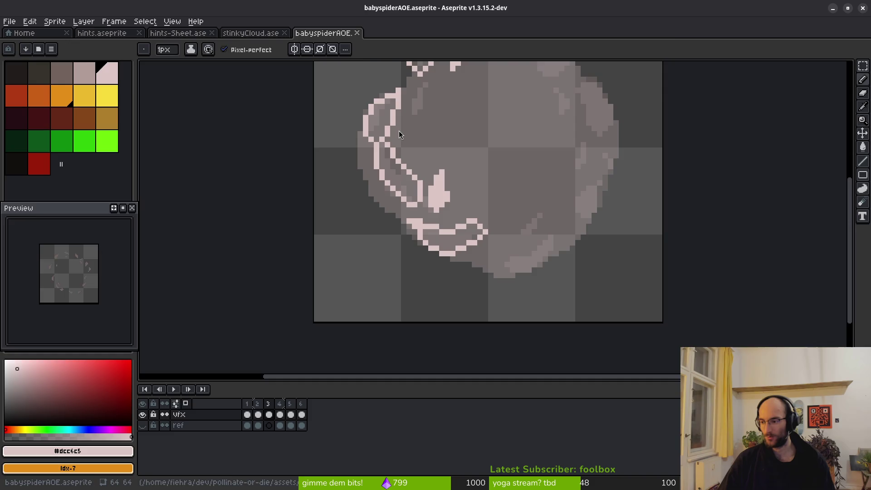
pyautogui.hotkey('alt', 'Tab')
pyautogui.hotkey('ctrl', 'shift', 'o')
# Open fly.tscn, make its Sprite2D visible and save it, then return to stinky_cloud
pyautogui.write('flyt')
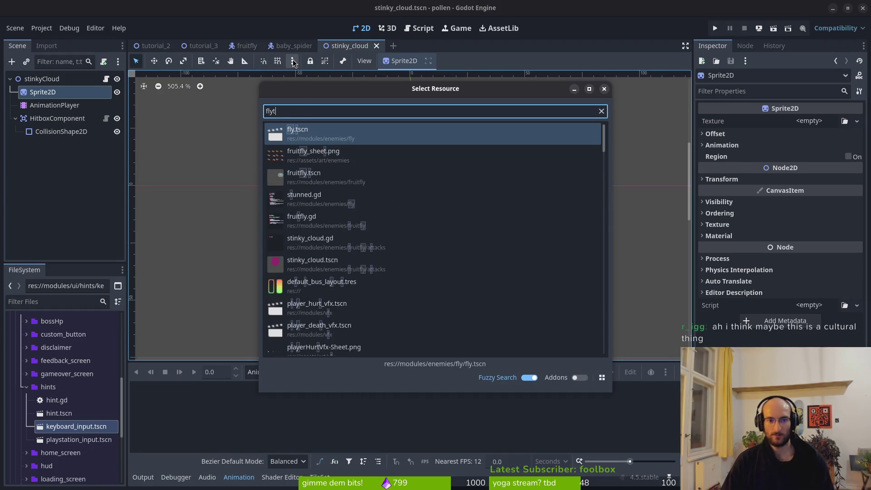
pyautogui.press('Return')
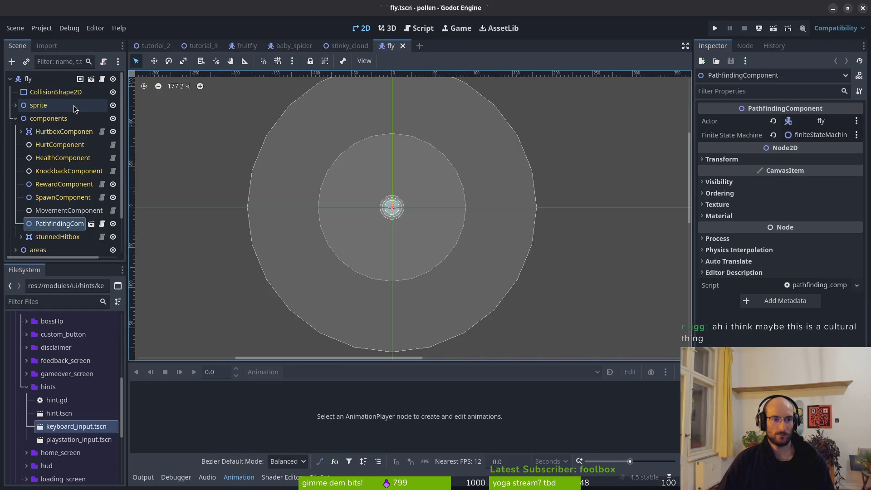
pyautogui.click(15, 106)
pyautogui.click(113, 118)
pyautogui.scroll(7, 396, 205)
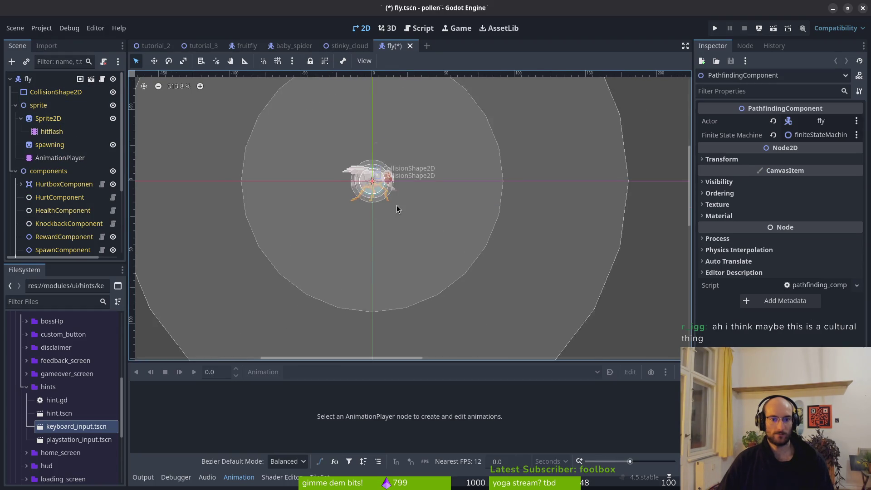
pyautogui.scroll(4, 397, 189)
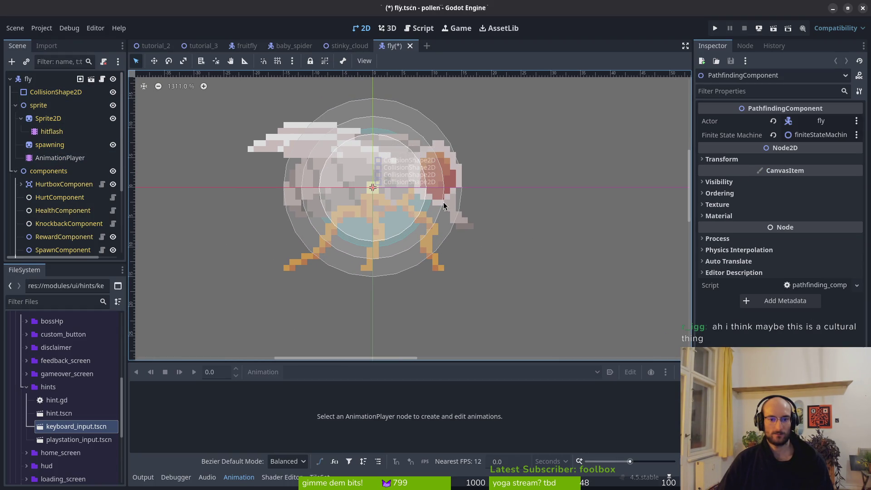
pyautogui.scroll(-3, 435, 214)
pyautogui.scroll(-2, 371, 193)
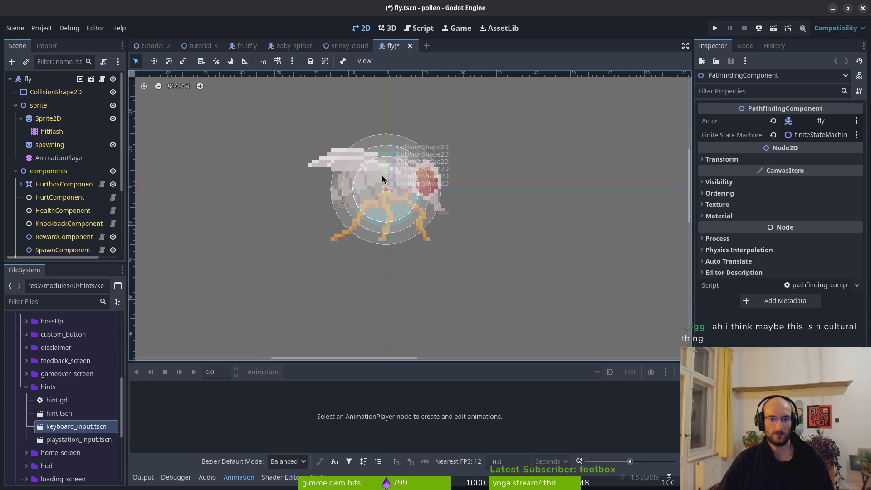
pyautogui.hotkey('ctrl', 's')
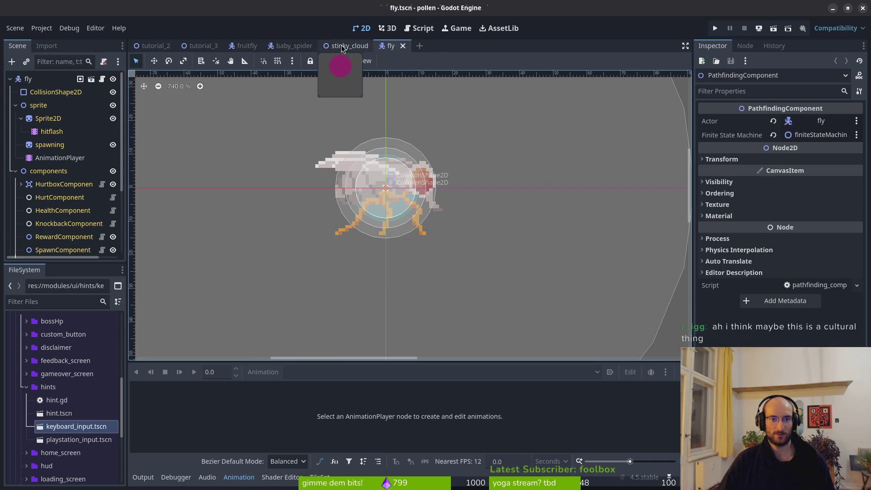
pyautogui.click(358, 45)
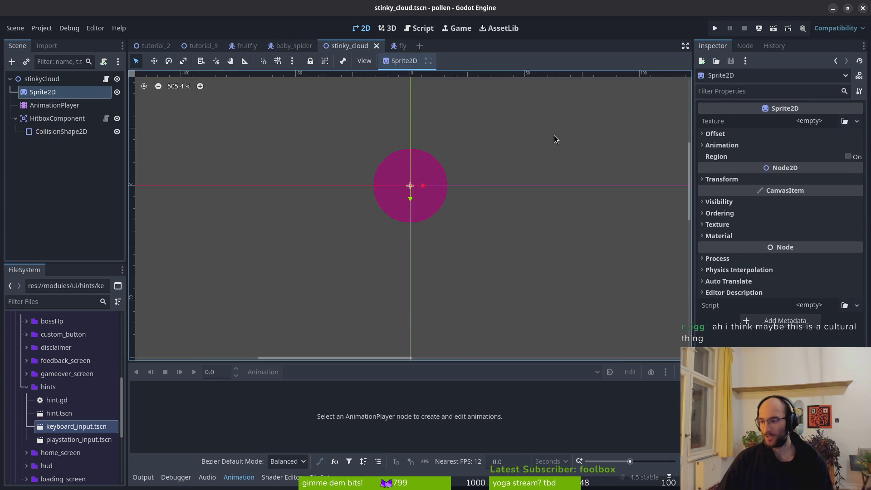
pyautogui.hotkey('alt', 'Tab')
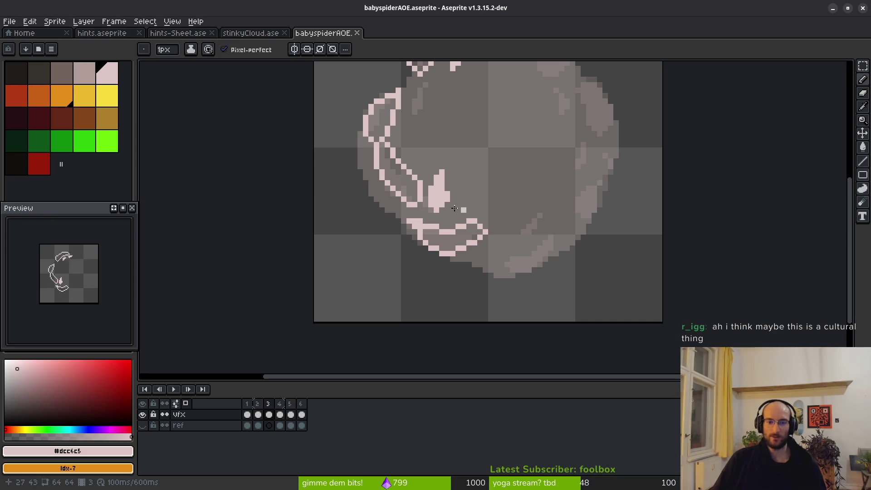
# Draw a pale-pink loop along the ring's bottom and fill in its inside
pyautogui.scroll(-1, 584, 200)
pyautogui.hscroll(1, 527, 187)
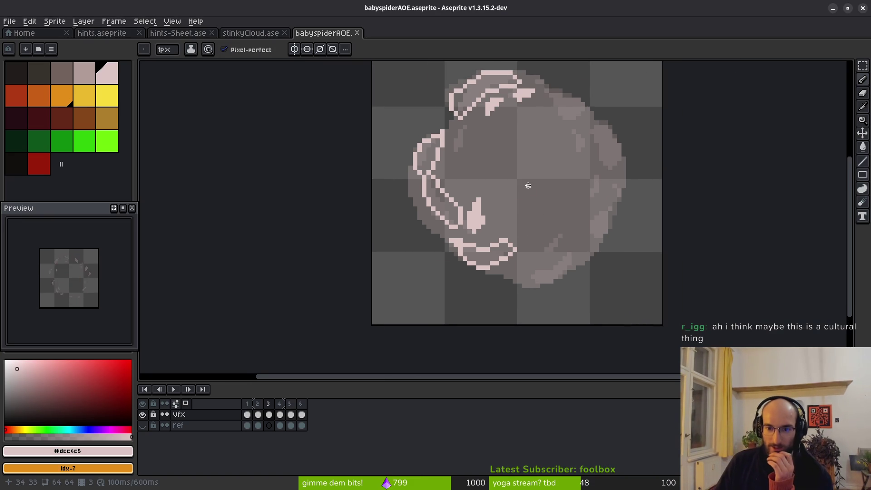
pyautogui.scroll(1, 532, 220)
pyautogui.scroll(2, 479, 187)
pyautogui.scroll(2, 449, 139)
pyautogui.moveTo(436, 127)
pyautogui.mouseDown()
pyautogui.moveTo(435, 211)
pyautogui.moveTo(477, 91)
pyautogui.mouseUp()
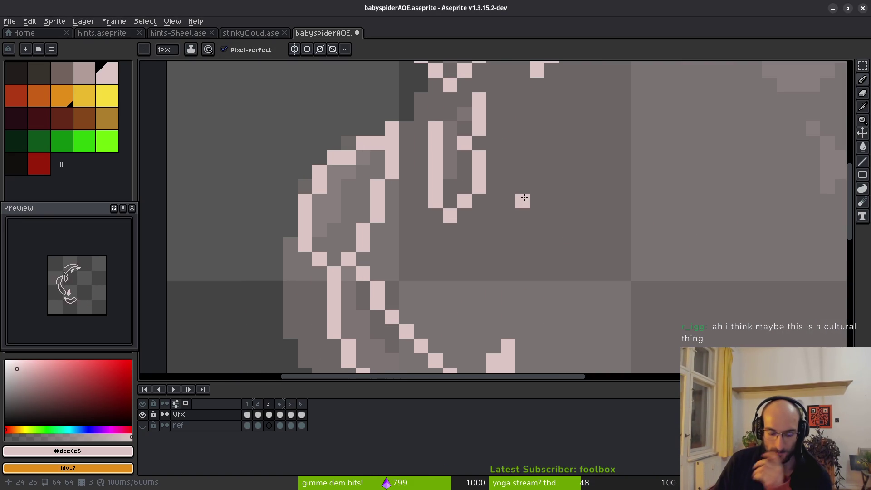
pyautogui.hotkey('ctrl', 'z')
pyautogui.scroll(2, 537, 186)
pyautogui.click(476, 173)
pyautogui.moveTo(475, 175)
pyautogui.mouseDown()
pyautogui.moveTo(431, 261)
pyautogui.moveTo(491, 158)
pyautogui.moveTo(503, 153)
pyautogui.mouseUp()
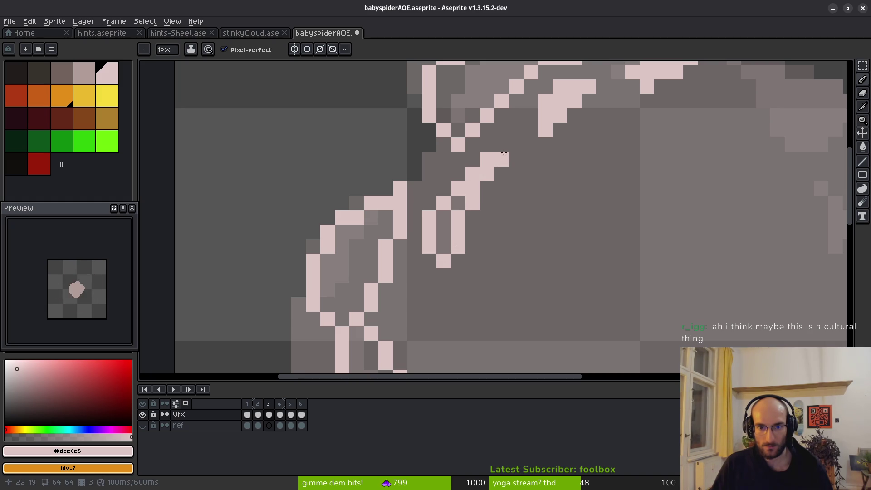
pyautogui.moveTo(472, 199); pyautogui.dragTo(438, 253)
# Try pink loops and streaks on the ring's right, keeping two pink pixels there
pyautogui.scroll(-3, 438, 253)
pyautogui.scroll(3, 455, 167)
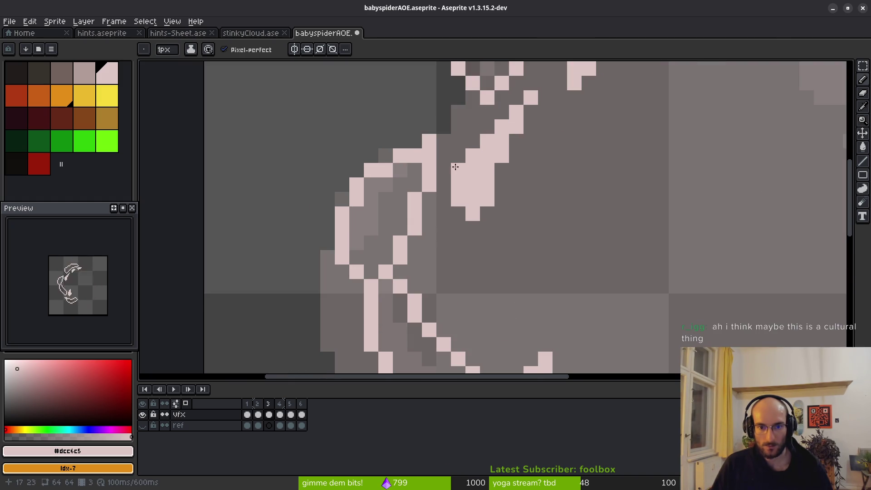
pyautogui.scroll(-4, 409, 137)
pyautogui.press('w')
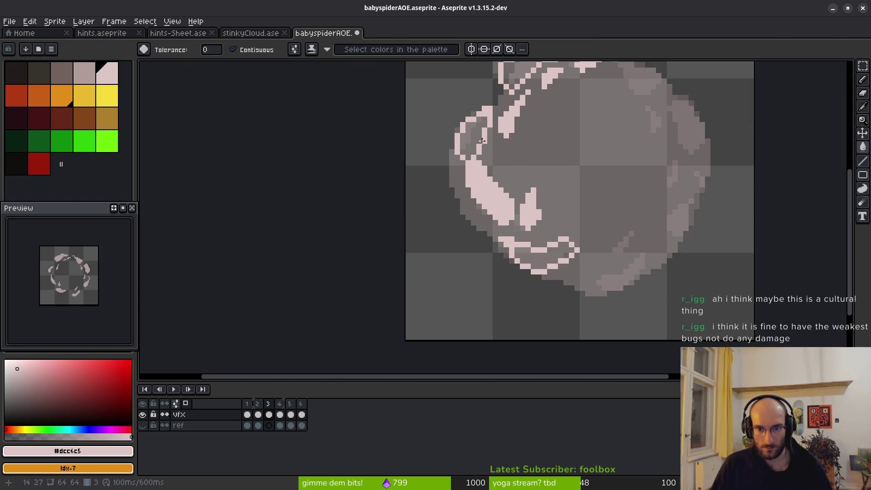
pyautogui.scroll(-1, 520, 131)
pyautogui.scroll(1, 546, 165)
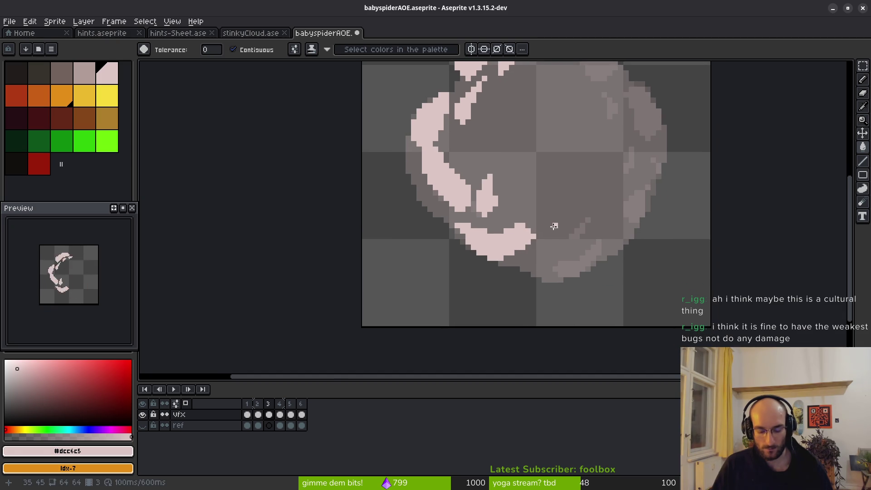
pyautogui.press('f')
pyautogui.scroll(5, 570, 235)
pyautogui.moveTo(617, 148)
pyautogui.mouseDown()
pyautogui.moveTo(572, 206)
pyautogui.moveTo(631, 146)
pyautogui.moveTo(643, 181)
pyautogui.moveTo(573, 191)
pyautogui.moveTo(608, 220)
pyautogui.moveTo(647, 125)
pyautogui.mouseUp()
pyautogui.hotkey('ctrl', 'z')
pyautogui.moveTo(629, 165)
pyautogui.mouseDown()
pyautogui.moveTo(600, 203)
pyautogui.moveTo(621, 180)
pyautogui.moveTo(676, 164)
pyautogui.moveTo(613, 224)
pyautogui.moveTo(516, 260)
pyautogui.moveTo(567, 295)
pyautogui.moveTo(654, 252)
pyautogui.moveTo(675, 172)
pyautogui.moveTo(678, 185)
pyautogui.moveTo(545, 232)
pyautogui.moveTo(542, 285)
pyautogui.moveTo(649, 250)
pyautogui.moveTo(704, 151)
pyautogui.mouseUp()
pyautogui.scroll(-1, 597, 258)
pyautogui.hotkey('ctrl', 'z')
pyautogui.moveTo(660, 207); pyautogui.dragTo(660, 222)
# Fill the bottom swirl's interior pink and erase stray pink pixels
pyautogui.press('g')
pyautogui.click(546, 254)
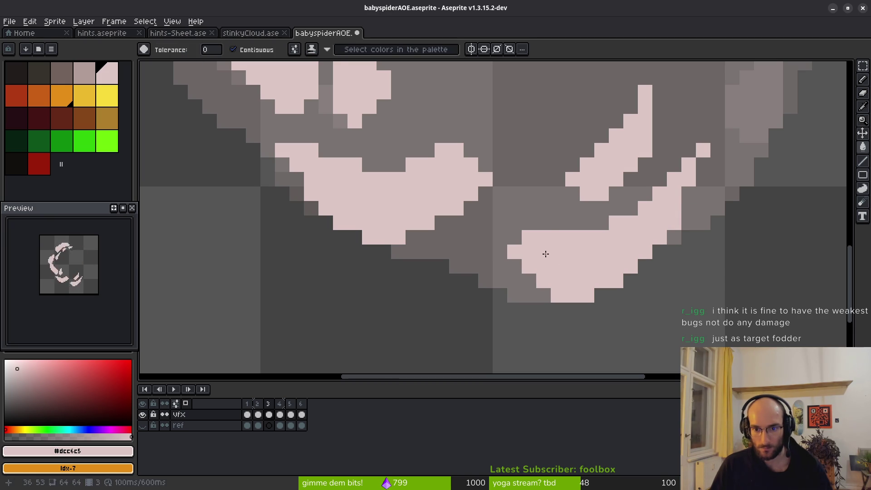
pyautogui.press('e')
pyautogui.moveTo(525, 236); pyautogui.dragTo(513, 251)
pyautogui.scroll(-2, 647, 234)
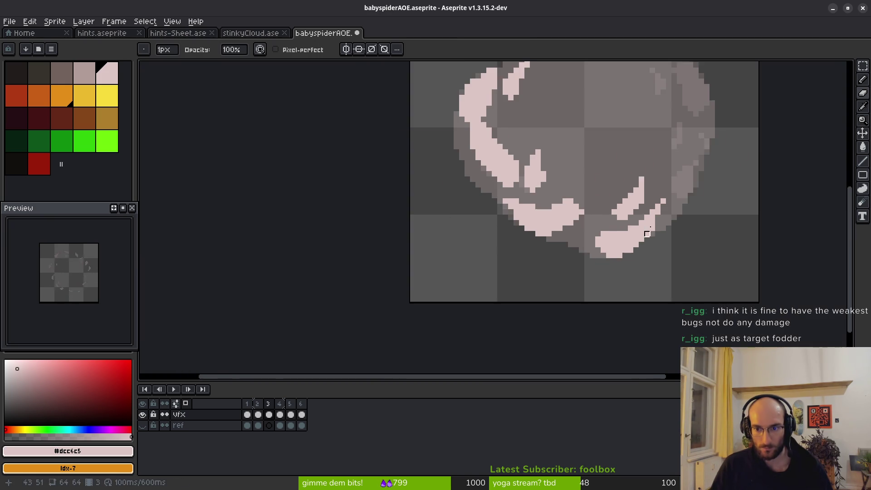
pyautogui.scroll(-2, 609, 212)
pyautogui.scroll(5, 627, 237)
# Add a pixel-perfect pink swirl stroke on the lower right and tidy stray pixels
pyautogui.press('b')
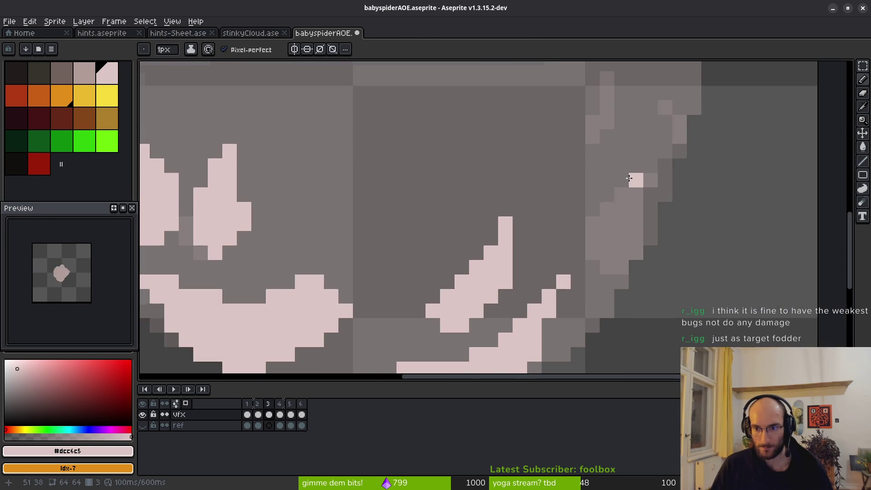
pyautogui.scroll(1, 645, 178)
pyautogui.moveTo(653, 159)
pyautogui.mouseDown()
pyautogui.moveTo(606, 200)
pyautogui.moveTo(570, 311)
pyautogui.moveTo(640, 270)
pyautogui.moveTo(654, 172)
pyautogui.moveTo(675, 154)
pyautogui.moveTo(676, 113)
pyautogui.moveTo(641, 179)
pyautogui.moveTo(609, 307)
pyautogui.moveTo(581, 216)
pyautogui.moveTo(630, 202)
pyautogui.mouseUp()
pyautogui.moveTo(629, 148)
pyautogui.mouseDown()
pyautogui.moveTo(593, 190)
pyautogui.moveTo(566, 195)
pyautogui.moveTo(551, 271)
pyautogui.moveTo(582, 190)
pyautogui.mouseUp()
pyautogui.scroll(-3, 609, 208)
pyautogui.scroll(3, 566, 195)
pyautogui.moveTo(579, 226); pyautogui.dragTo(565, 256)
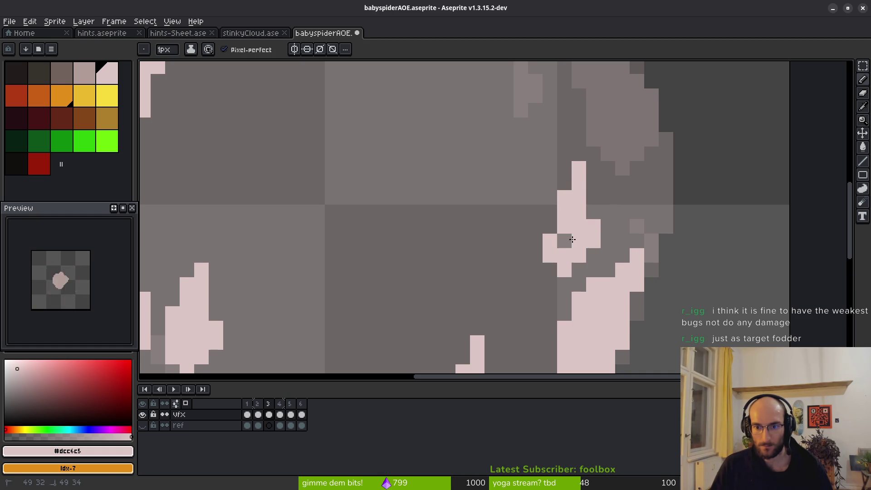
pyautogui.scroll(3, 653, 230)
pyautogui.hotkey('ctrl', 'z')
pyautogui.moveTo(619, 186)
pyautogui.mouseDown()
pyautogui.moveTo(608, 165)
pyautogui.moveTo(615, 218)
pyautogui.moveTo(553, 175)
pyautogui.moveTo(618, 220)
pyautogui.moveTo(601, 178)
pyautogui.mouseUp()
pyautogui.hotkey('ctrl', 'z')
pyautogui.click(622, 242)
pyautogui.press('e')
pyautogui.click(612, 177)
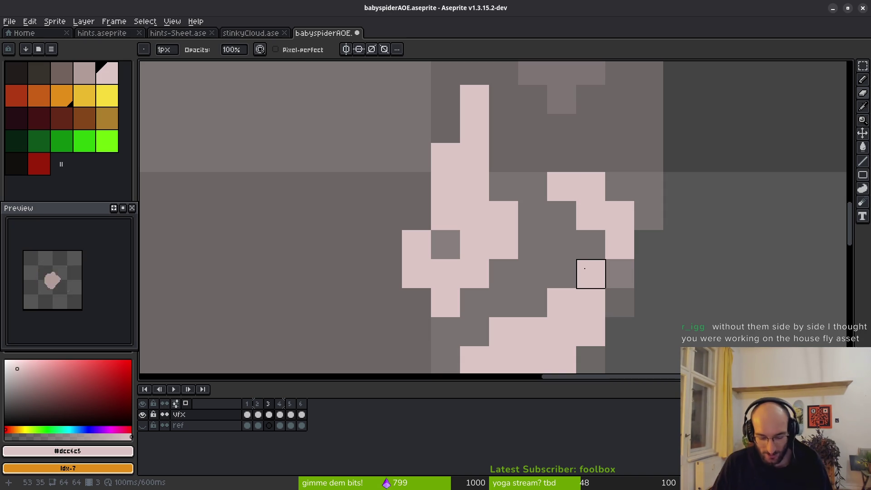
# With the pencil, paint a grey pixel pink and draw a short pink stroke on the puff's right
pyautogui.press('b')
pyautogui.click(444, 253)
pyautogui.scroll(-2, 588, 197)
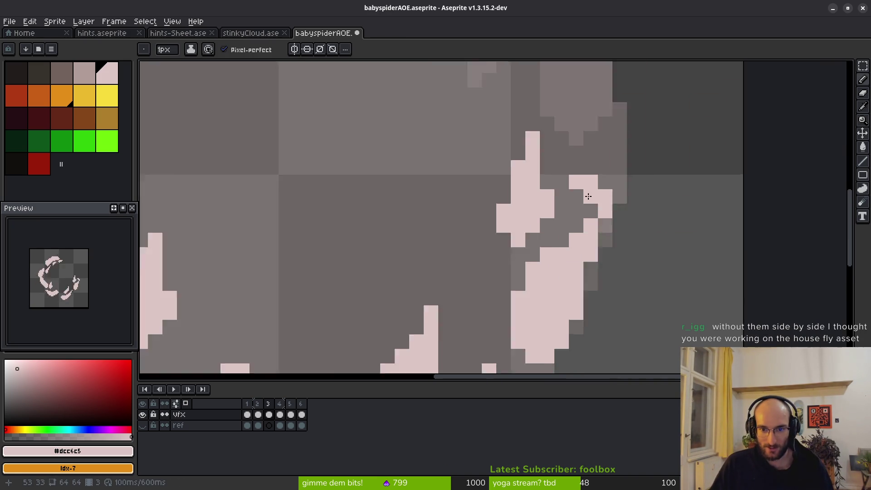
pyautogui.scroll(-1, 622, 297)
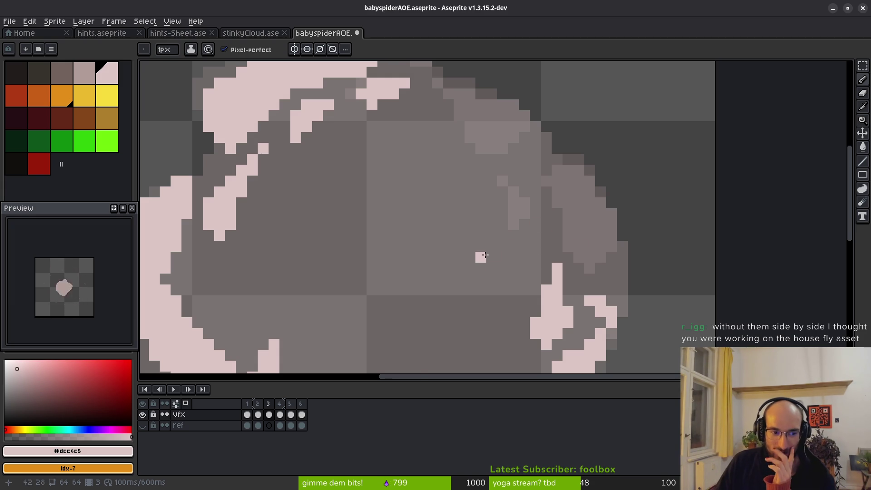
pyautogui.scroll(1, 545, 233)
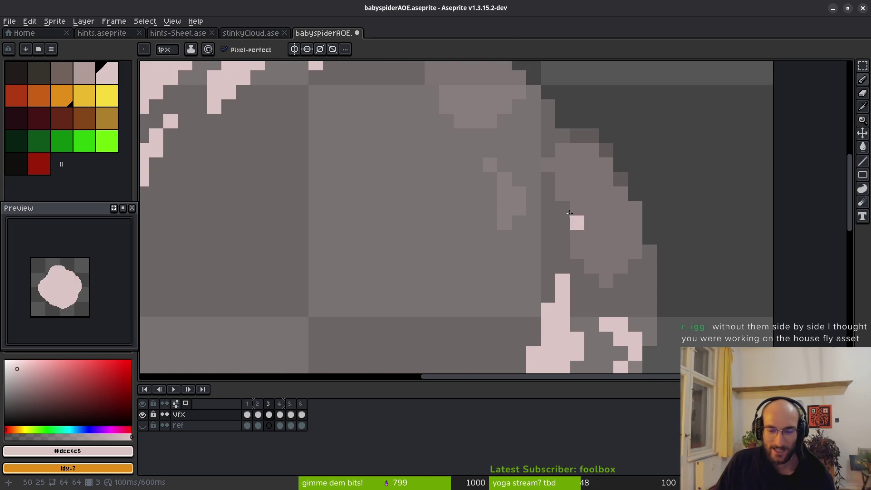
pyautogui.scroll(-5, 570, 213)
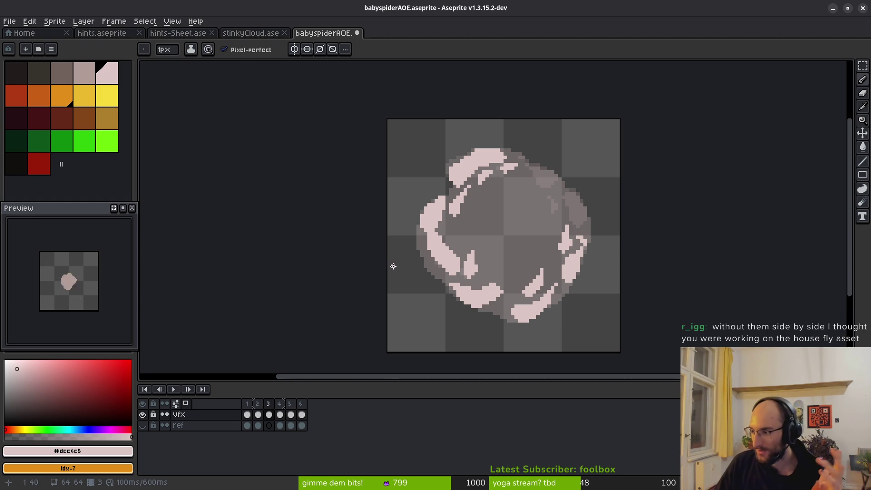
pyautogui.scroll(5, 486, 223)
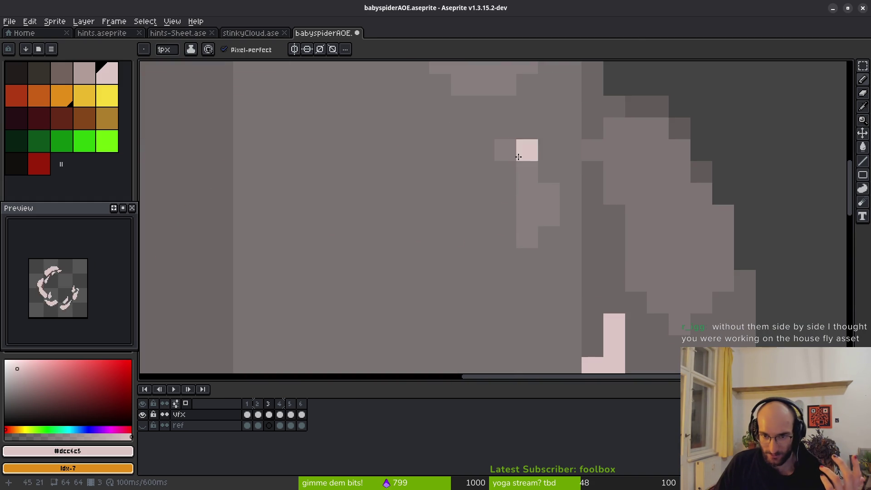
pyautogui.moveTo(494, 152)
pyautogui.mouseDown()
pyautogui.moveTo(485, 136)
pyautogui.moveTo(558, 200)
pyautogui.moveTo(528, 256)
pyautogui.moveTo(544, 218)
pyautogui.moveTo(521, 216)
pyautogui.moveTo(565, 234)
pyautogui.moveTo(545, 256)
pyautogui.mouseUp()
# Outline the grey puff with a pale-pink loop and redraw its left edge
pyautogui.scroll(-1, 607, 196)
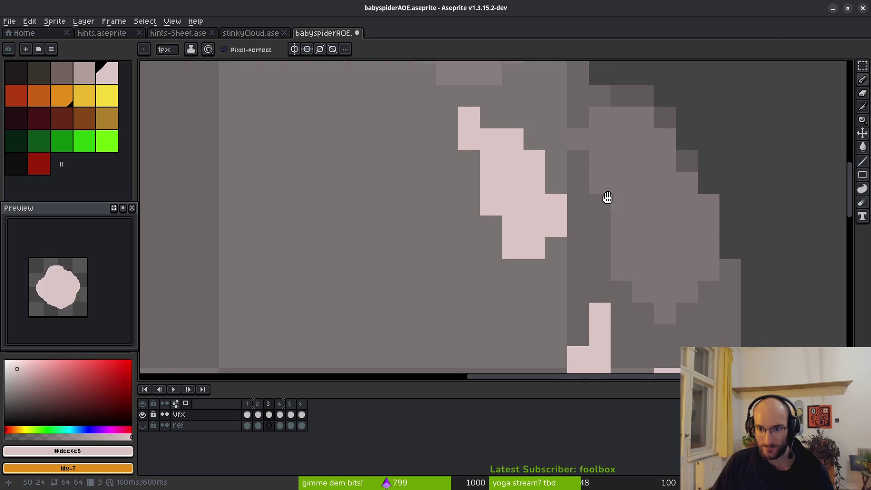
pyautogui.click(420, 92)
pyautogui.scroll(-3, 454, 120)
pyautogui.scroll(2, 513, 136)
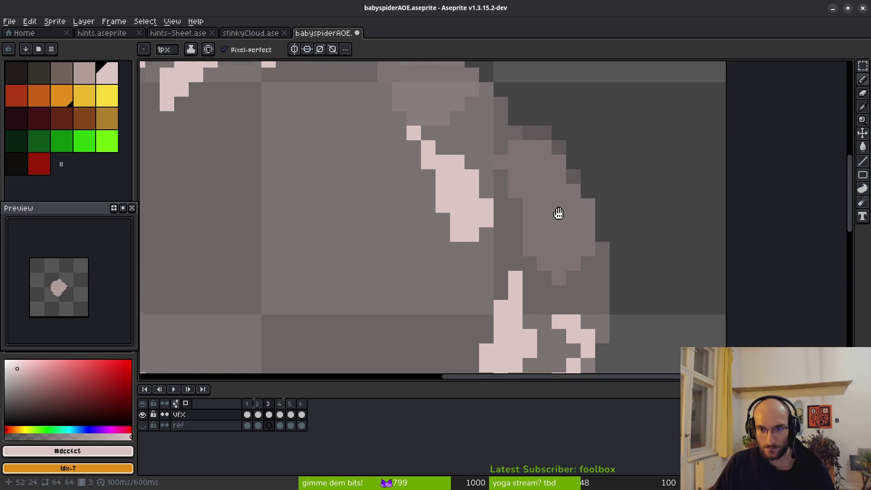
pyautogui.moveTo(515, 134)
pyautogui.mouseDown()
pyautogui.moveTo(610, 207)
pyautogui.moveTo(605, 291)
pyautogui.moveTo(529, 273)
pyautogui.moveTo(505, 130)
pyautogui.mouseUp()
pyautogui.moveTo(538, 212)
pyautogui.mouseDown()
pyautogui.moveTo(519, 218)
pyautogui.moveTo(519, 247)
pyautogui.moveTo(531, 216)
pyautogui.moveTo(533, 236)
pyautogui.mouseUp()
pyautogui.moveTo(505, 193)
pyautogui.mouseDown()
pyautogui.moveTo(516, 172)
pyautogui.moveTo(519, 186)
pyautogui.mouseUp()
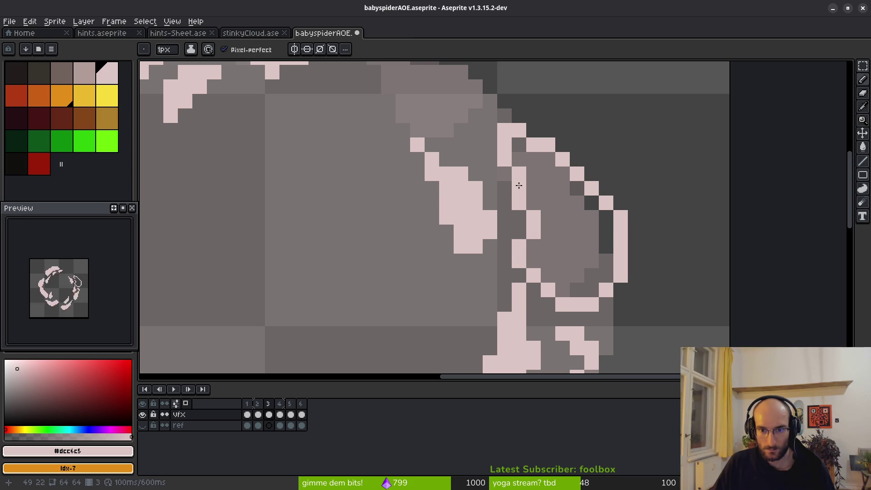
# Fill the outlined puff solid pale pink with the Paint Bucket and tidy its edges
pyautogui.press('g')
pyautogui.click(578, 252)
pyautogui.press('e')
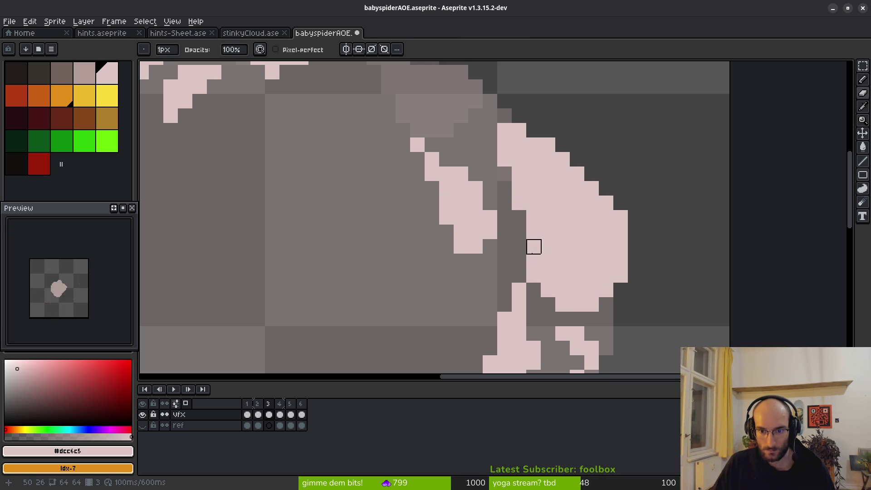
pyautogui.press('b')
pyautogui.scroll(-4, 602, 270)
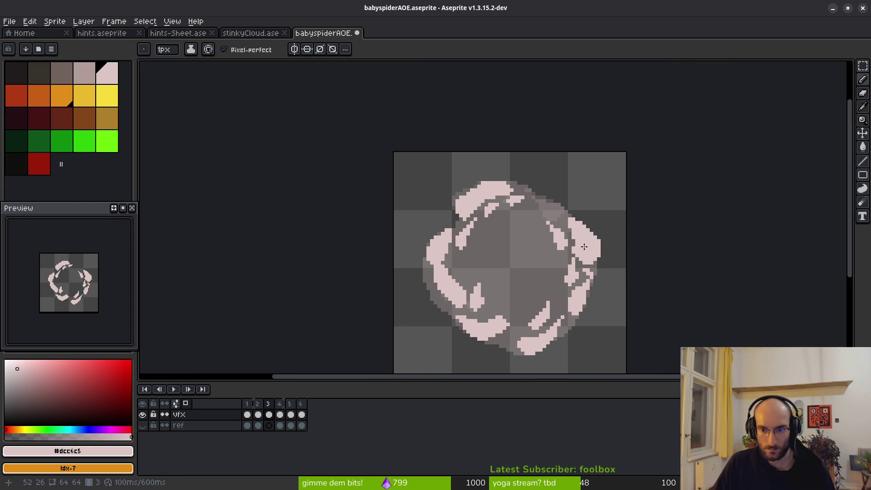
# Draw a pink block along the ring's top and erase two stray pink pixels
pyautogui.scroll(3, 585, 246)
pyautogui.press('e')
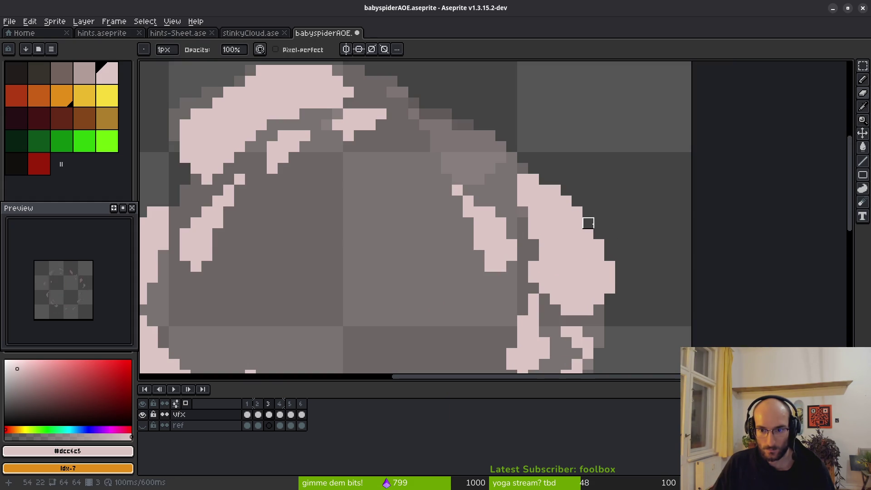
pyautogui.press('b')
pyautogui.scroll(-3, 588, 223)
pyautogui.scroll(5, 493, 174)
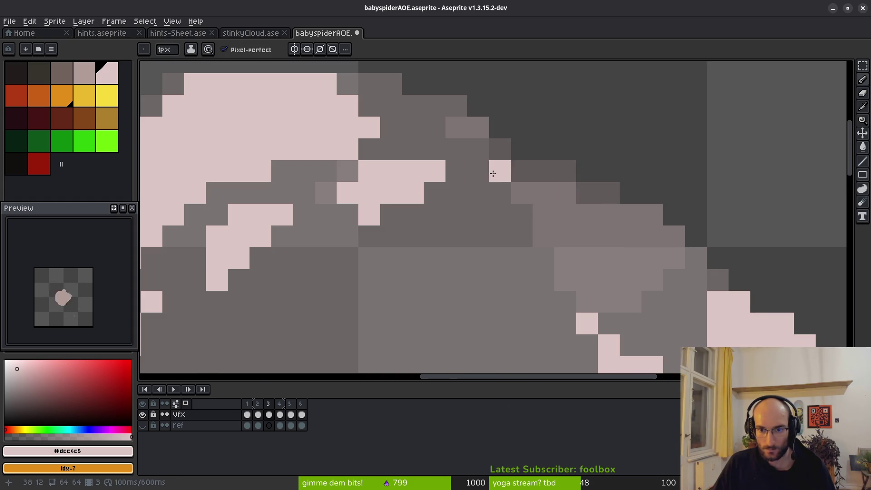
pyautogui.moveTo(458, 106)
pyautogui.mouseDown()
pyautogui.moveTo(470, 128)
pyautogui.moveTo(435, 111)
pyautogui.moveTo(437, 123)
pyautogui.mouseUp()
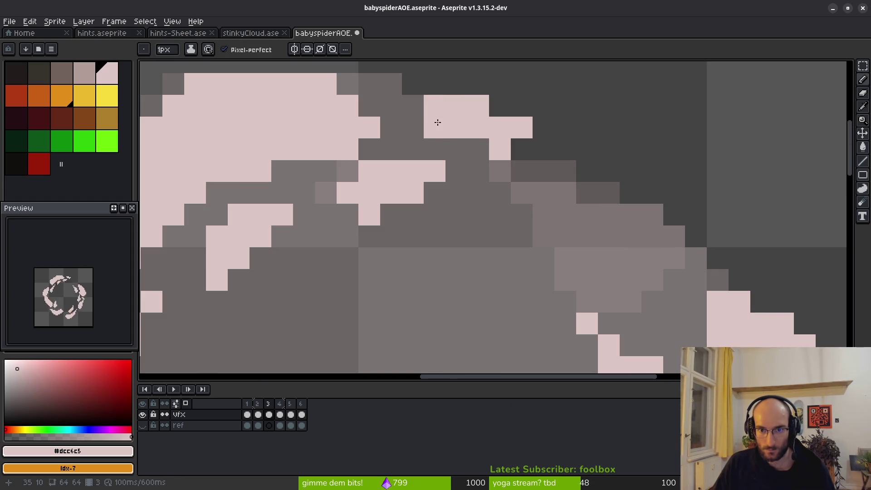
pyautogui.press('e')
pyautogui.click(435, 105)
pyautogui.click(522, 127)
pyautogui.press('b')
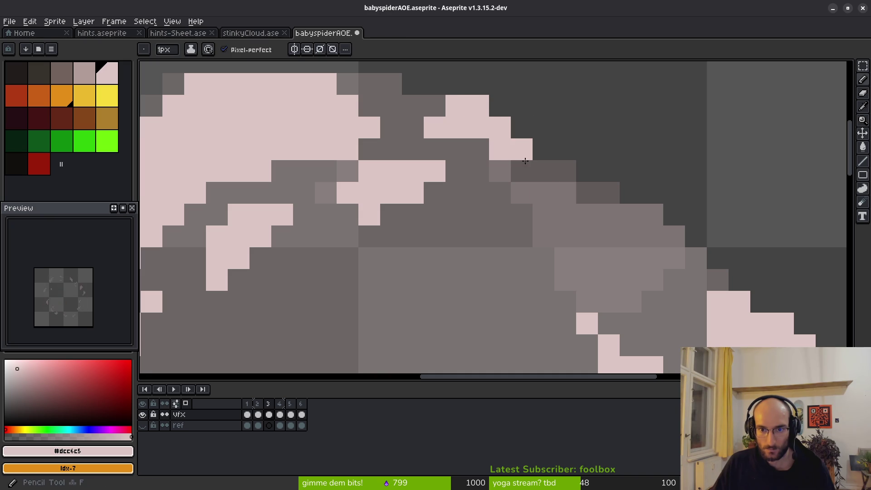
# Draw pink strokes down the ring's upper right, inner edge and right side, closing gaps
pyautogui.moveTo(649, 236); pyautogui.dragTo(614, 193)
pyautogui.moveTo(531, 150)
pyautogui.mouseDown()
pyautogui.moveTo(642, 258)
pyautogui.moveTo(548, 259)
pyautogui.moveTo(486, 165)
pyautogui.moveTo(487, 130)
pyautogui.mouseUp()
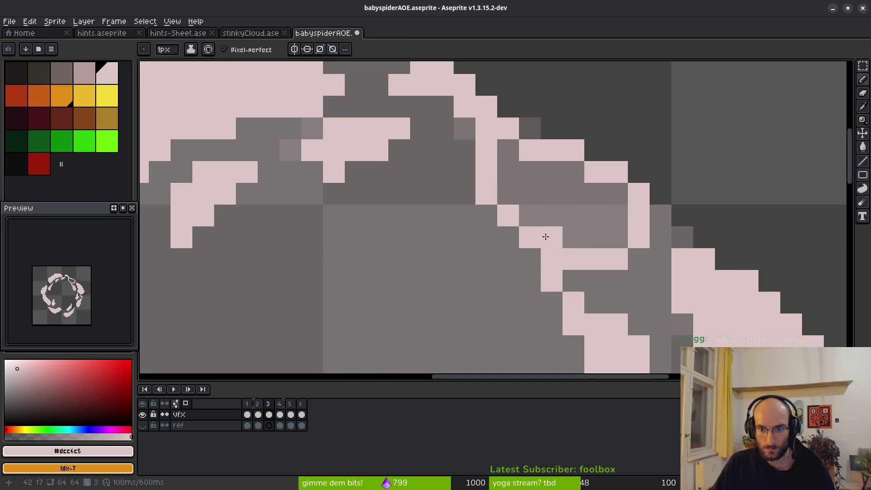
pyautogui.moveTo(545, 236); pyautogui.dragTo(509, 150)
pyautogui.moveTo(586, 163)
pyautogui.mouseDown()
pyautogui.moveTo(599, 150)
pyautogui.moveTo(657, 192)
pyautogui.moveTo(663, 242)
pyautogui.mouseUp()
pyautogui.click(639, 260)
pyautogui.click(617, 237)
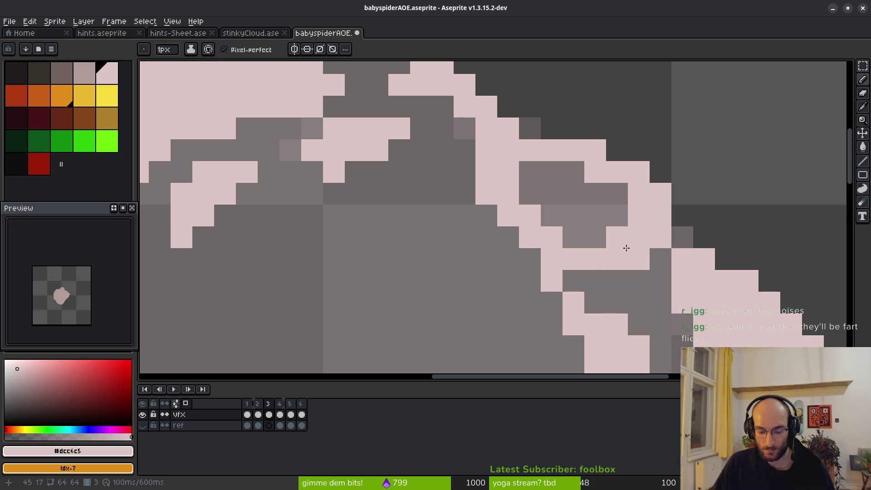
# Join the separate pink shapes of the swirl with a few extra pixels
pyautogui.press('w')
pyautogui.scroll(-5, 608, 225)
pyautogui.scroll(4, 608, 226)
pyautogui.press('b')
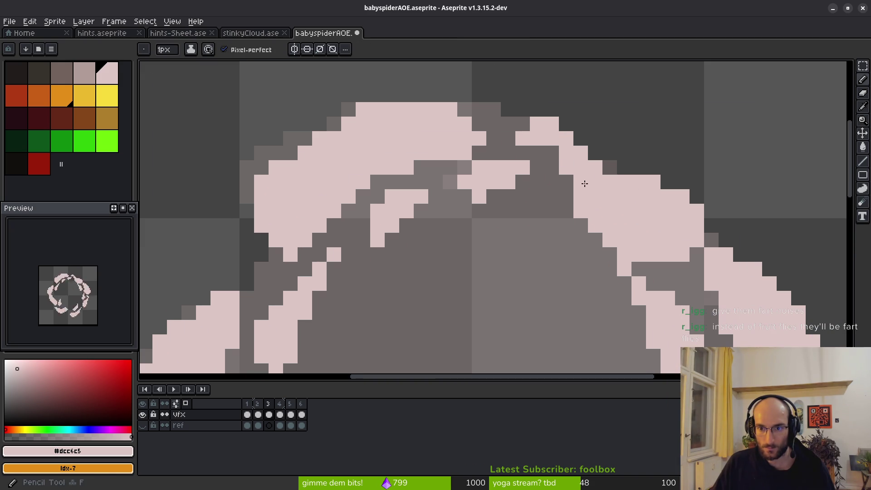
pyautogui.moveTo(507, 128)
pyautogui.mouseDown()
pyautogui.moveTo(510, 154)
pyautogui.moveTo(522, 153)
pyautogui.mouseUp()
pyautogui.scroll(-4, 568, 190)
pyautogui.scroll(2, 556, 215)
pyautogui.scroll(2, 568, 134)
# Paint short pale-pink diagonal highlight streaks inside the swirl, including the lower right
pyautogui.moveTo(522, 106); pyautogui.dragTo(552, 125)
pyautogui.scroll(-3, 601, 208)
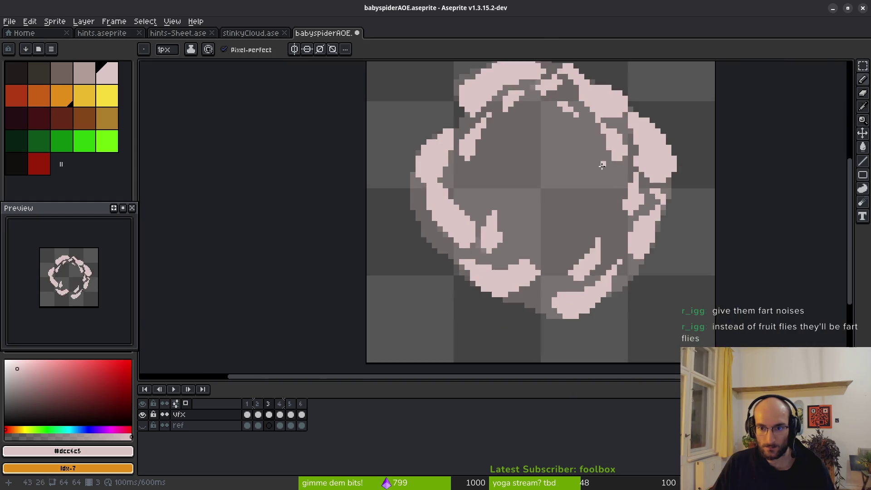
pyautogui.scroll(3, 603, 165)
pyautogui.moveTo(624, 271); pyautogui.dragTo(594, 300)
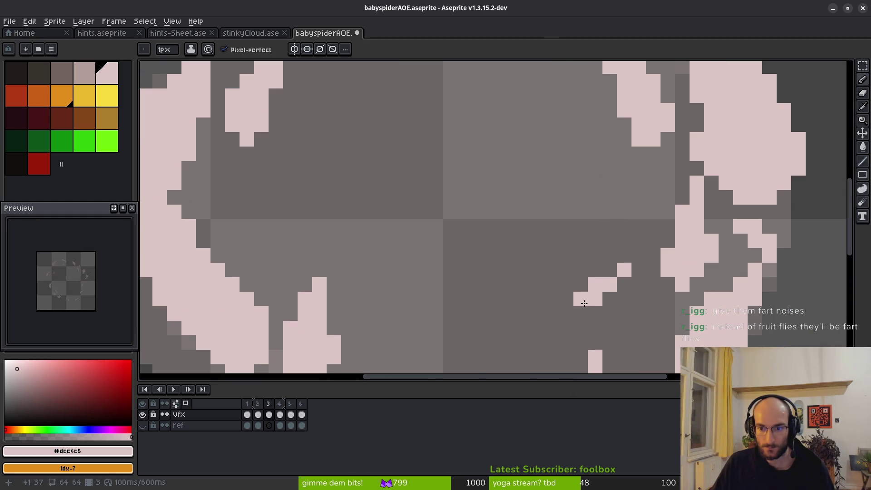
pyautogui.scroll(-3, 585, 303)
pyautogui.scroll(3, 584, 273)
pyautogui.moveTo(567, 297); pyautogui.dragTo(613, 309)
pyautogui.moveTo(639, 282); pyautogui.dragTo(610, 296)
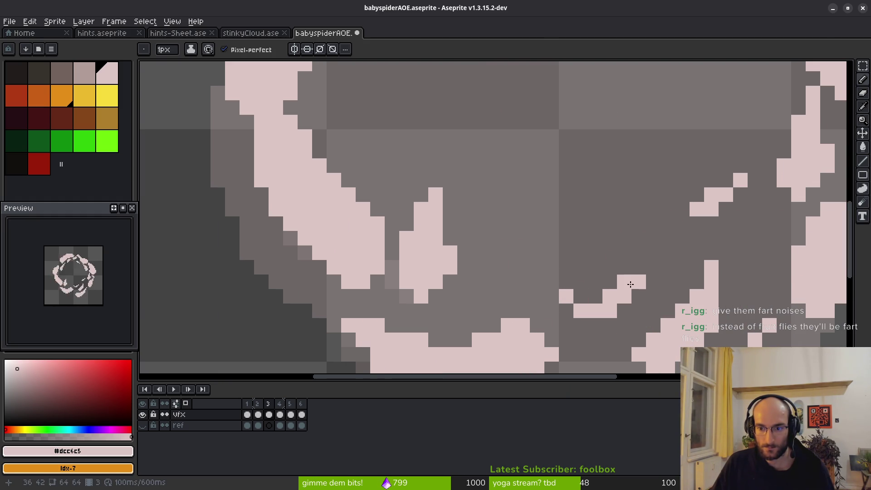
pyautogui.scroll(-3, 649, 270)
pyautogui.scroll(3, 613, 291)
pyautogui.click(613, 291)
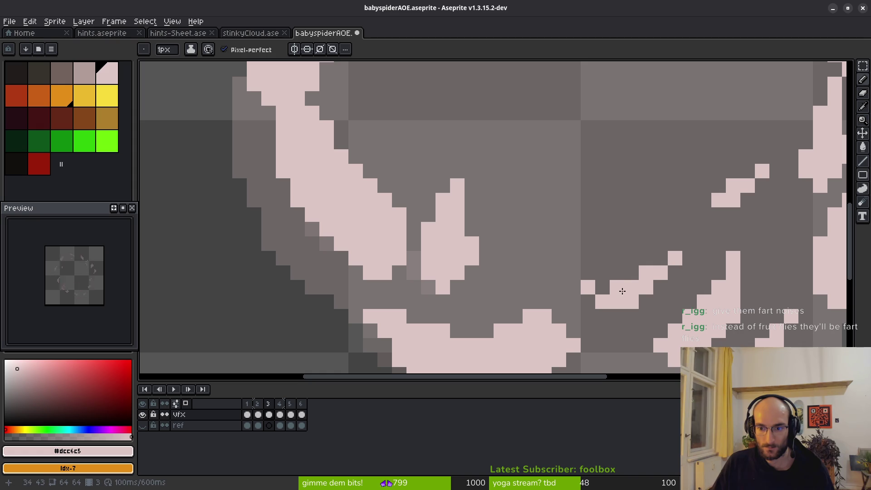
pyautogui.scroll(-3, 632, 278)
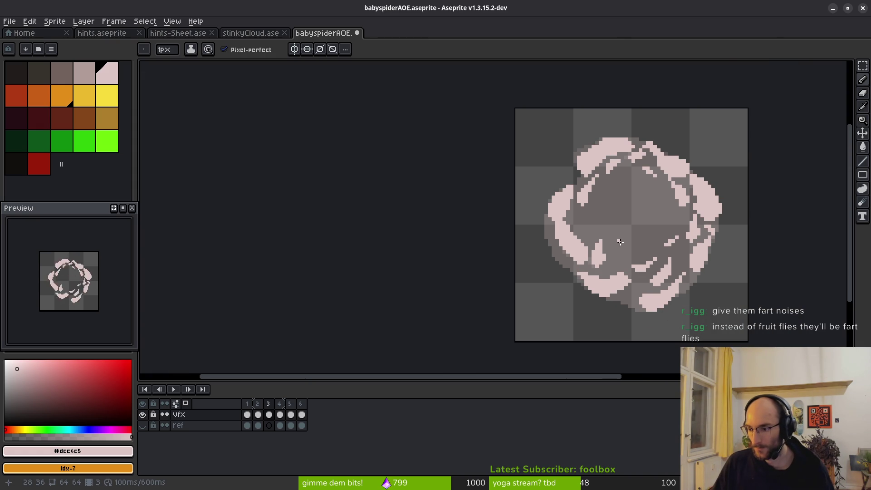
# Paint pink over dark gaps in the ring and undo the last eraser stroke
pyautogui.scroll(3, 561, 237)
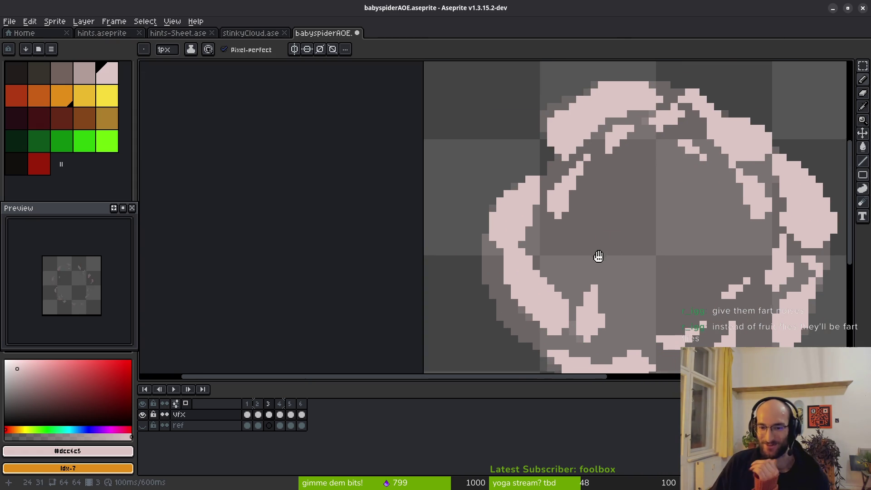
pyautogui.moveTo(548, 221); pyautogui.dragTo(547, 214)
pyautogui.scroll(3, 508, 235)
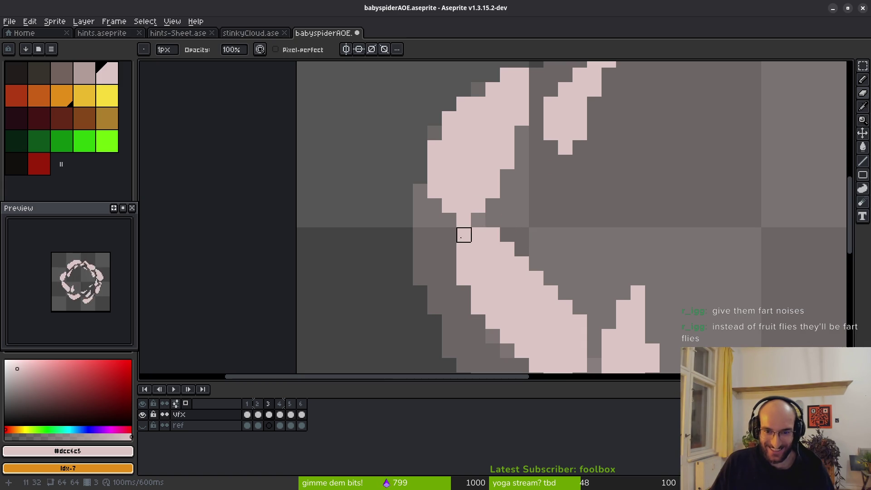
pyautogui.moveTo(522, 235); pyautogui.dragTo(464, 220)
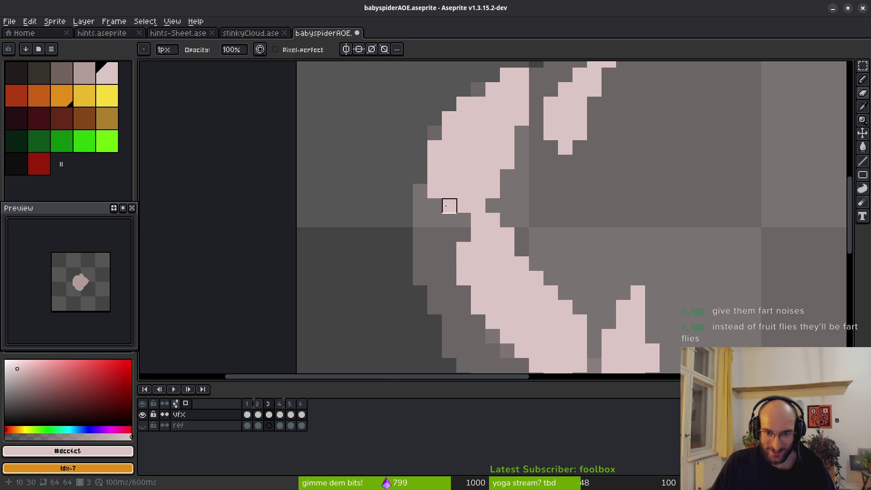
pyautogui.scroll(-5, 576, 233)
pyautogui.hotkey('ctrl', 'z')
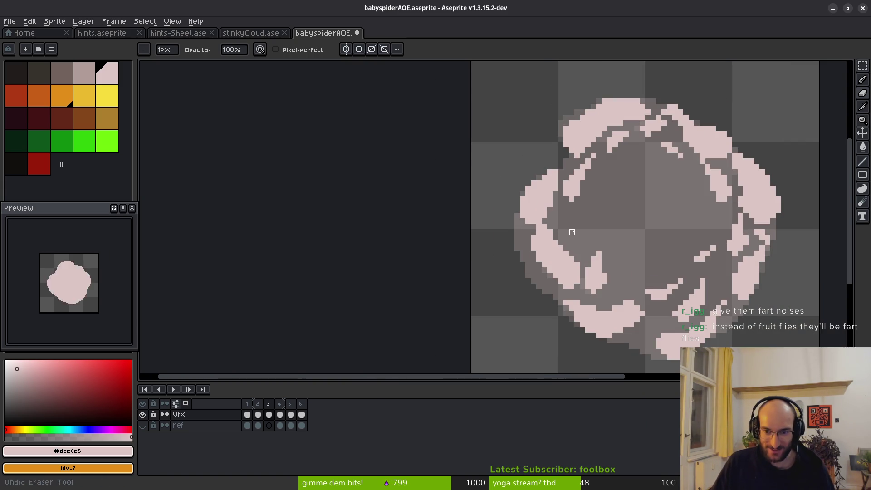
# With the 1px pencil, fill remaining ring gaps with a pink pixel and short stroke
pyautogui.press('b')
pyautogui.scroll(4, 529, 223)
pyautogui.scroll(-3, 529, 223)
pyautogui.scroll(2, 570, 228)
pyautogui.click(547, 199)
pyautogui.moveTo(544, 215); pyautogui.dragTo(553, 249)
pyautogui.scroll(-4, 610, 257)
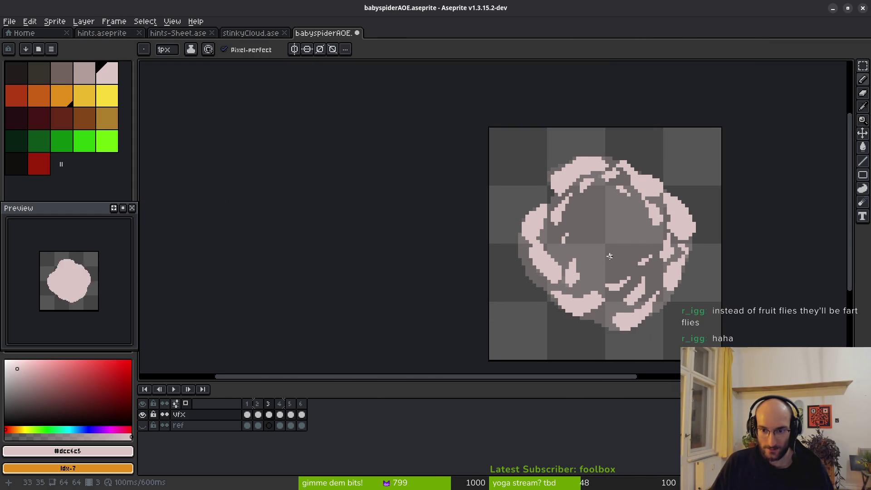
# Save babyspiderAOE.aseprite
pyautogui.moveTo(610, 257); pyautogui.dragTo(586, 248)
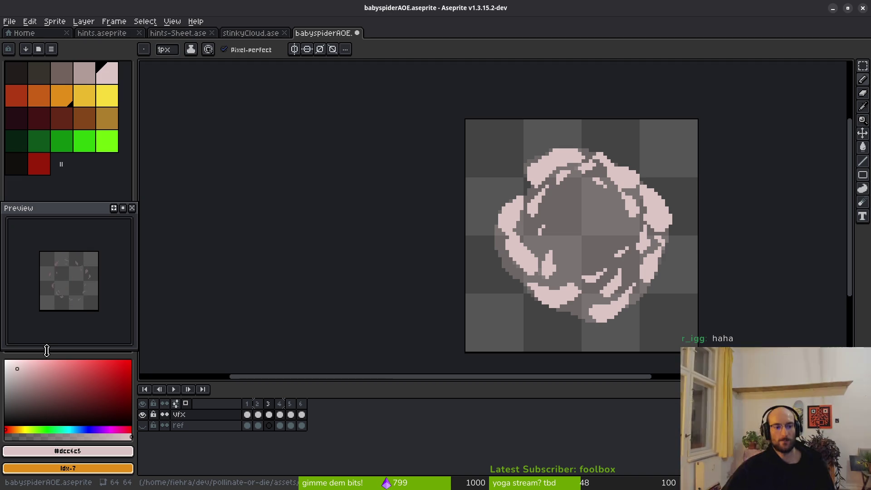
pyautogui.scroll(-1, 533, 270)
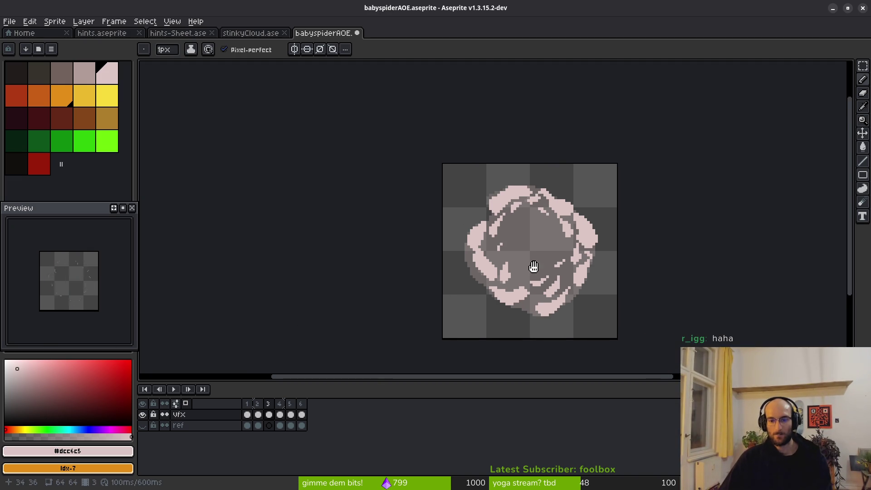
pyautogui.hotkey('ctrl', 's')
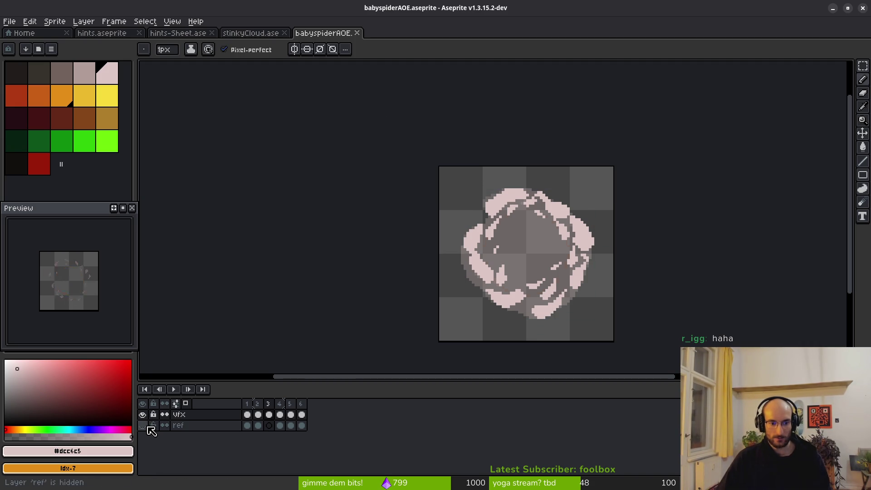
# Hide the ref layer and save the file
pyautogui.click(144, 427)
pyautogui.hotkey('ctrl', 's')
pyautogui.click(269, 415)
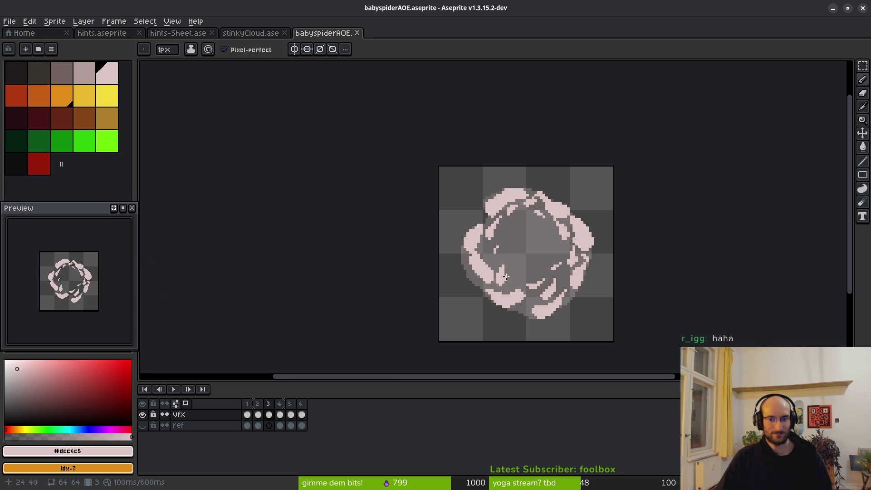
# Step through frames 4 to 6 to compare the swirl animation
pyautogui.scroll(1, 593, 262)
pyautogui.press('.')
pyautogui.press('alt')
pyautogui.press('.')
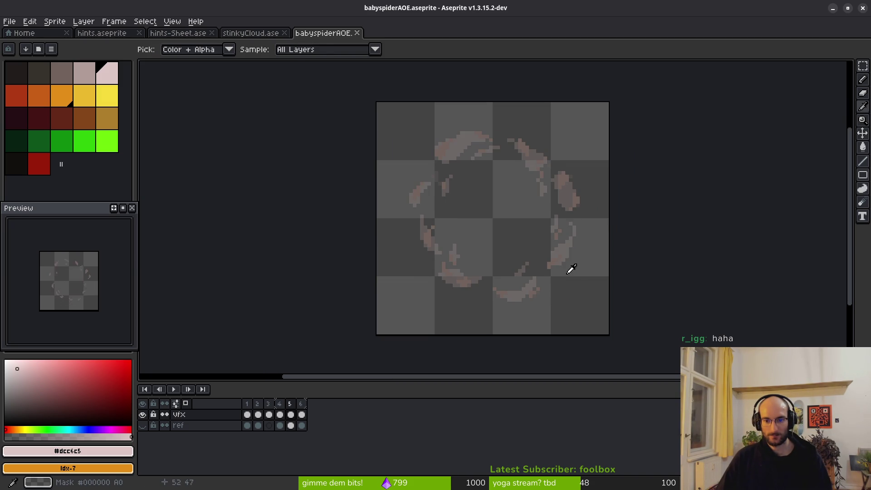
pyautogui.press('.')
pyautogui.press(',')
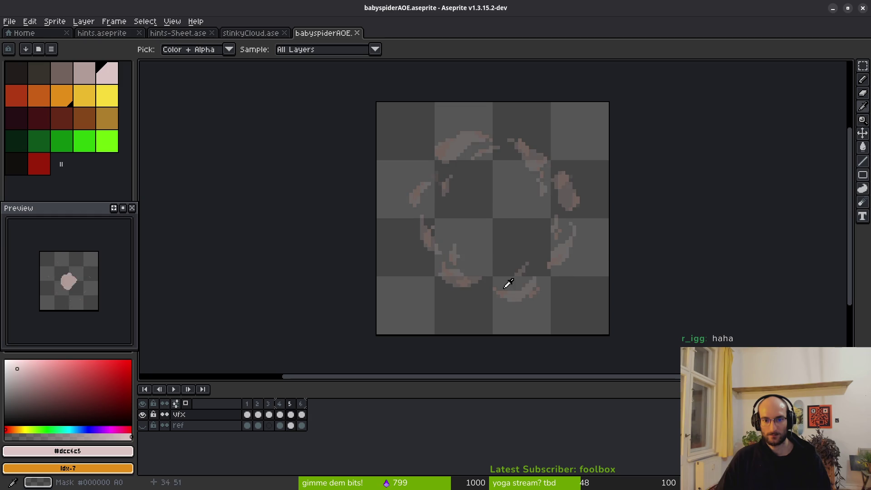
pyautogui.press(',')
pyautogui.press(',')
pyautogui.press('.')
pyautogui.press('.')
pyautogui.scroll(3, 557, 246)
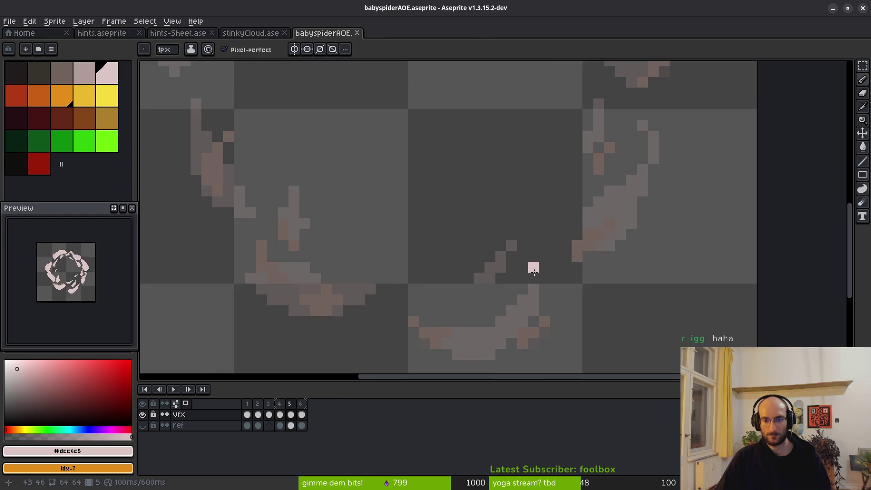
pyautogui.press(',')
pyautogui.press(',')
pyautogui.press('.')
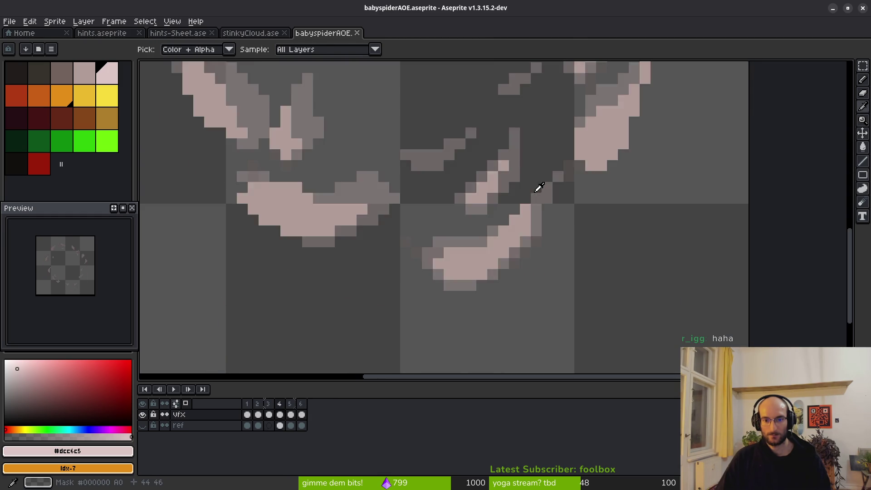
# Paste the copied pixel patch into frame 5 and commit it in place
pyautogui.press('.')
pyautogui.press('b')
pyautogui.scroll(2, 532, 214)
pyautogui.hotkey('ctrl', 'v')
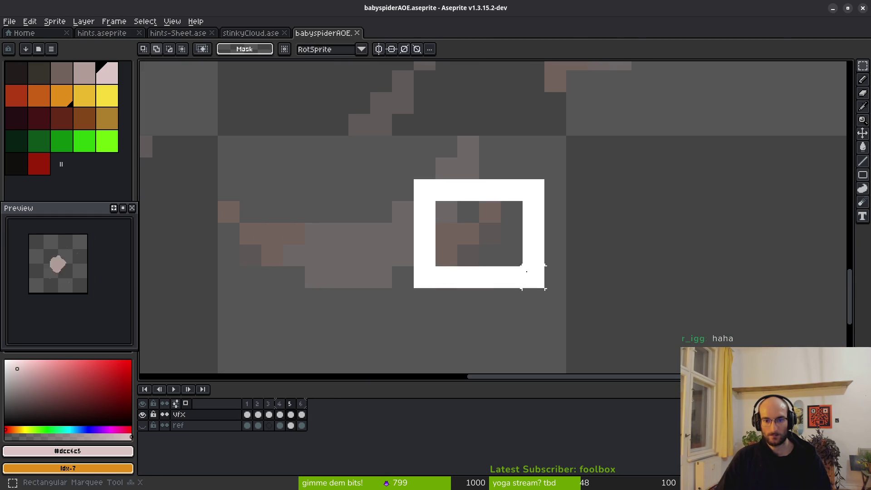
pyautogui.press('Return')
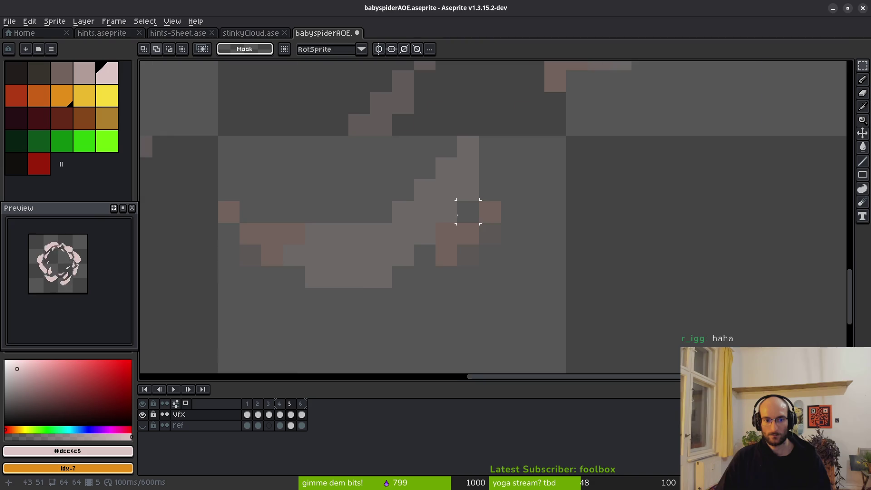
pyautogui.scroll(-4, 467, 210)
# Flip between frames 4 and 5 to check the patch, then save
pyautogui.press('alt')
pyautogui.press('m')
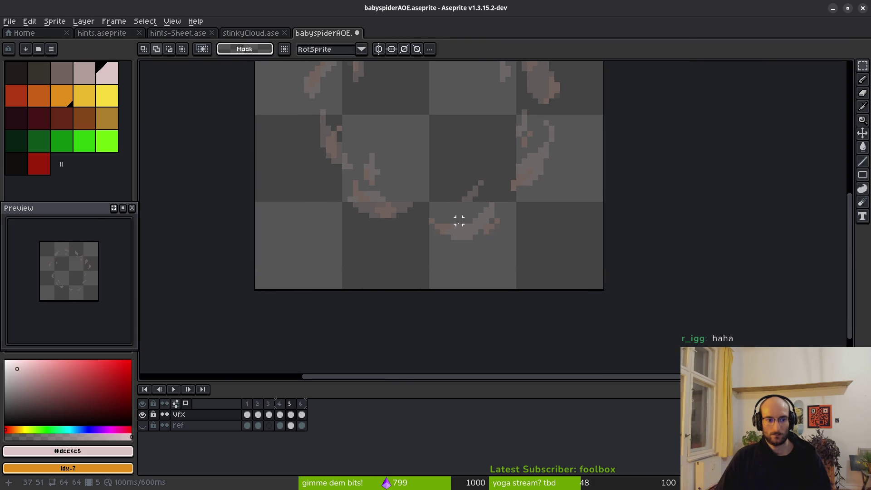
pyautogui.scroll(-2, 458, 221)
pyautogui.press('alt')
pyautogui.press('Left')
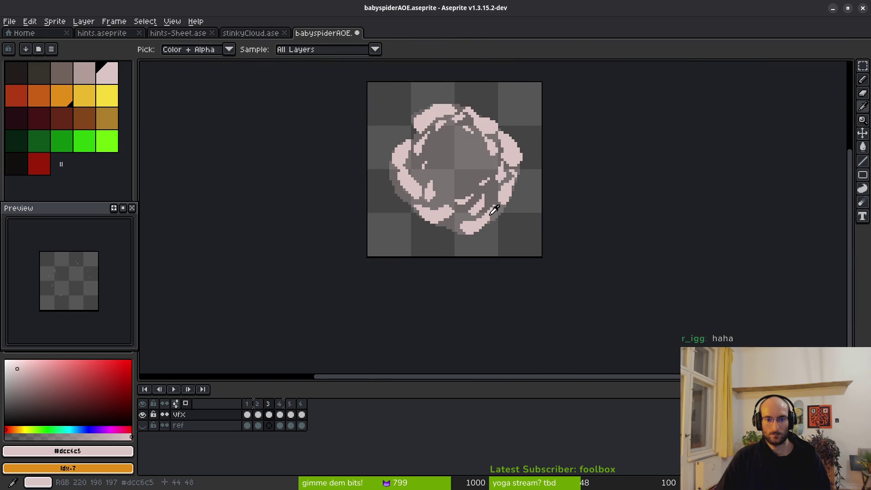
pyautogui.press('Right')
pyautogui.press('Left')
pyautogui.press('Left')
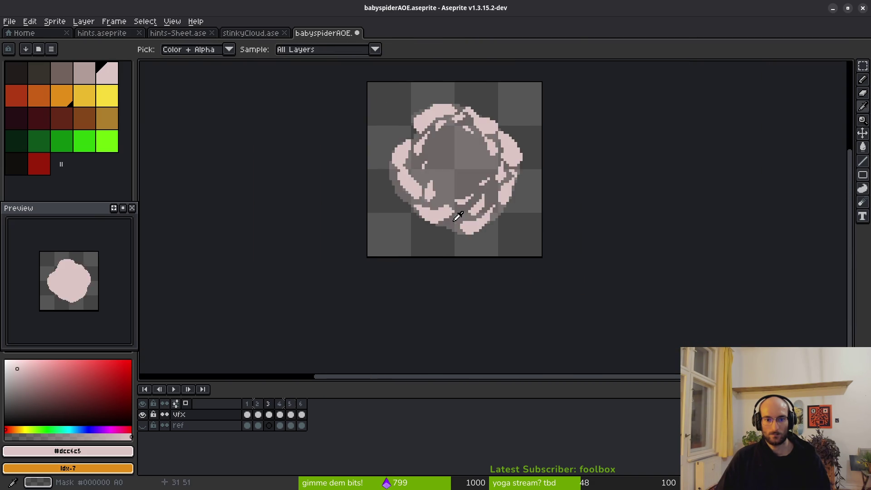
pyautogui.press('Right')
pyautogui.press('Right')
pyautogui.scroll(-5, 451, 195)
pyautogui.hotkey('ctrl', 's')
# Recentre the sprite and bring up the Export Sprite Sheet dialog
pyautogui.moveTo(454, 200); pyautogui.dragTo(466, 212)
pyautogui.scroll(7, 472, 222)
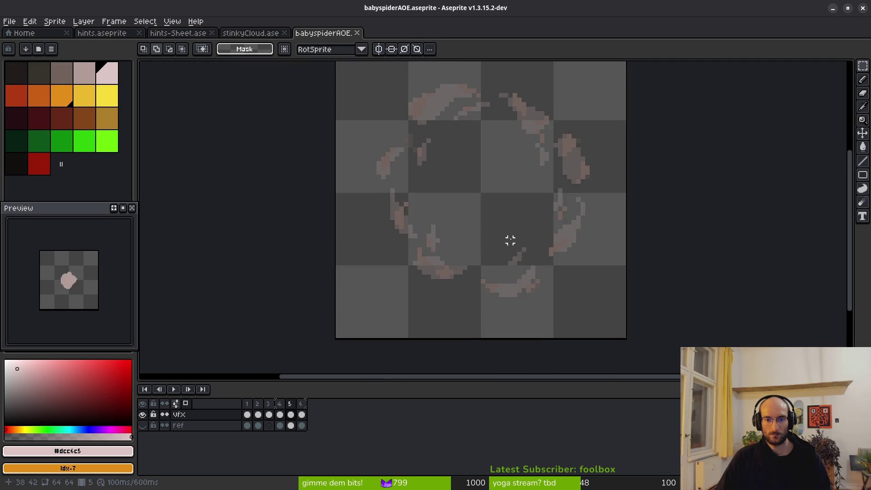
pyautogui.hotkey('ctrl', 'e')
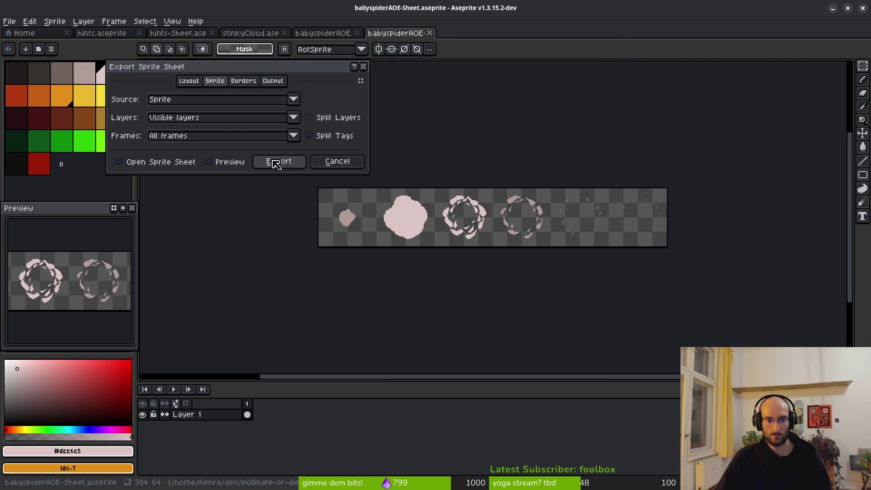
# Generate the babyspiderAOE sprite sheet, then cancel browsing for an export destination and saving it
pyautogui.click(274, 161)
pyautogui.hotkey('ctrl', 'shift', 'e')
pyautogui.click(216, 40)
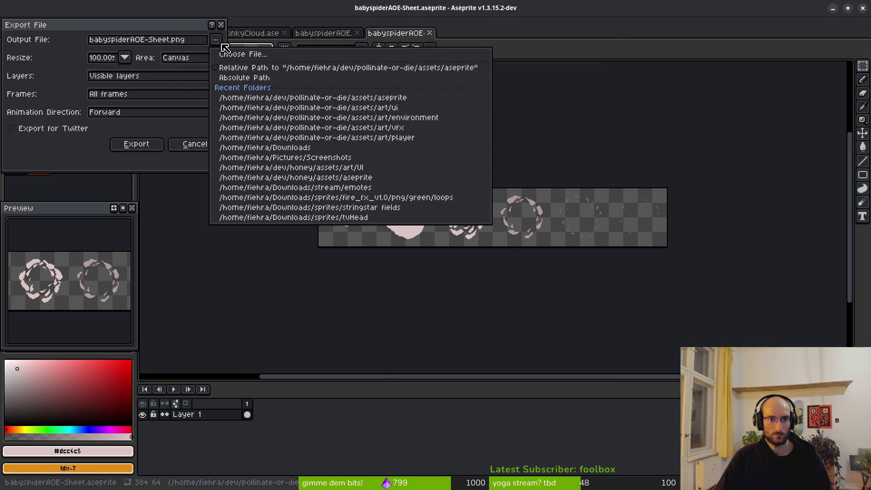
pyautogui.click(257, 54)
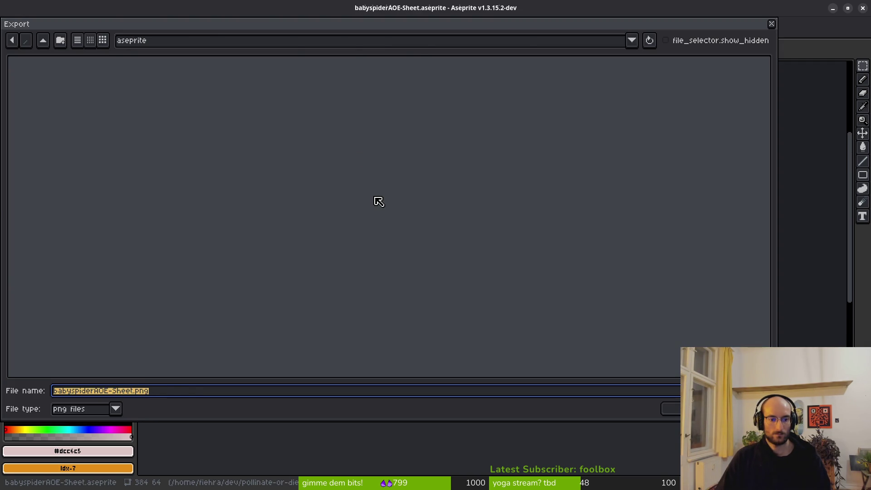
pyautogui.press('Escape')
pyautogui.press('Escape')
pyautogui.hotkey('ctrl', 's')
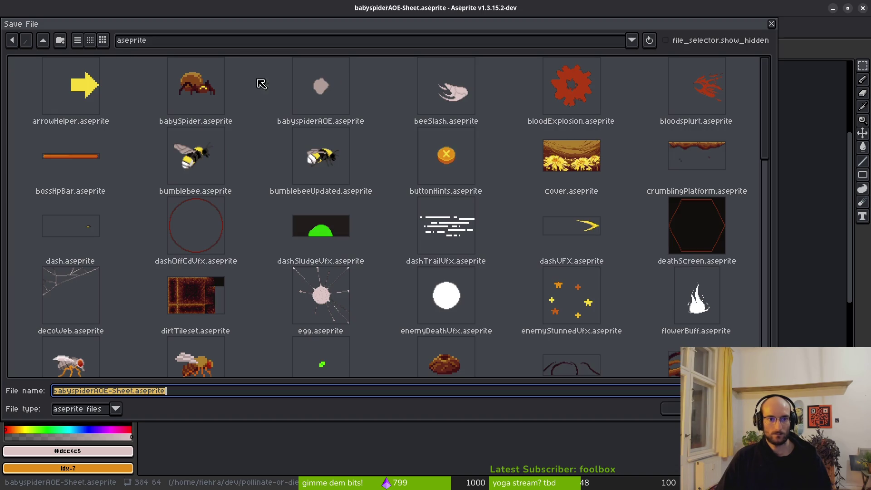
pyautogui.press('Return')
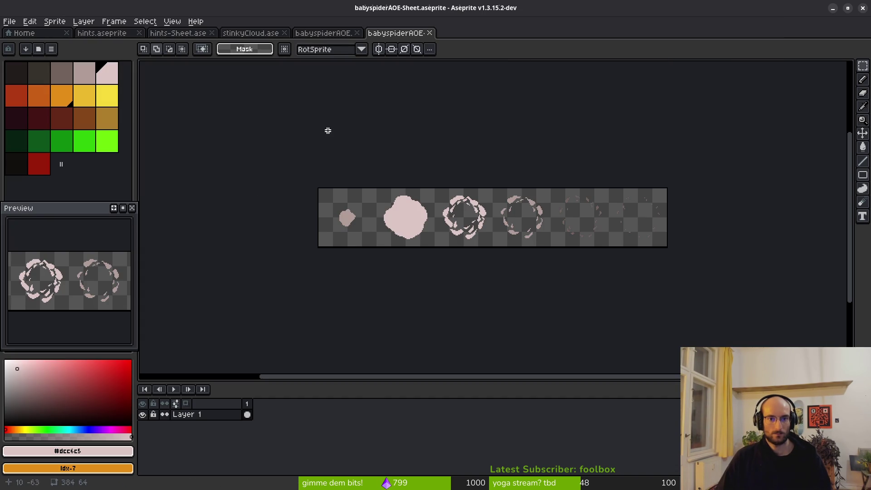
# Close the babyspiderAOE sheet, stinkyCloud, hints-Sheet and hints.aseprite tabs
pyautogui.click(429, 32)
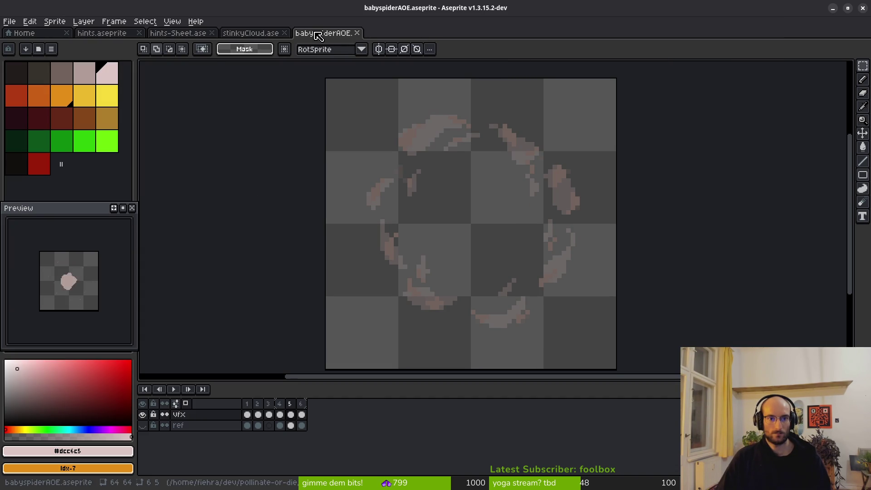
pyautogui.middleClick(245, 33)
pyautogui.middleClick(187, 33)
pyautogui.click(103, 33)
pyautogui.middleClick(103, 33)
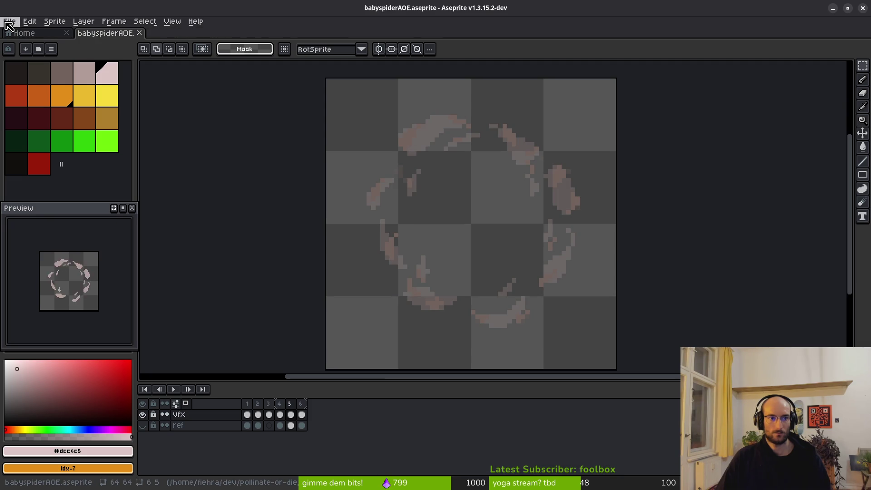
# Save the sprite under the new name gasCloudAoe.aseprite
pyautogui.click(29, 21)
pyautogui.click(28, 78)
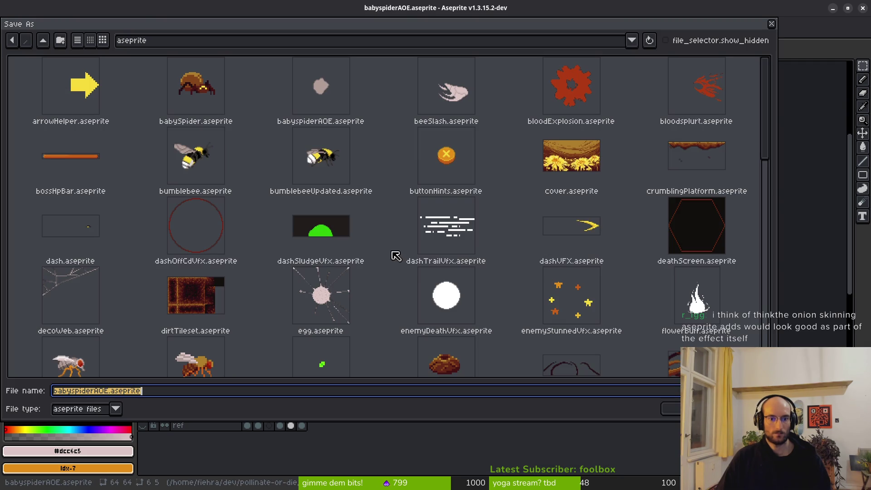
pyautogui.click(113, 393)
pyautogui.moveTo(94, 391); pyautogui.dragTo(34, 382)
pyautogui.press('BackSpace')
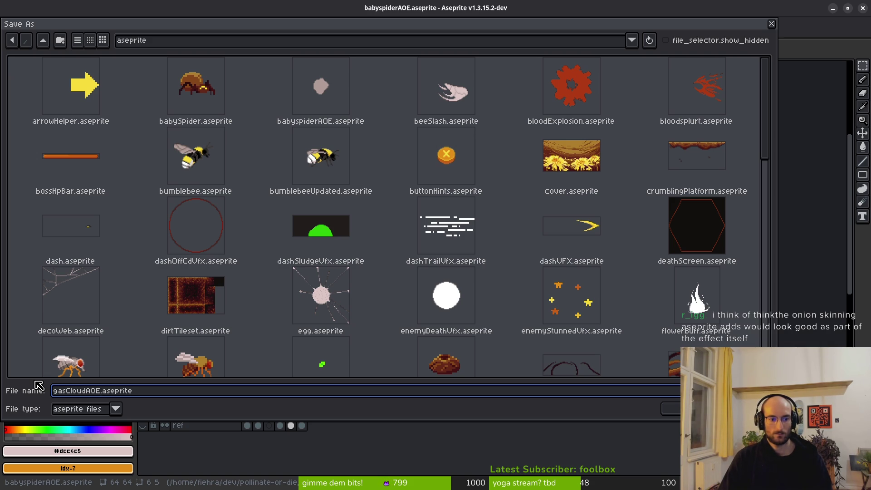
pyautogui.press('Return')
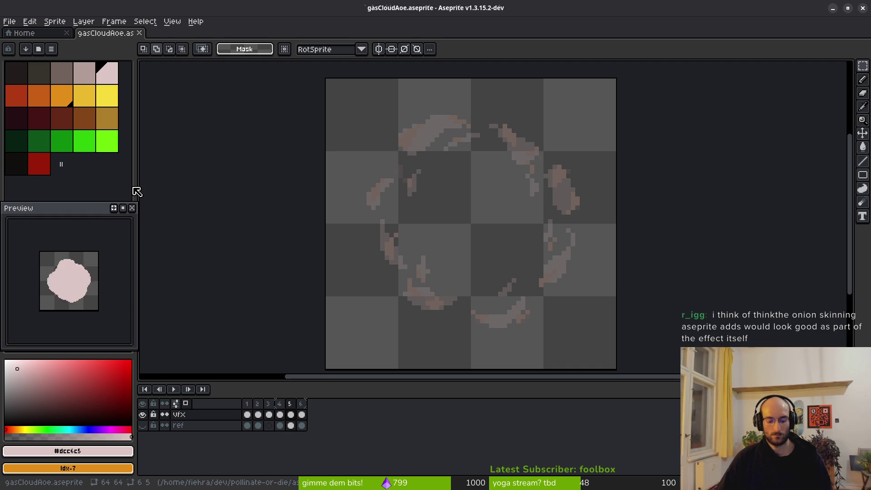
pyautogui.hotkey('ctrl', 'e')
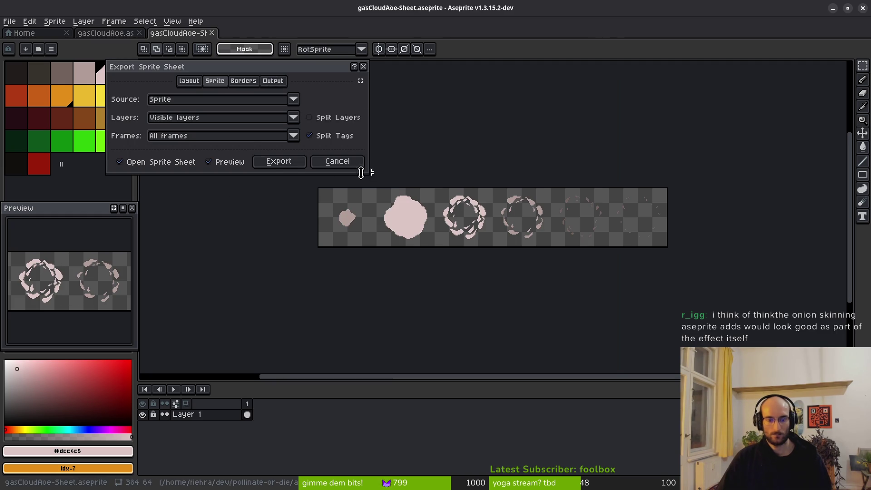
# Generate the gasCloudAoe sheet and export it as gasCloudAoe-Sheet.png into art/vfx
pyautogui.click(278, 161)
pyautogui.hotkey('ctrl', 'shift', 'e')
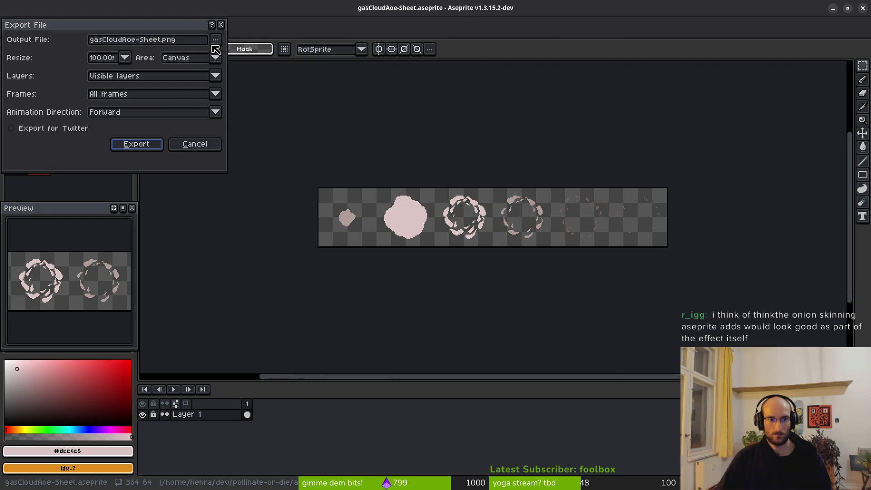
pyautogui.click(216, 49)
pyautogui.click(255, 53)
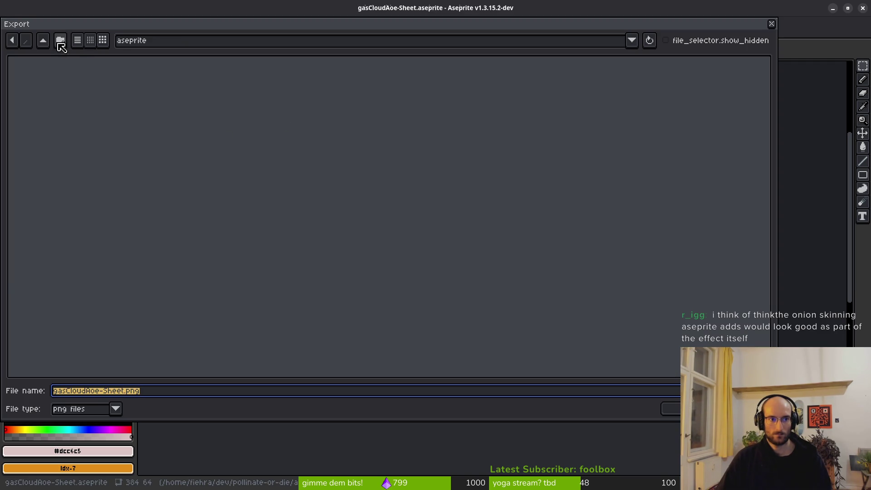
pyautogui.click(43, 40)
pyautogui.doubleClick(53, 99)
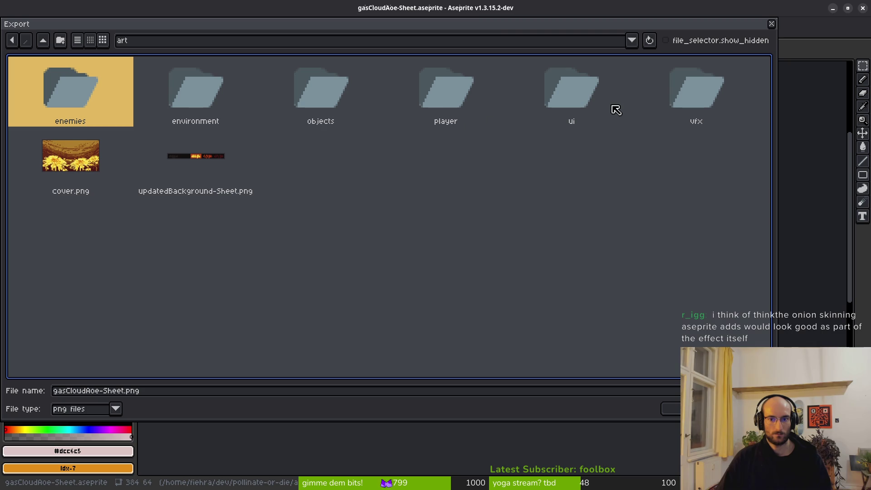
pyautogui.doubleClick(691, 93)
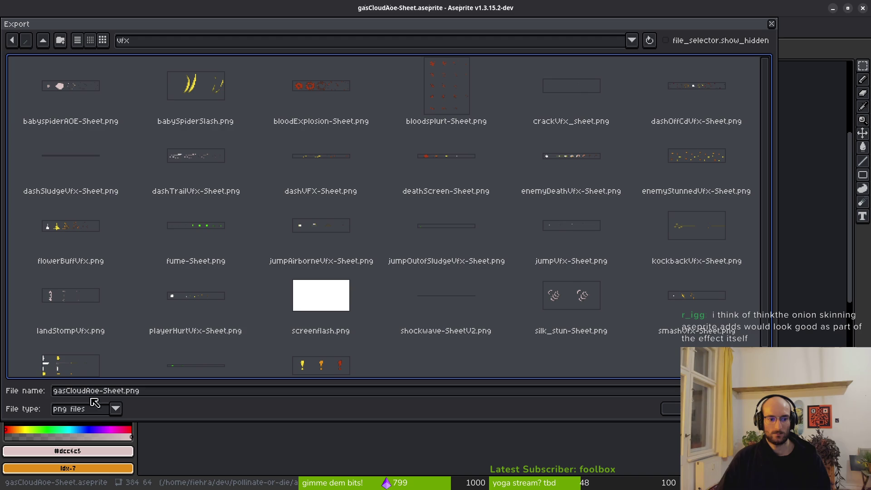
pyautogui.click(671, 408)
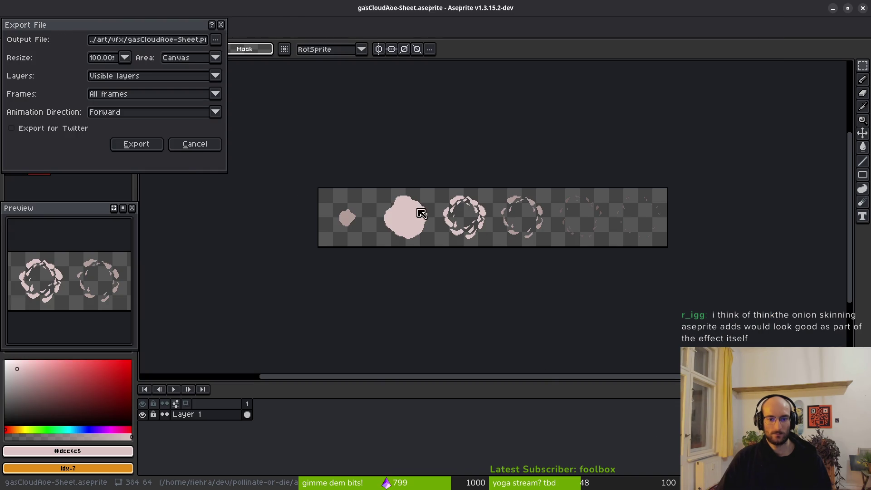
pyautogui.click(130, 147)
pyautogui.press('super')
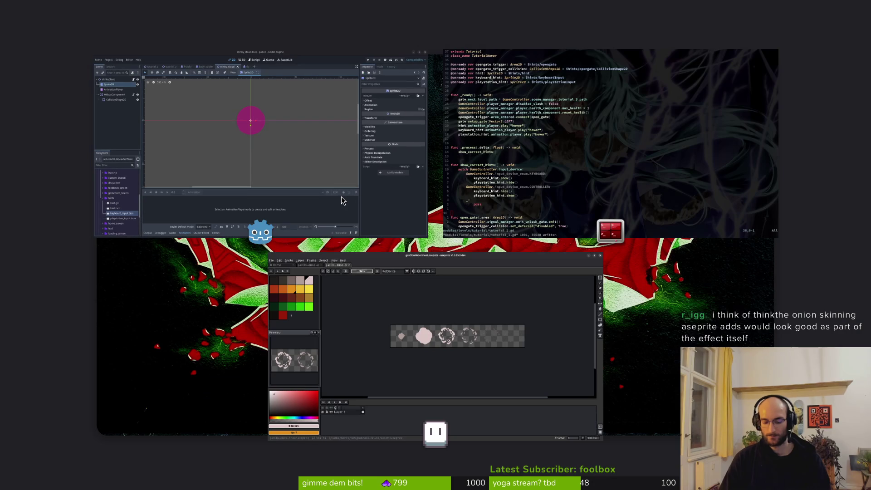
# Close the sprite sheet and gasCloudAoe.aseprite documents in Aseprite without saving
pyautogui.press('super')
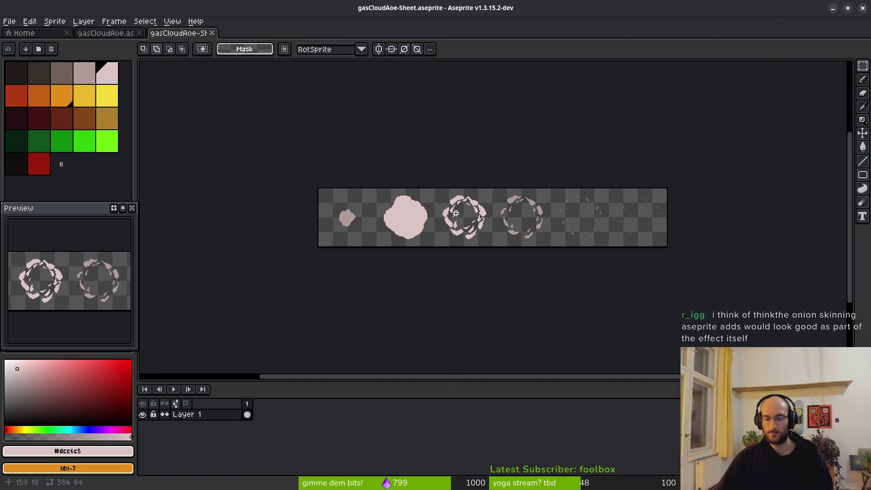
pyautogui.hotkey('ctrl', 's')
pyautogui.press('Escape')
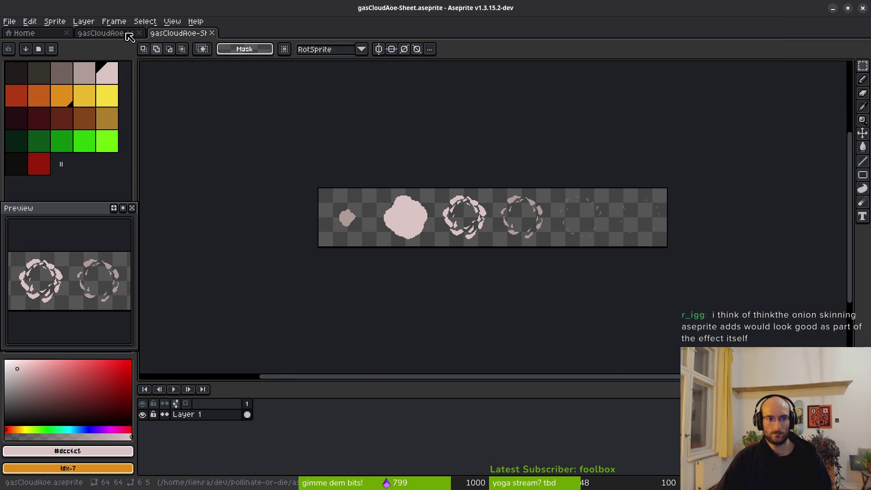
pyautogui.click(123, 34)
pyautogui.click(186, 33)
pyautogui.hotkey('ctrl', 'w')
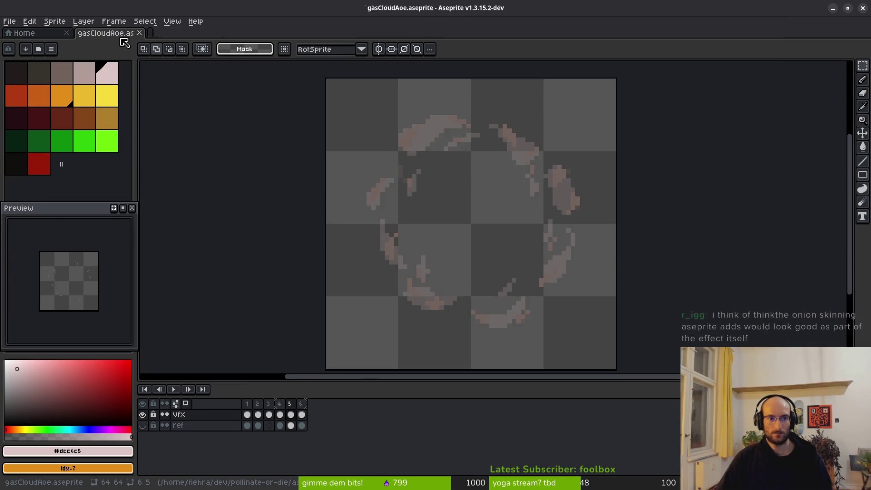
pyautogui.hotkey('ctrl', 'w')
pyautogui.hotkey('alt', 'Tab')
# In a file manager, go to pollinate-or-die/assets/aseprite and delete babyspiderAOE.aseprite
pyautogui.press('super')
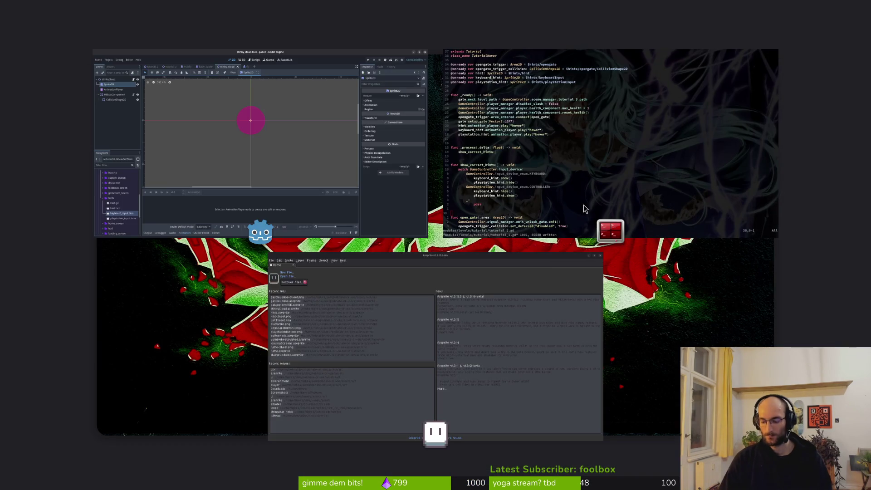
pyautogui.press('super+e')
pyautogui.click(222, 248)
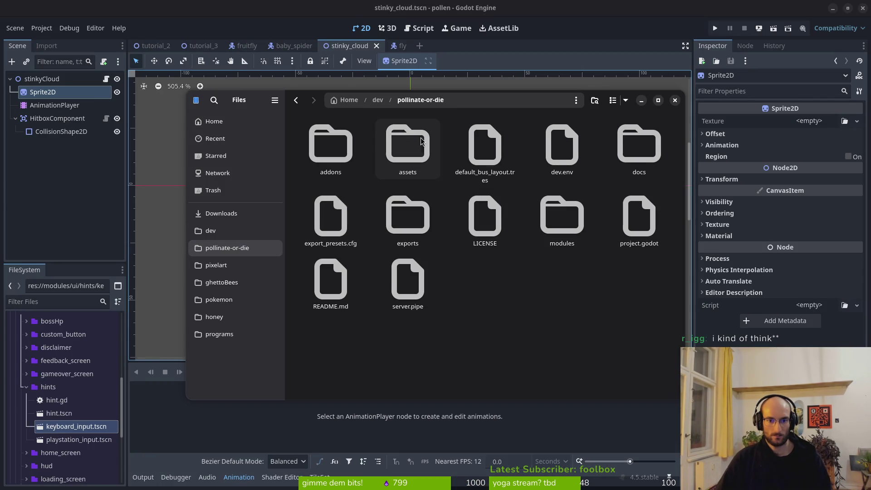
pyautogui.doubleClick(331, 146)
pyautogui.doubleClick(397, 157)
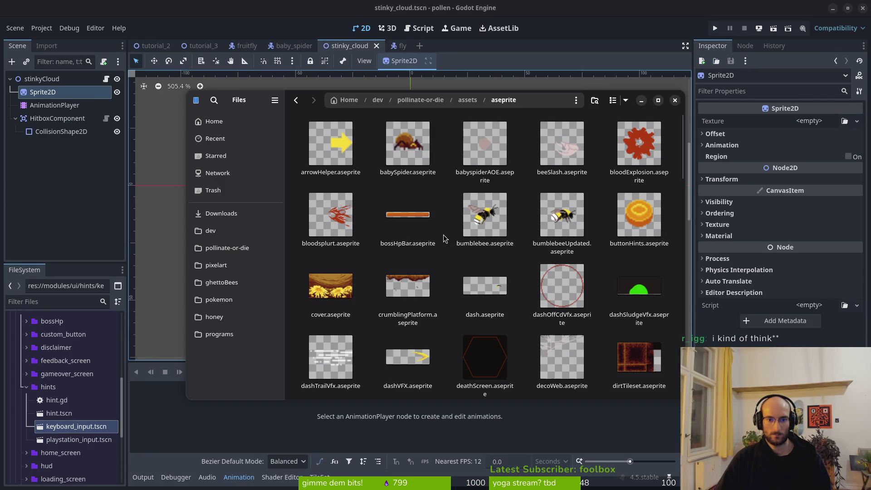
pyautogui.click(512, 151)
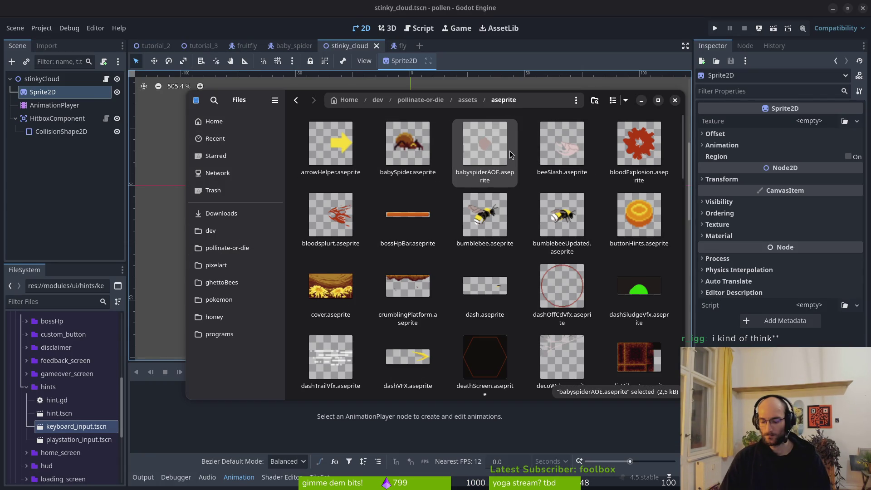
pyautogui.press('Delete')
pyautogui.hotkey('ctrl', 's')
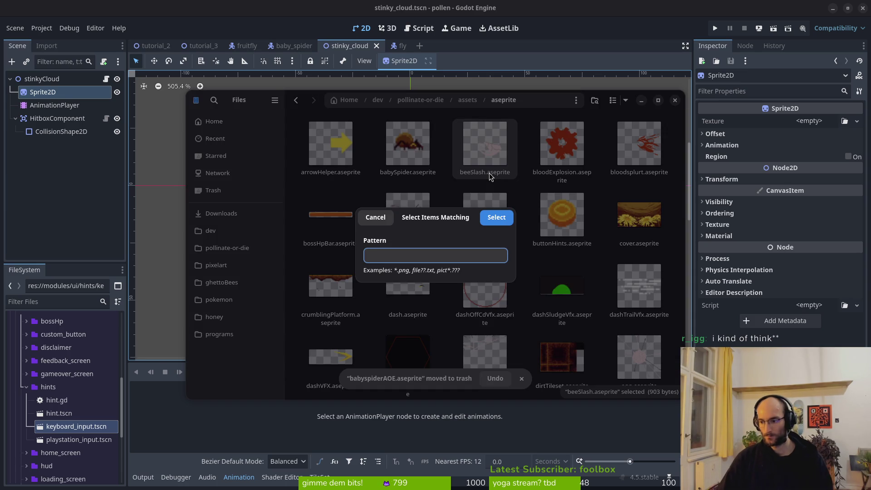
pyautogui.press('Escape')
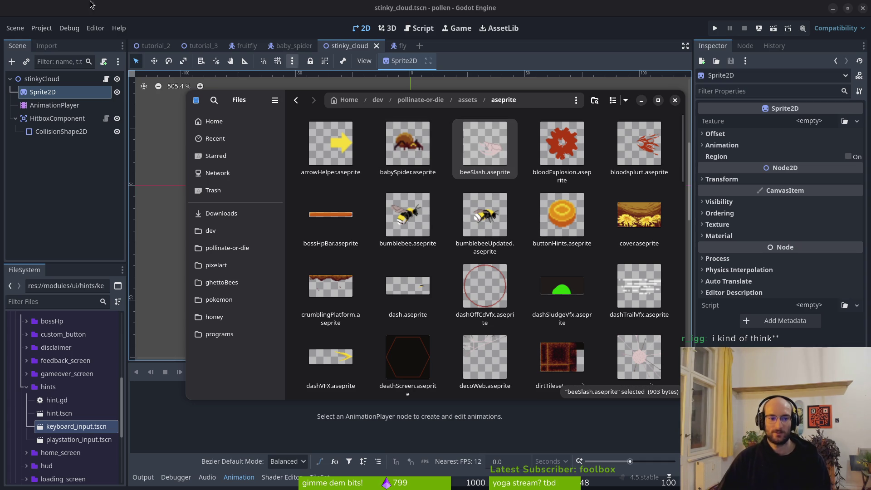
pyautogui.click(68, 195)
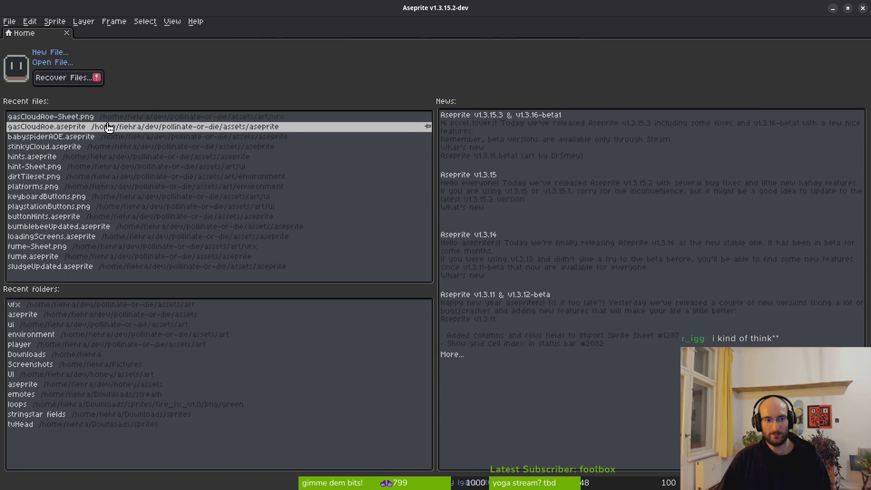
# Open gasCloudAoe.aseprite from recent files and step through frames 1 to 4
pyautogui.click(135, 127)
pyautogui.scroll(4, 486, 228)
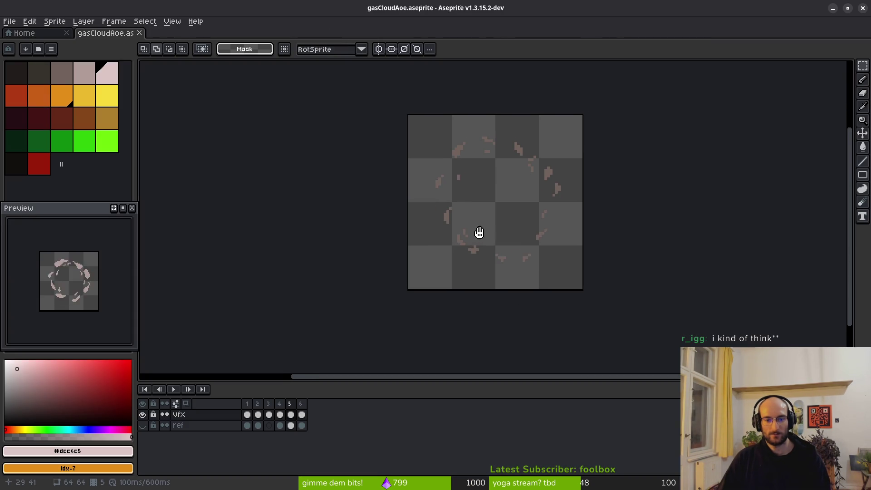
pyautogui.click(247, 414)
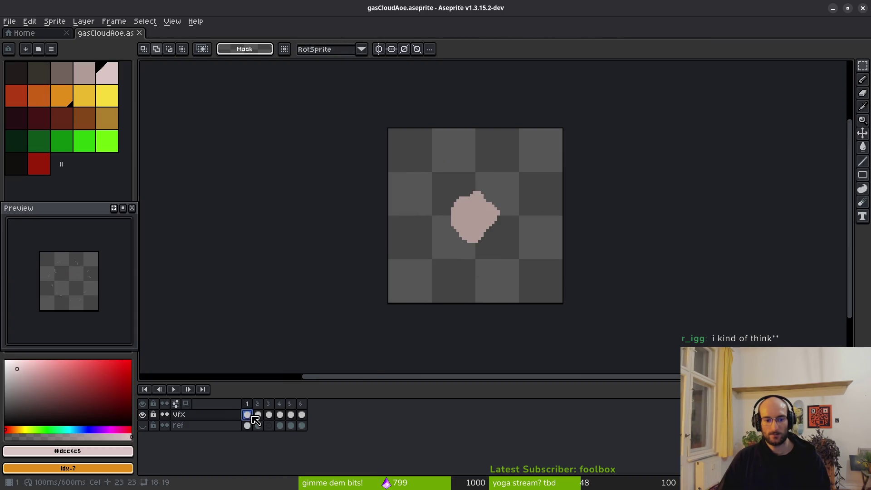
pyautogui.click(257, 415)
pyautogui.click(269, 415)
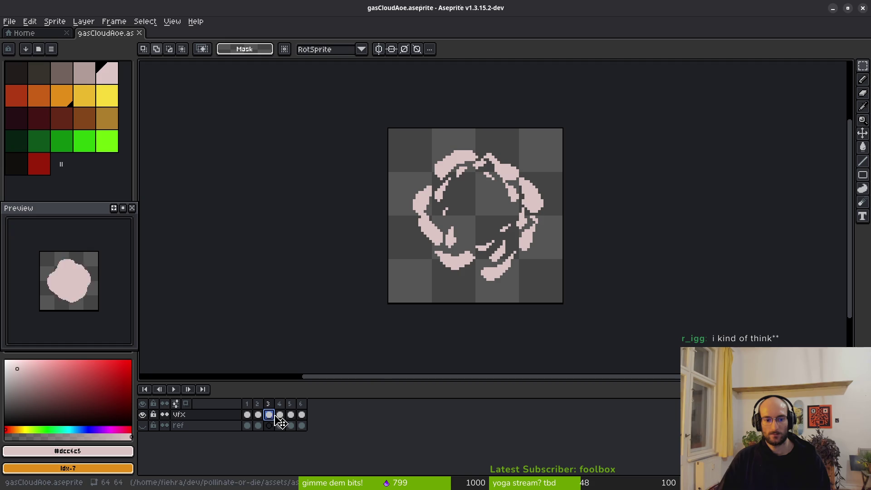
pyautogui.click(280, 416)
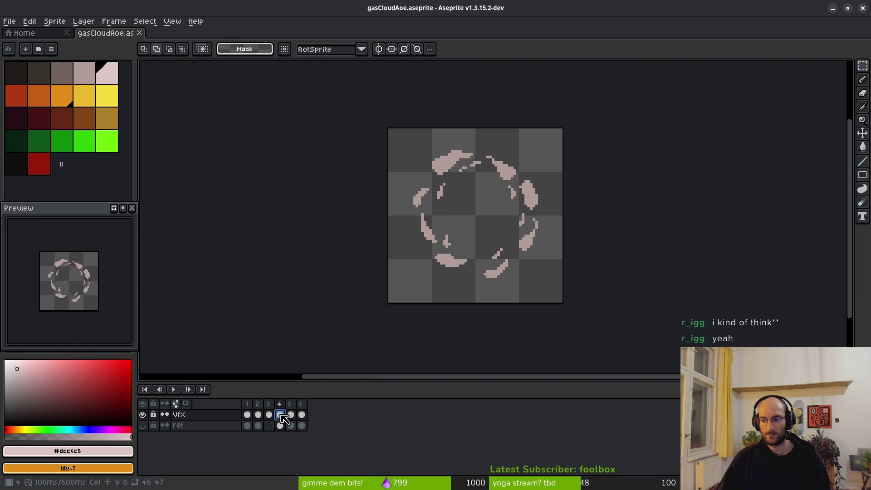
pyautogui.moveTo(512, 206); pyautogui.dragTo(501, 219)
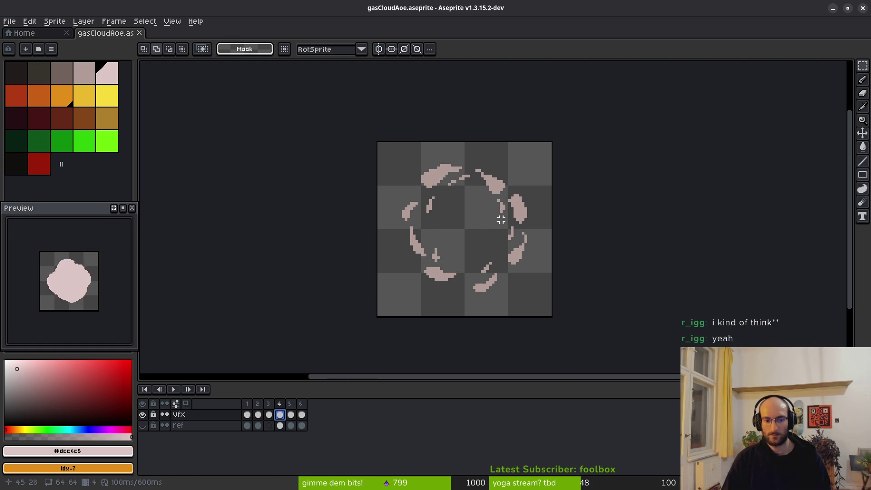
pyautogui.moveTo(540, 253); pyautogui.dragTo(495, 234)
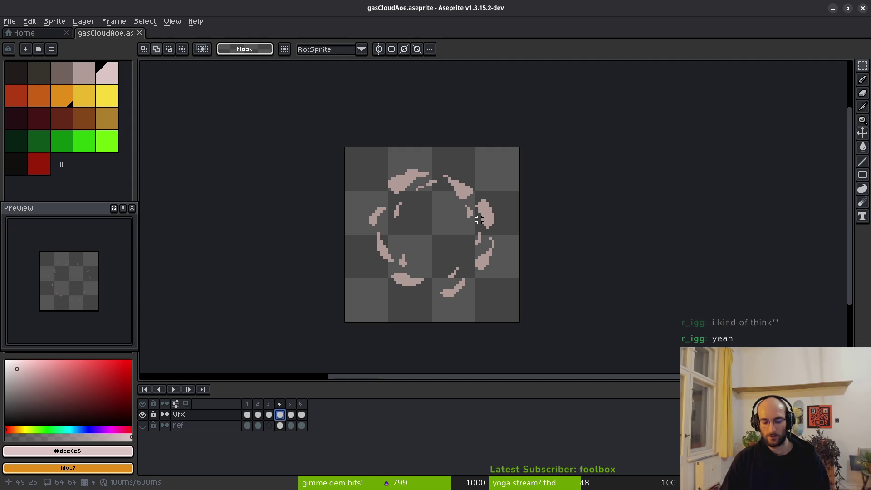
# Turn on onion skin with F3 and start playing the cloud animation
pyautogui.press('F3')
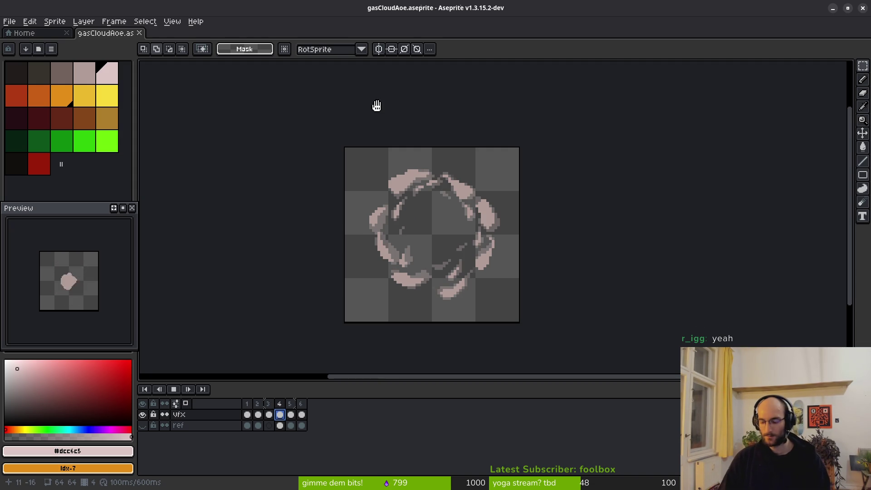
pyautogui.press('Return')
pyautogui.scroll(-2, 452, 254)
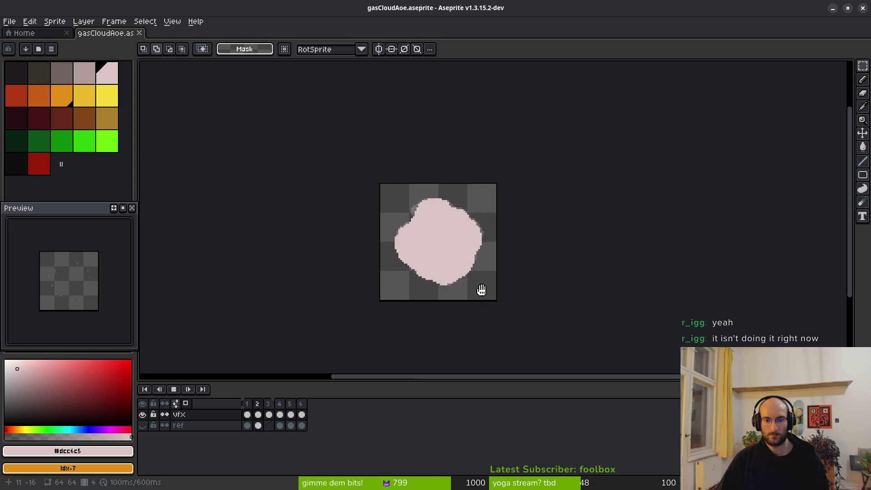
pyautogui.scroll(-2, 482, 290)
pyautogui.scroll(-2, 486, 286)
pyautogui.scroll(2, 487, 285)
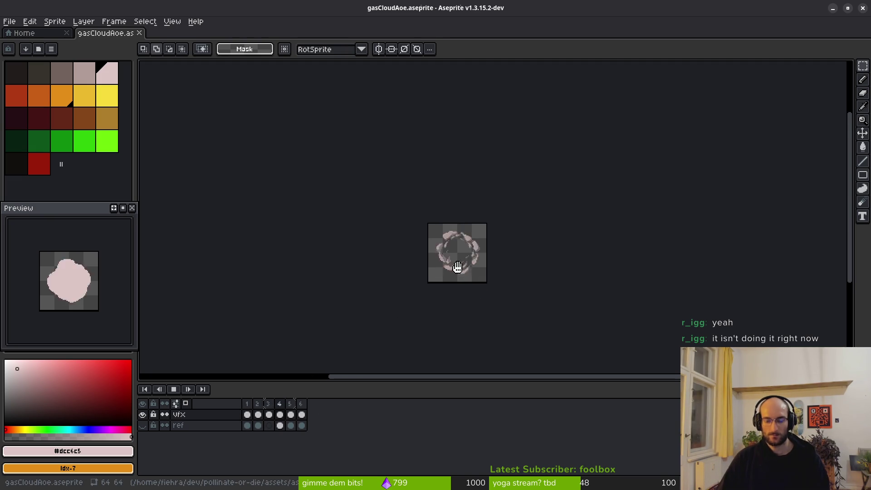
pyautogui.press('super')
pyautogui.press('super')
pyautogui.scroll(4, 457, 271)
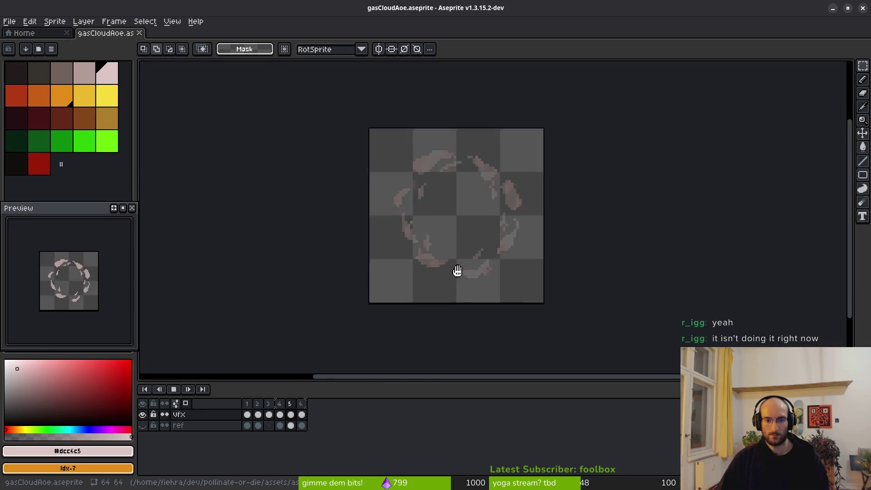
pyautogui.scroll(1, 472, 258)
# Restart the animation playback and detach the Preview panel into a floating window
pyautogui.press('Return')
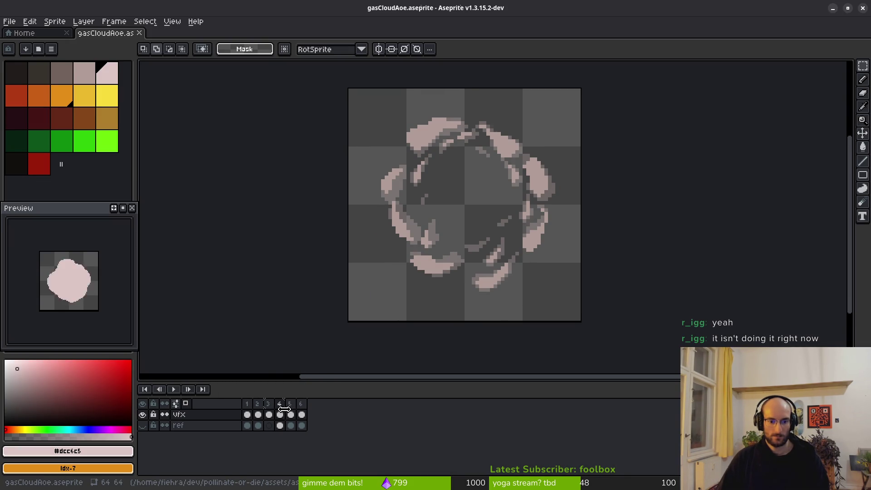
pyautogui.press('Return')
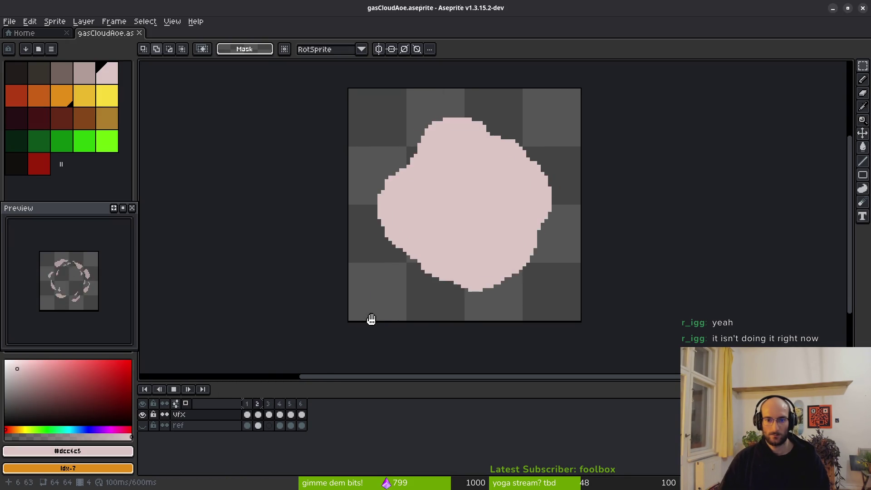
pyautogui.scroll(-1, 492, 278)
pyautogui.scroll(-2, 508, 254)
pyautogui.scroll(-2, 517, 267)
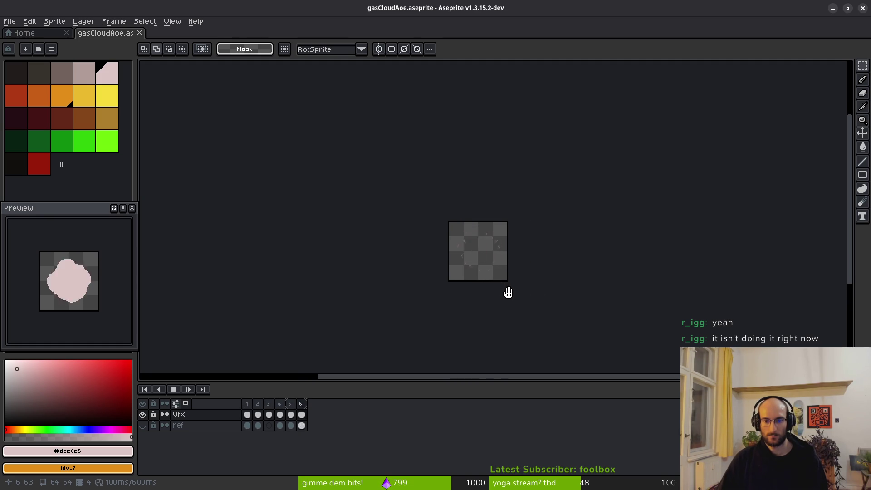
pyautogui.moveTo(92, 208); pyautogui.dragTo(404, 179)
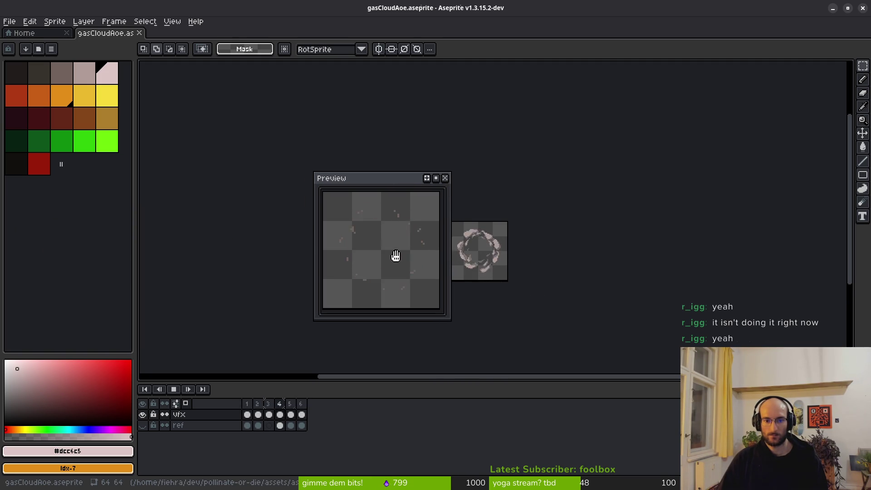
pyautogui.scroll(2, 528, 267)
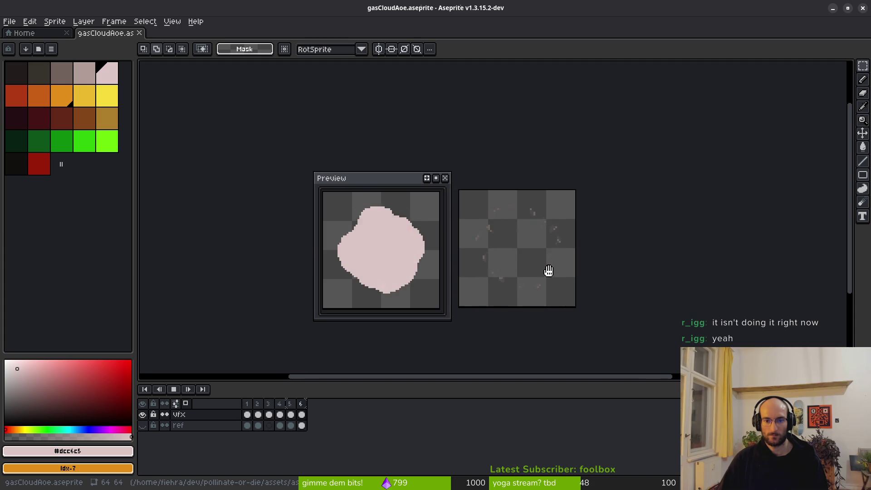
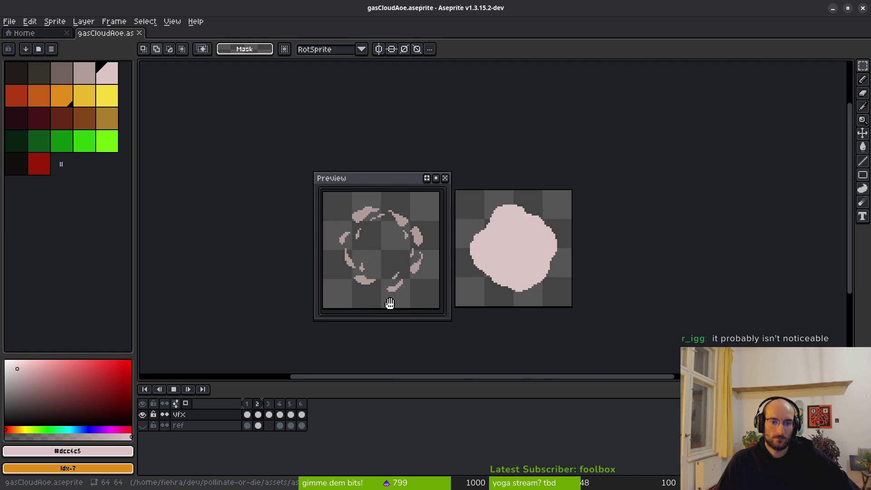
# Stop the gas cloud preview on frame 4 and save gasCloudAoe.aseprite
pyautogui.moveTo(368, 181)
pyautogui.mouseDown()
pyautogui.moveTo(89, 199)
pyautogui.moveTo(51, 210)
pyautogui.moveTo(64, 215)
pyautogui.mouseUp()
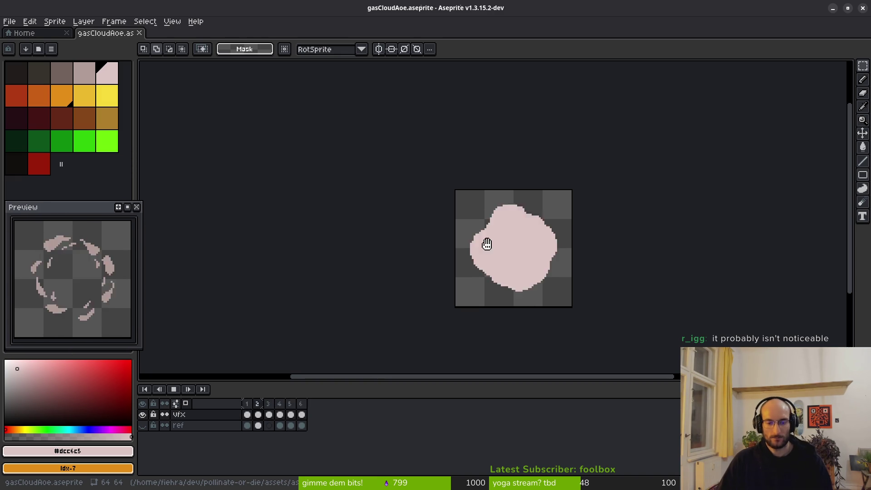
pyautogui.click(278, 408)
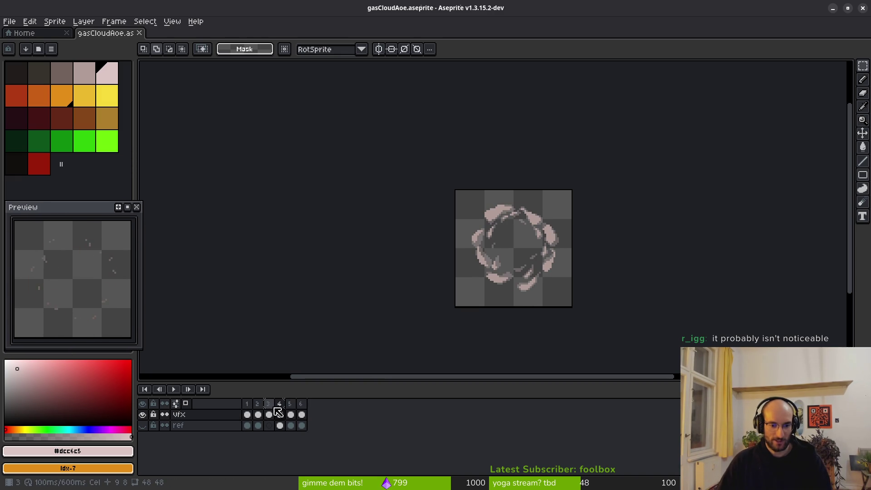
pyautogui.scroll(2, 461, 254)
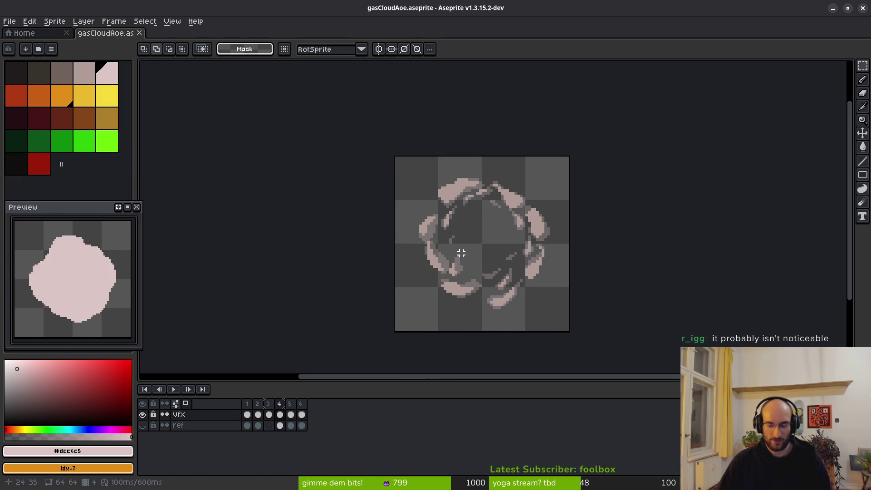
pyautogui.moveTo(544, 240); pyautogui.dragTo(543, 239)
pyautogui.hotkey('ctrl', 's')
pyautogui.press('i')
pyautogui.hotkey('alt', 'Tab')
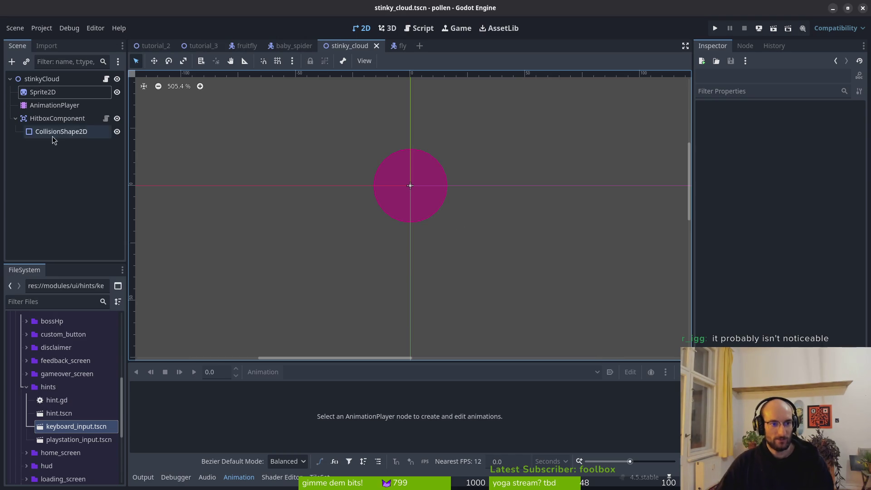
# Quick Load the gas cloud sheet as the Sprite2D texture
pyautogui.click(50, 93)
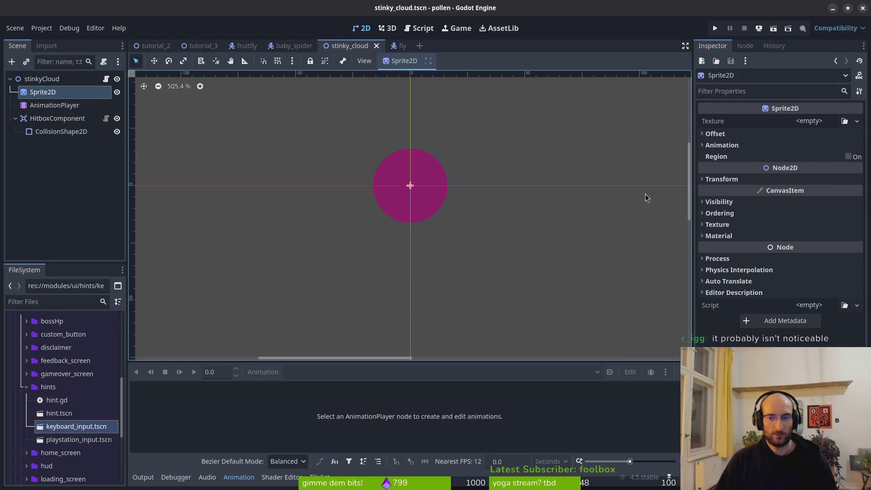
pyautogui.click(799, 121)
pyautogui.click(808, 134)
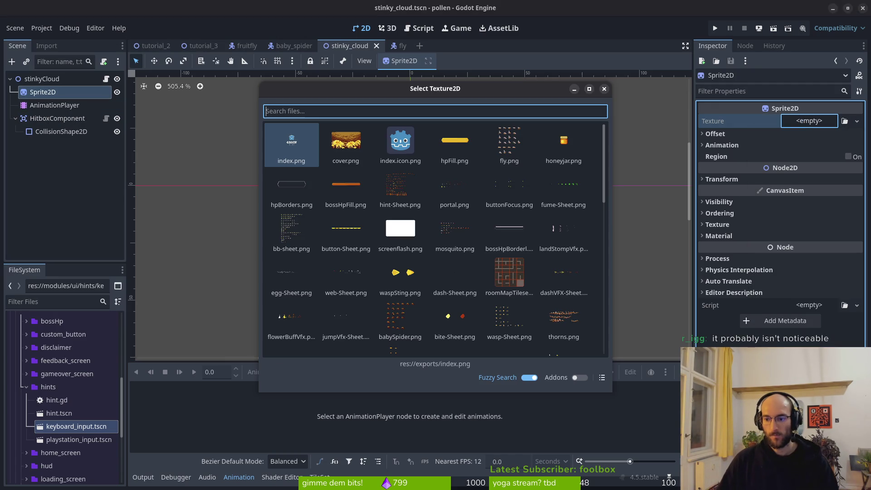
pyautogui.write('cloud')
pyautogui.press('Return')
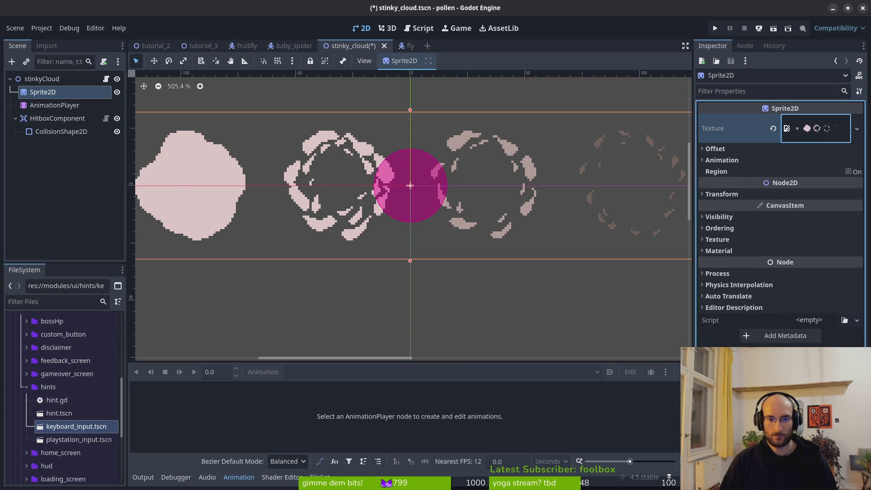
# Split the sprite into 6 horizontal frames and display frame 1
pyautogui.click(734, 162)
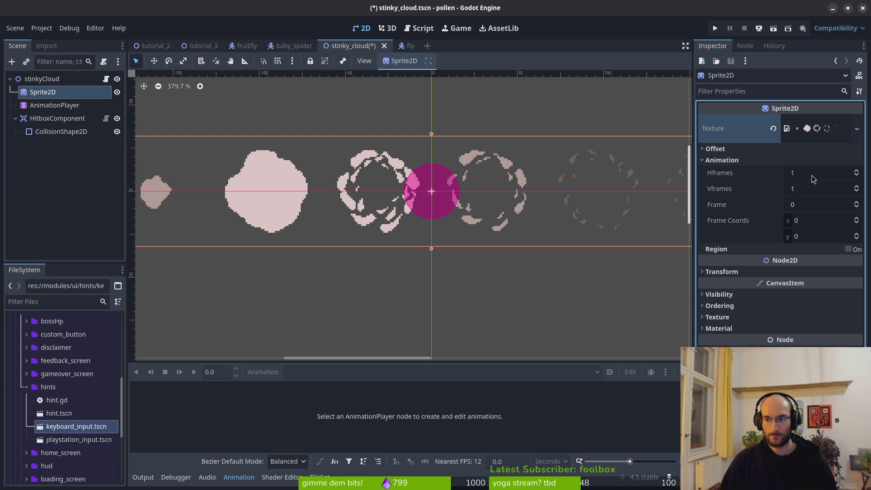
pyautogui.scroll(-2, 327, 191)
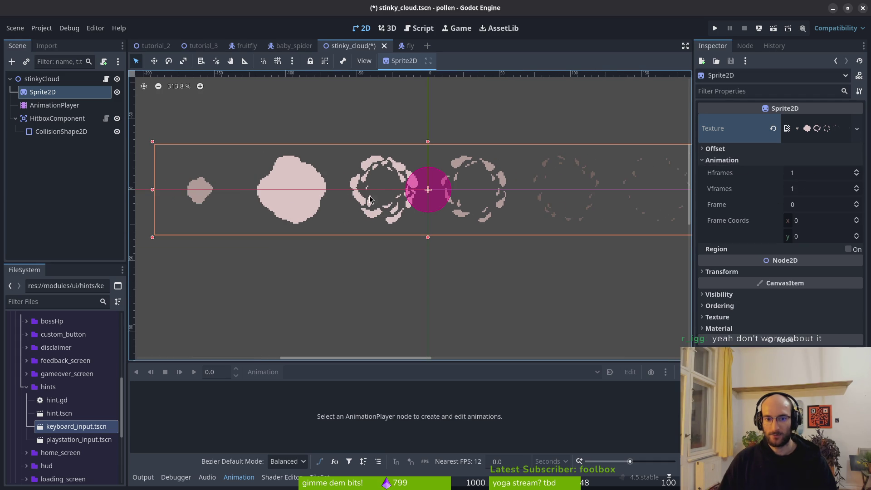
pyautogui.click(810, 176)
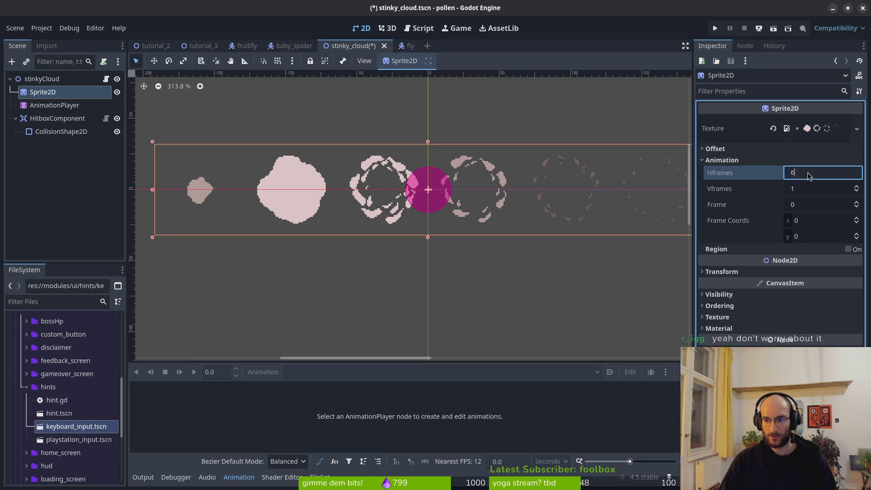
pyautogui.press('Return')
pyautogui.scroll(4, 418, 183)
pyautogui.hotkey('ctrl', 's')
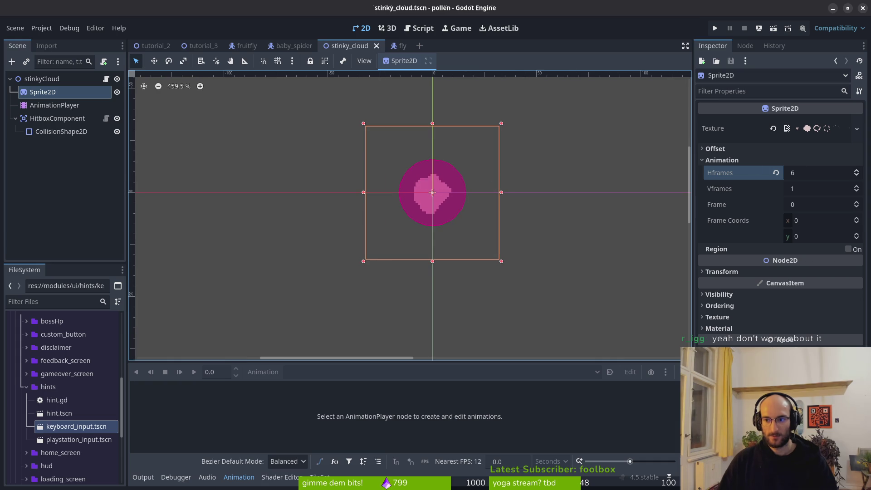
pyautogui.click(860, 203)
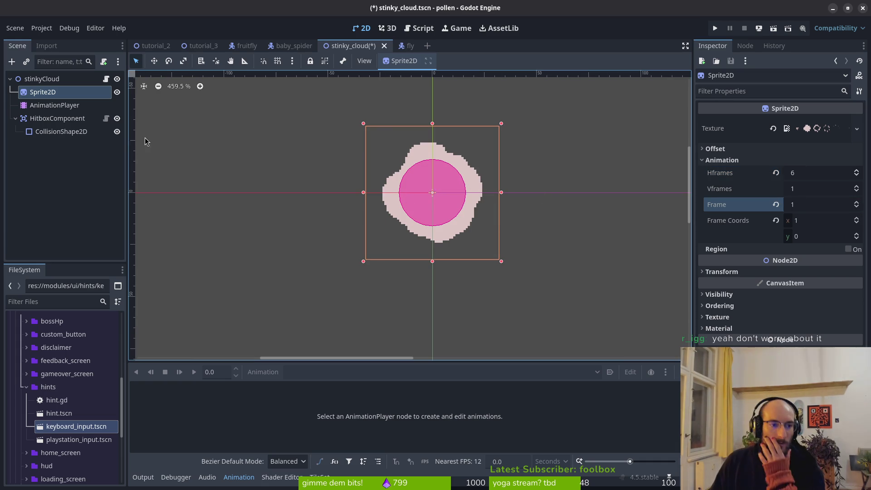
# Set the CollisionShape2D circle radius to 24 and save the scene
pyautogui.click(72, 131)
pyautogui.click(808, 137)
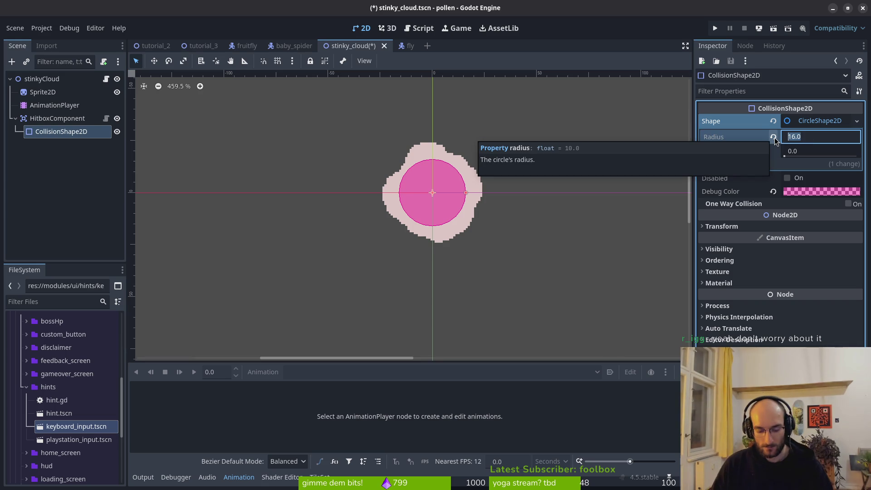
pyautogui.write('24')
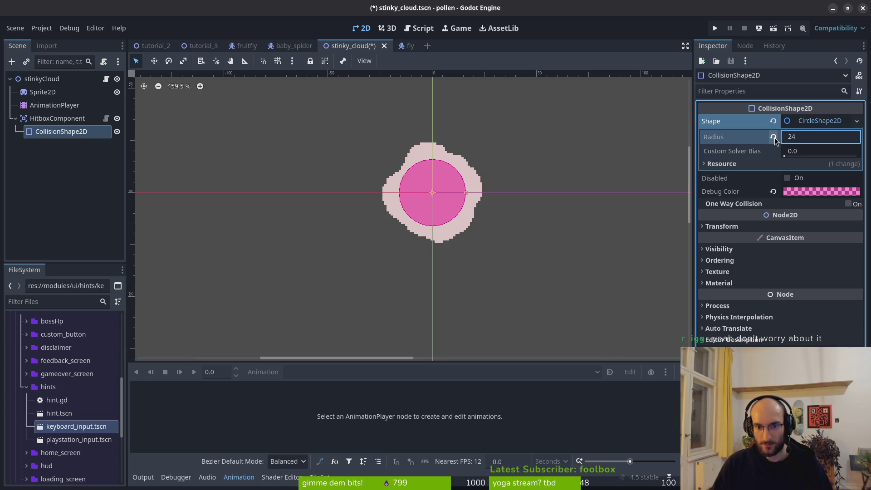
pyautogui.press('Return')
pyautogui.hotkey('ctrl', 's')
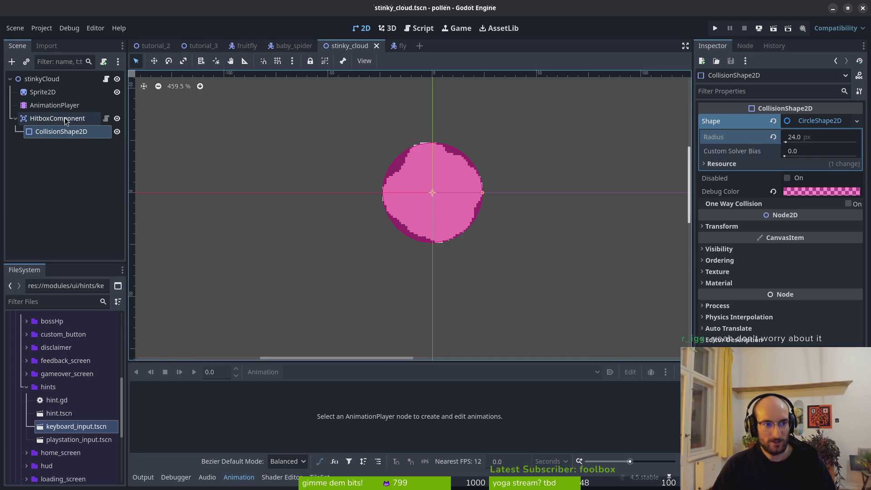
pyautogui.click(54, 109)
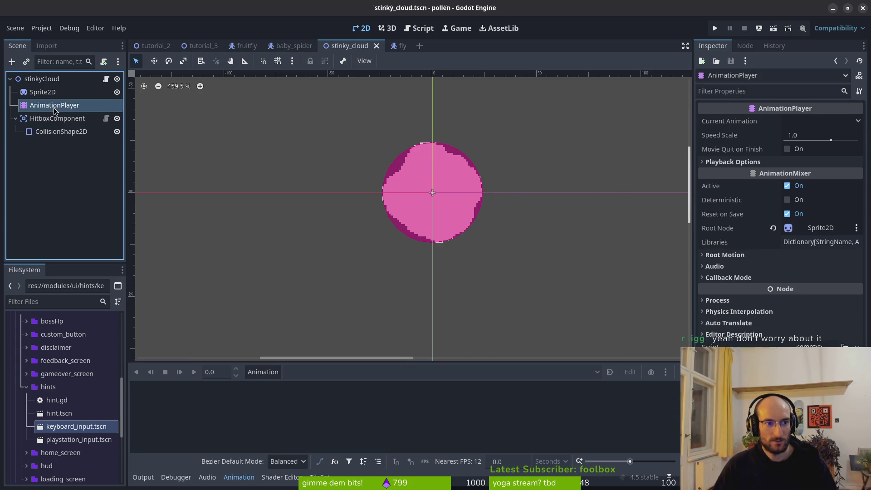
# Open the baby_spider_aoe_vfx scene through quick resource search with 'aoe'
pyautogui.click(68, 92)
pyautogui.click(54, 105)
pyautogui.click(70, 93)
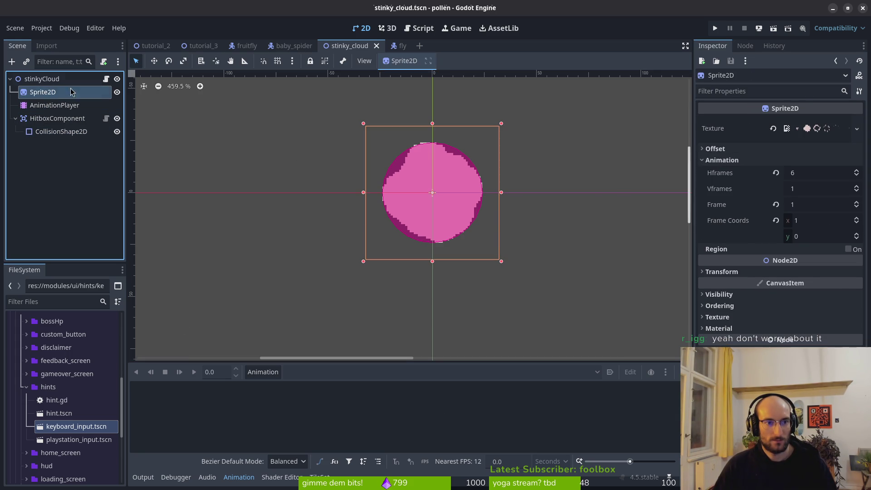
pyautogui.moveTo(212, 44)
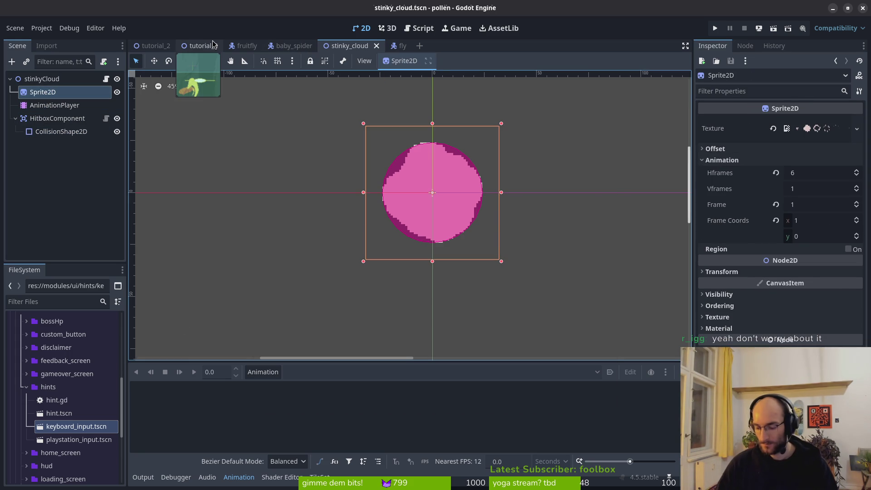
pyautogui.hotkey('shift', 'alt', 'o')
pyautogui.write('spoiderao')
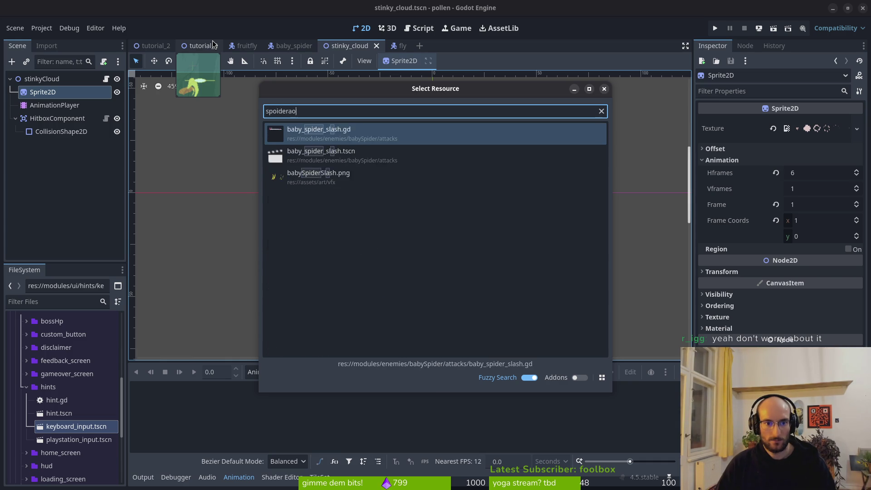
pyautogui.write('e')
pyautogui.press('BackSpace')
pyautogui.press('BackSpace')
pyautogui.press('BackSpace')
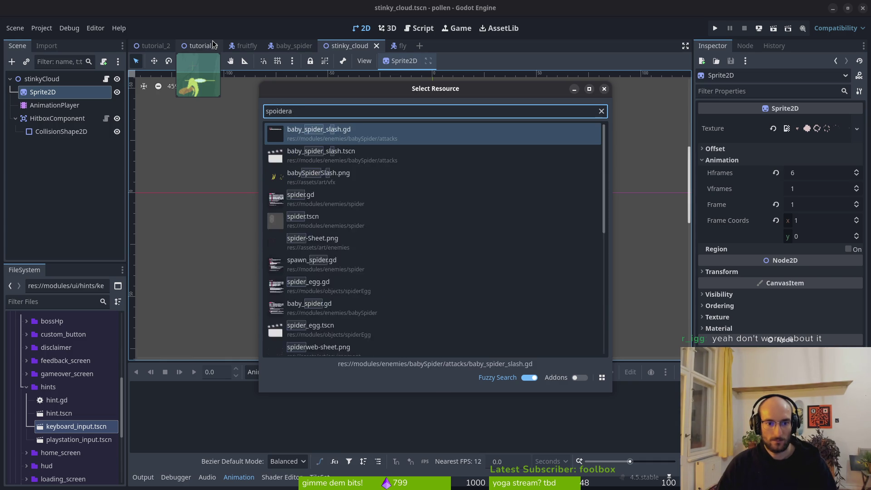
pyautogui.write('aoe')
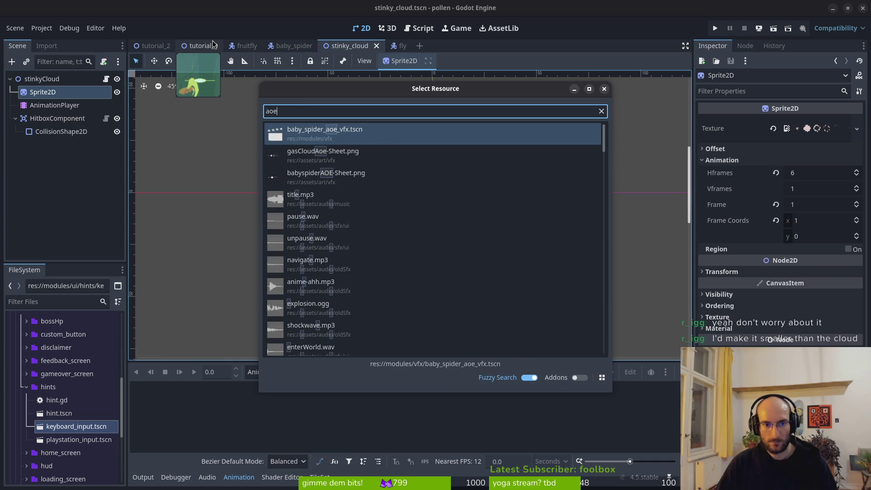
pyautogui.press('Return')
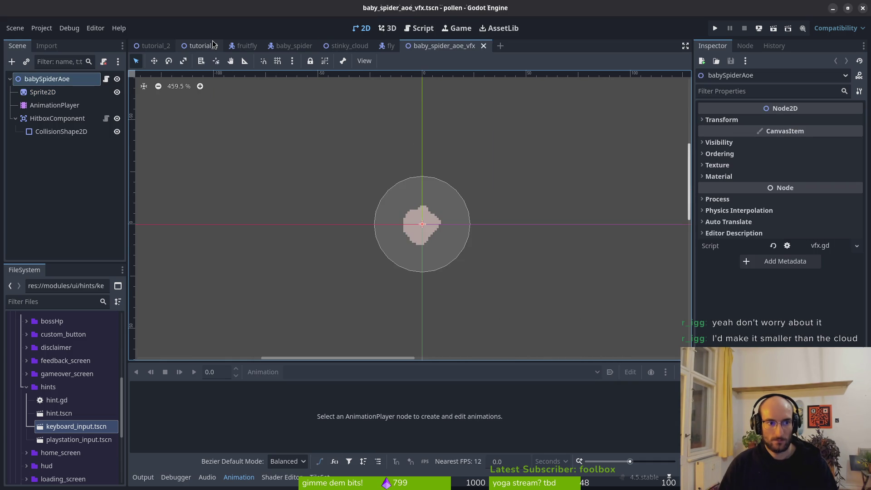
# Review the spider AOE's explode animation tracks, then return to stinky_cloud
pyautogui.click(58, 105)
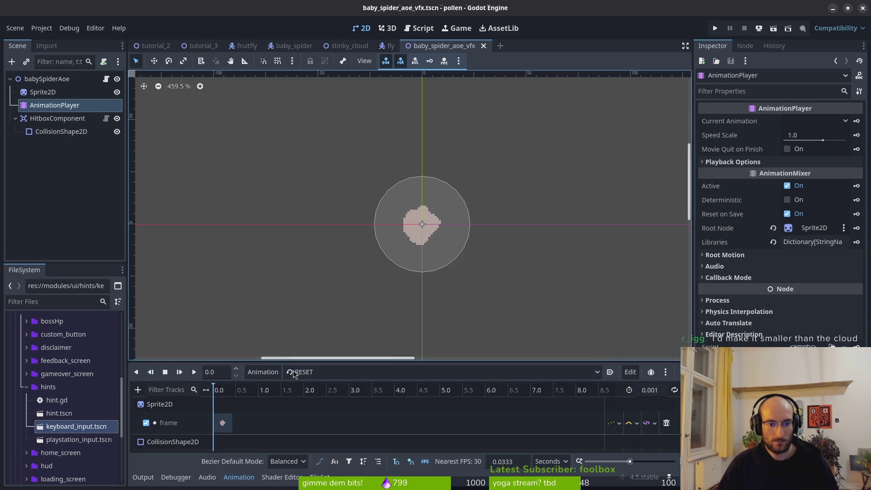
pyautogui.click(295, 371)
pyautogui.click(329, 398)
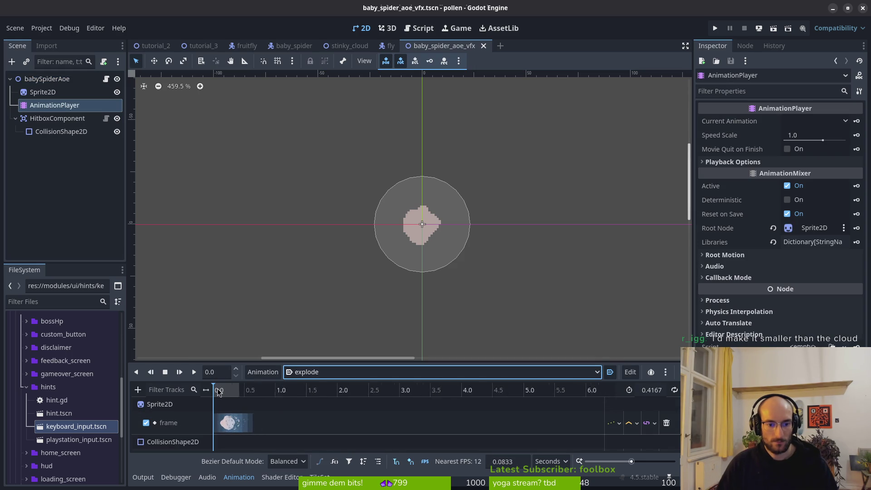
pyautogui.scroll(5, 330, 420)
pyautogui.moveTo(319, 361); pyautogui.dragTo(319, 295)
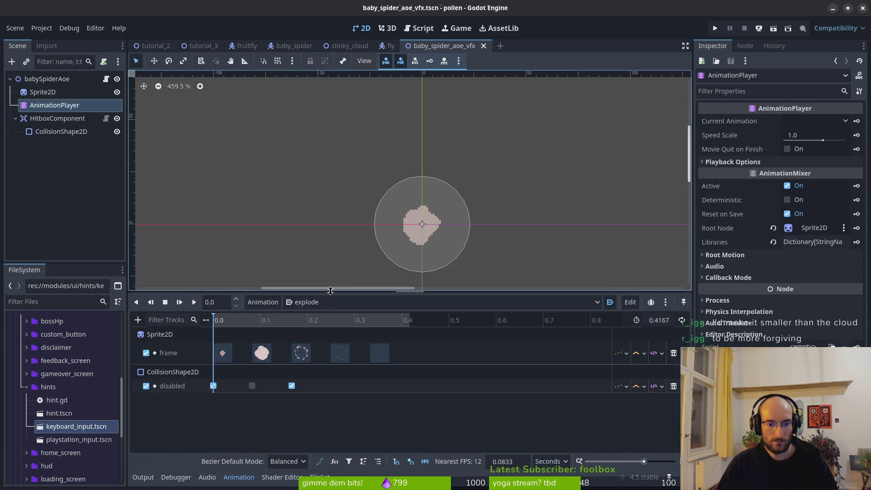
pyautogui.scroll(2, 254, 338)
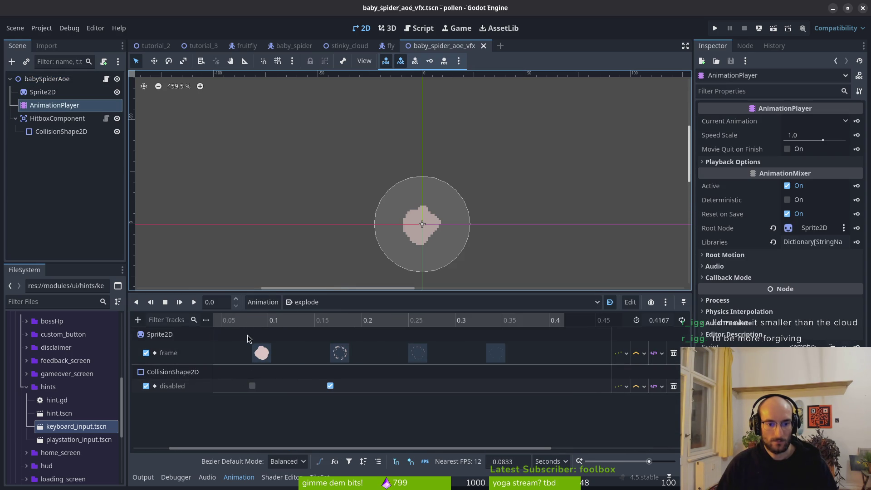
pyautogui.scroll(2, 498, 358)
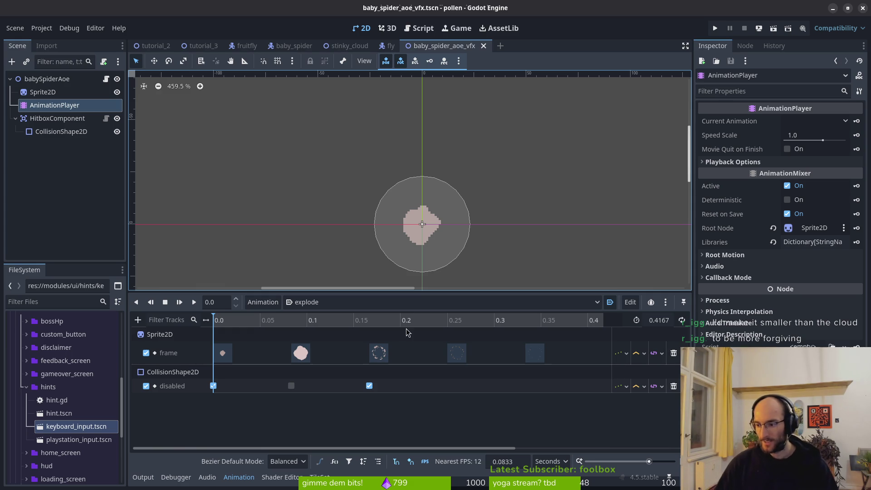
pyautogui.click(345, 49)
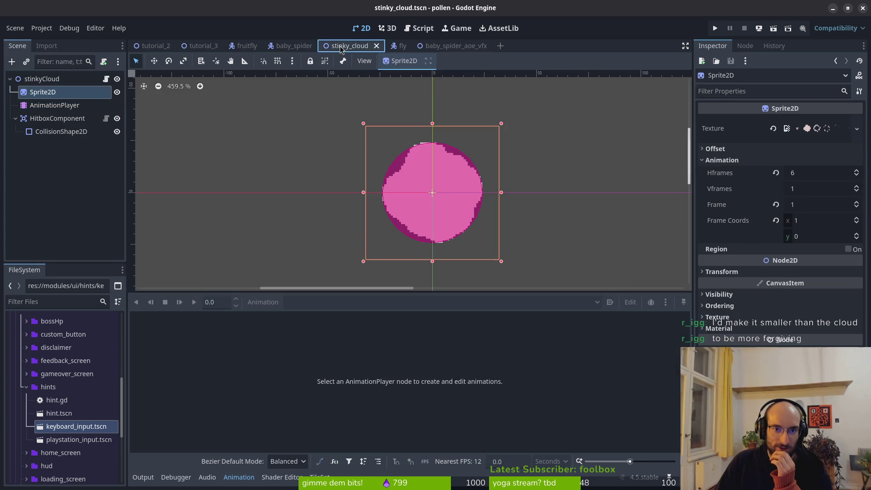
# Shrink the stinky cloud's collision radius to 22 px
pyautogui.click(62, 131)
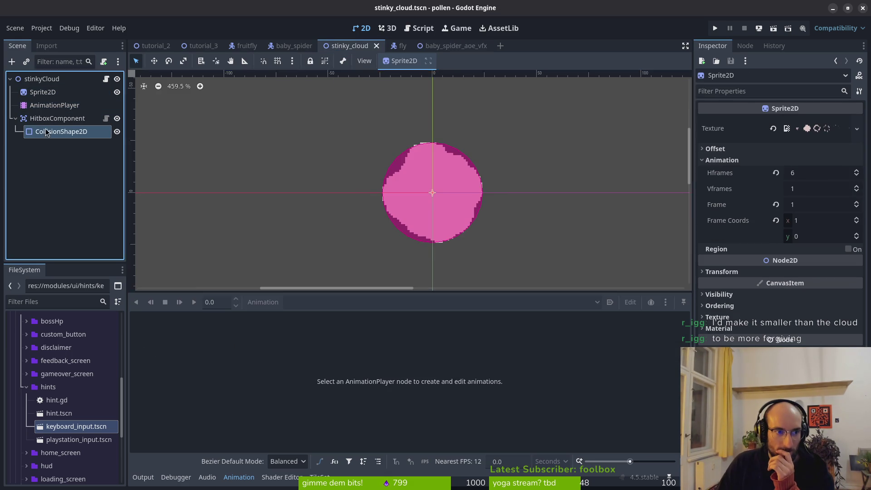
pyautogui.click(813, 138)
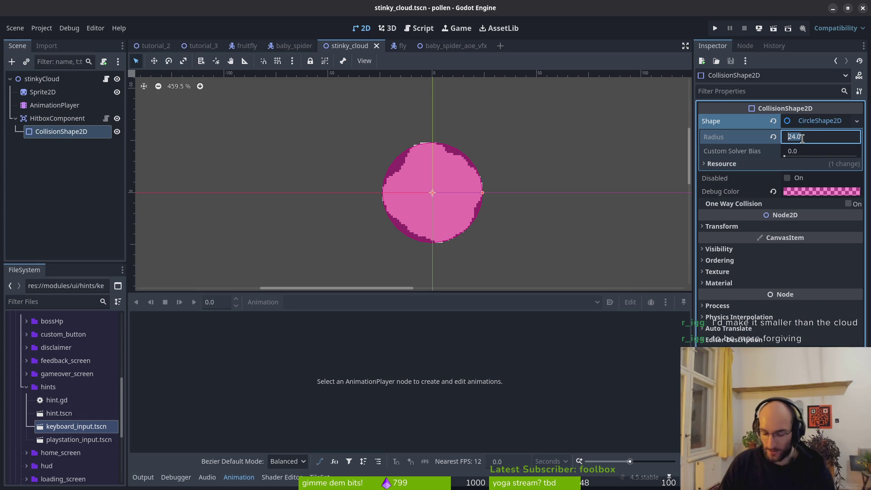
pyautogui.press('Return')
pyautogui.scroll(-1, 448, 215)
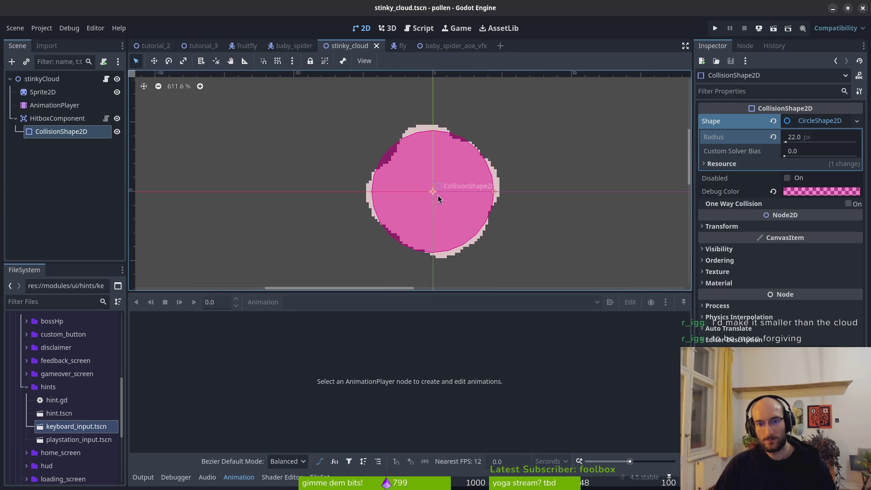
# Create a new 'explode' animation in the AnimationPlayer and save
pyautogui.click(55, 105)
pyautogui.click(263, 302)
pyautogui.click(289, 317)
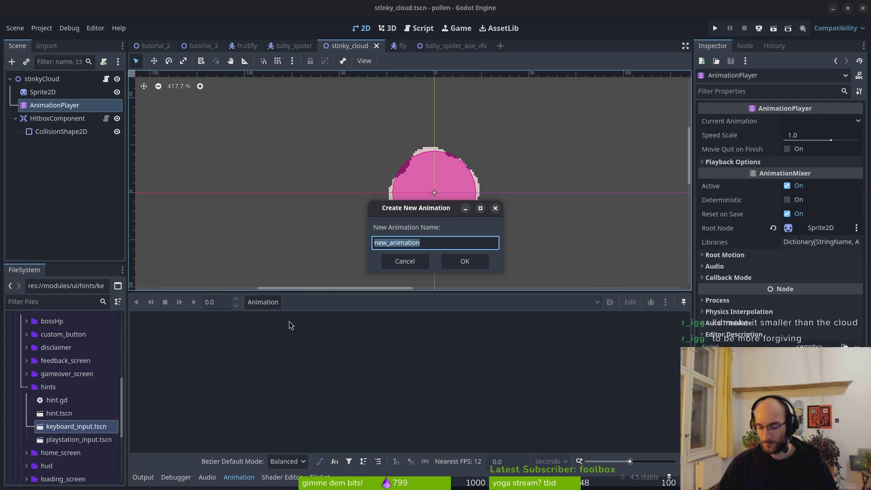
pyautogui.write('exp')
pyautogui.press('BackSpace')
pyautogui.press('BackSpace')
pyautogui.write('xplode')
pyautogui.press('Return')
pyautogui.hotkey('ctrl', 's')
# Switch the timeline to FPS with 12 snapping, set length 6, and save
pyautogui.click(551, 462)
pyautogui.click(545, 474)
pyautogui.click(526, 462)
pyautogui.write('2')
pyautogui.press('Return')
pyautogui.click(664, 321)
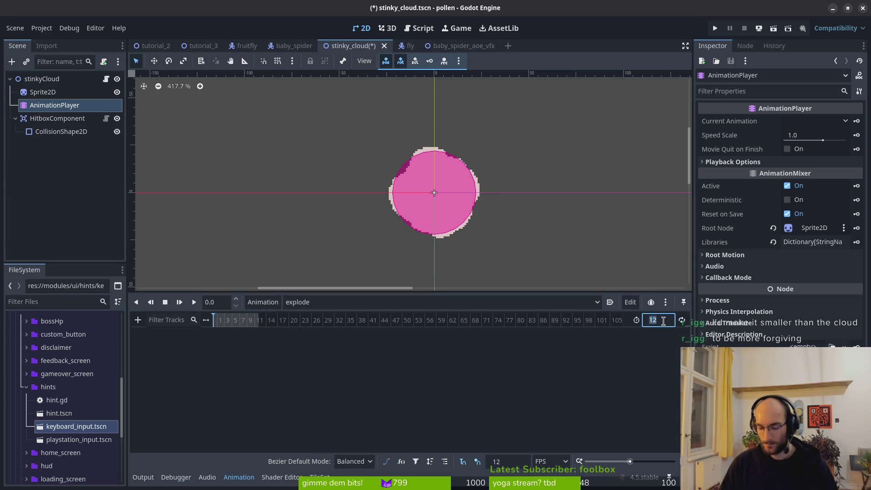
pyautogui.write('6')
pyautogui.press('Return')
pyautogui.hotkey('ctrl', 's')
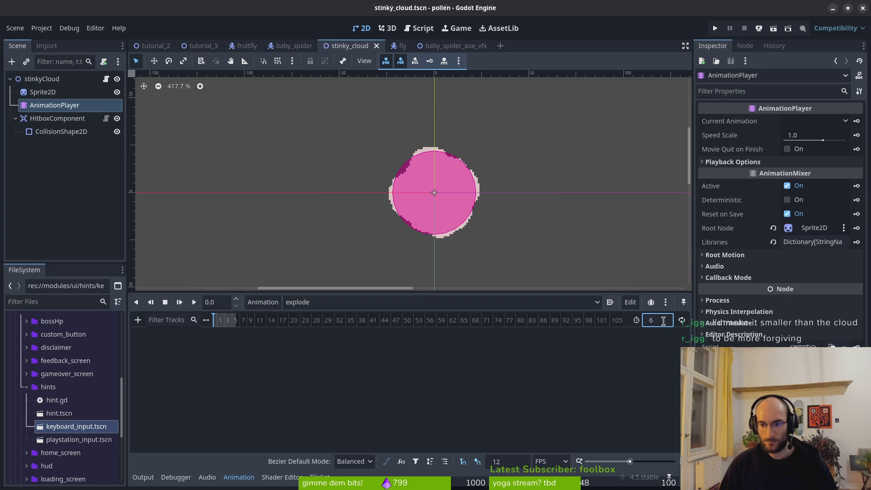
pyautogui.keyDown('ctrl'); pyautogui.scroll(5, 243, 322); pyautogui.keyUp('ctrl')
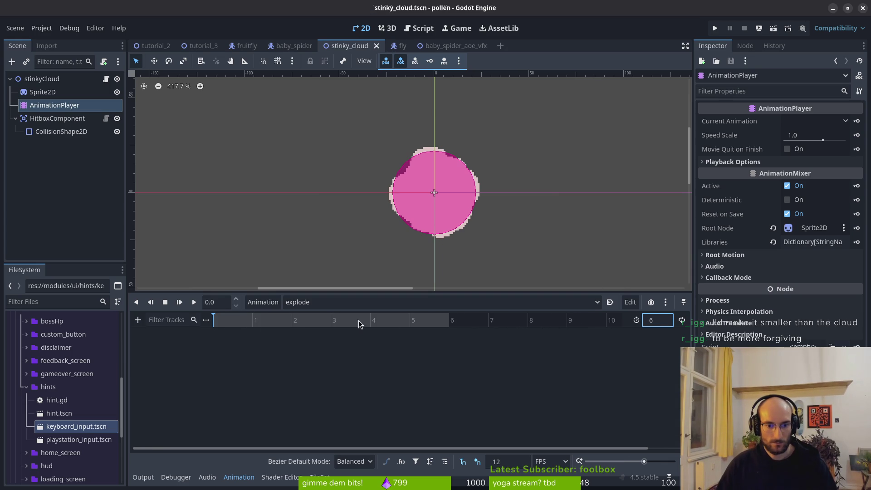
# Key Sprite2D frames 0–5 into explode and enable autoplay on load
pyautogui.click(50, 92)
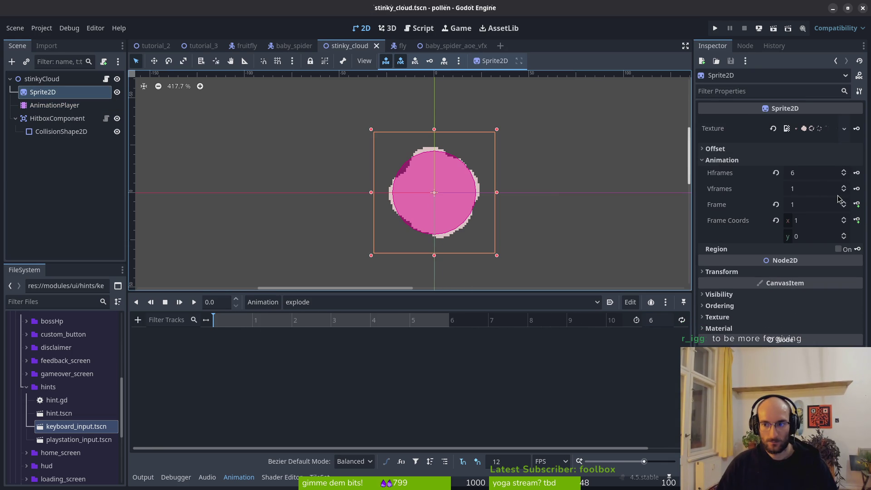
pyautogui.click(844, 208)
pyautogui.click(857, 204)
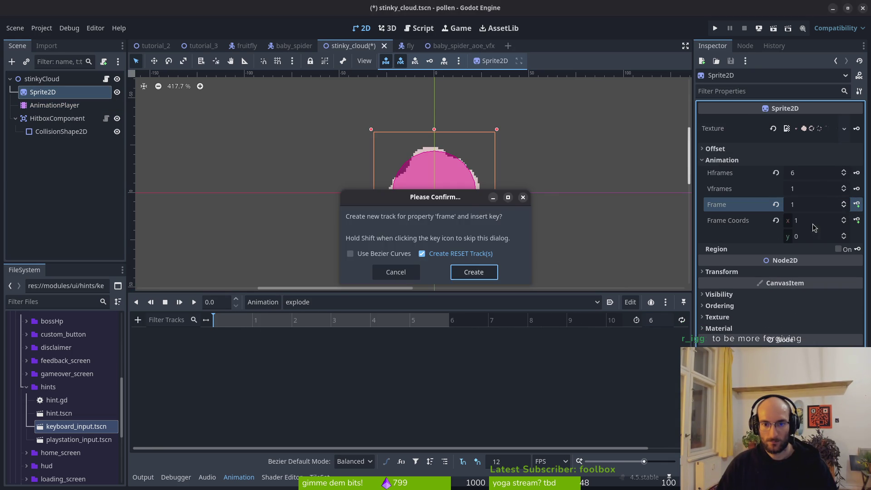
pyautogui.click(473, 271)
pyautogui.click(252, 321)
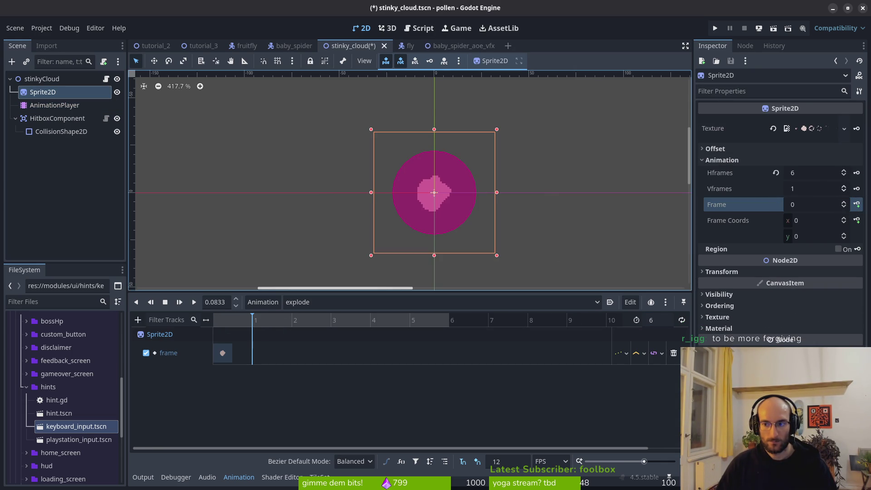
pyautogui.click(845, 202)
pyautogui.click(857, 205)
pyautogui.click(857, 205)
pyautogui.click(857, 205)
pyautogui.click(857, 204)
pyautogui.click(857, 205)
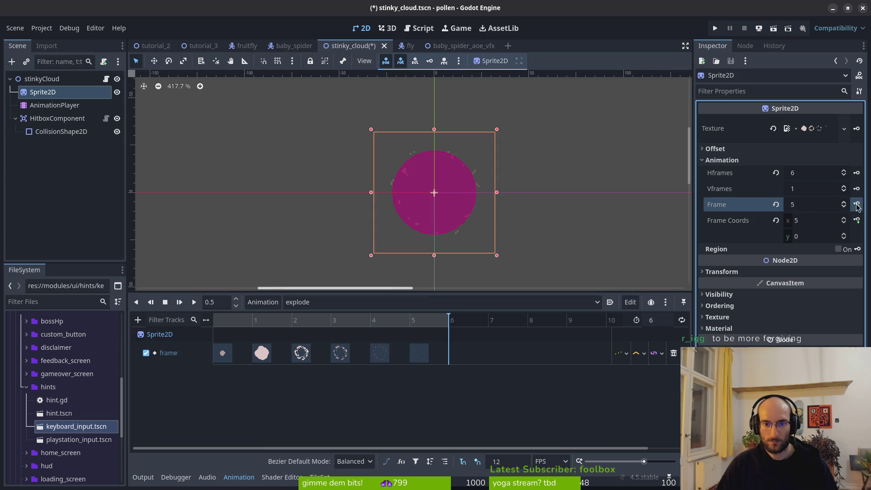
pyautogui.click(610, 302)
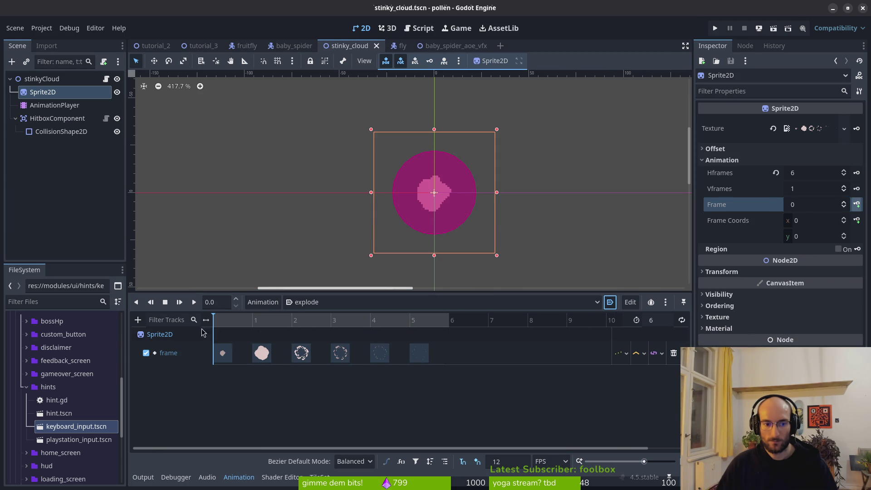
# Key the CollisionShape2D Disabled toggle across frames 0–2 and save
pyautogui.click(41, 132)
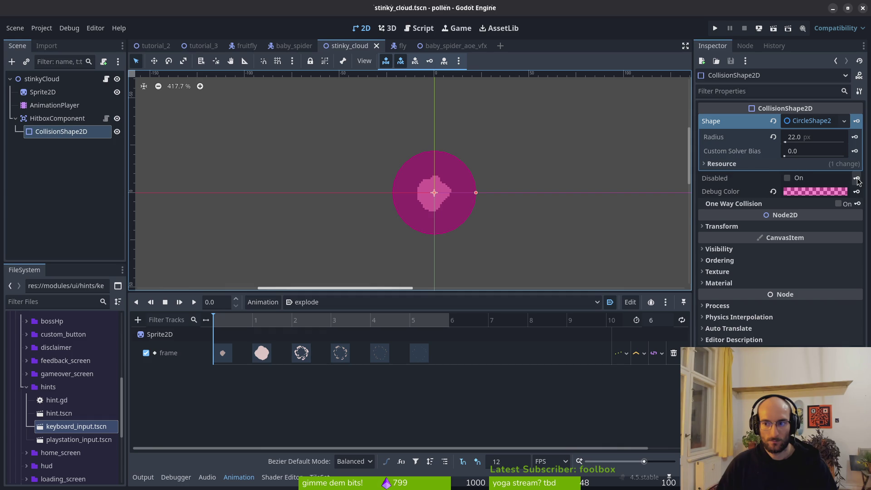
pyautogui.click(787, 178)
pyautogui.click(858, 181)
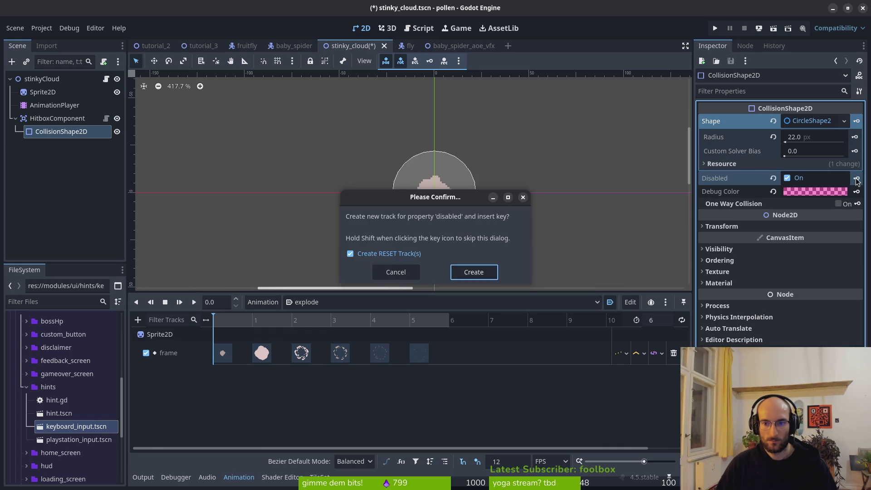
pyautogui.press('Return')
pyautogui.hotkey('ctrl', 's')
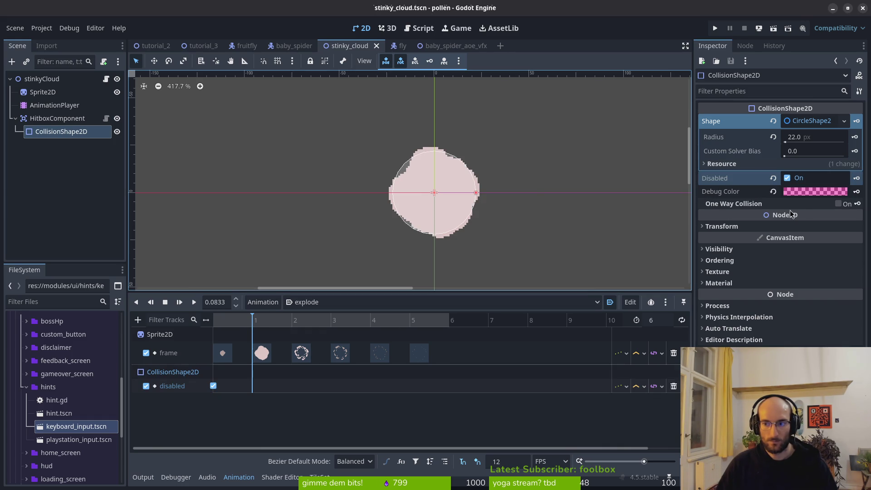
pyautogui.click(788, 178)
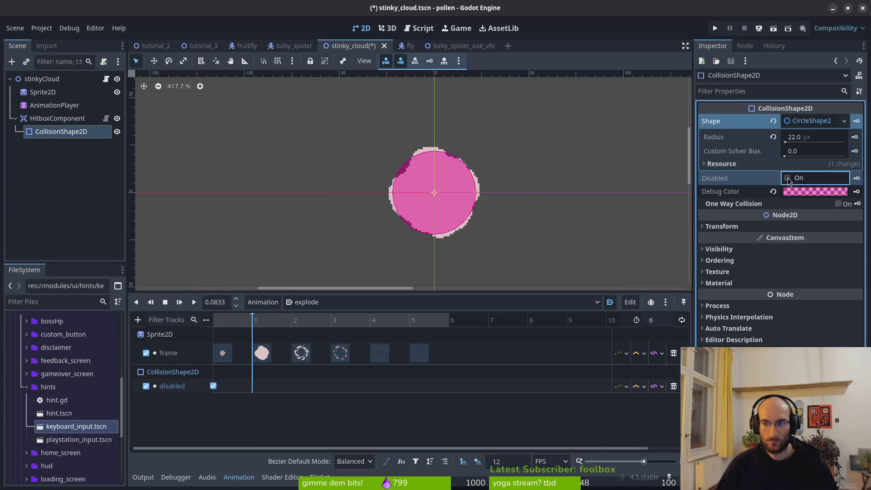
pyautogui.click(858, 179)
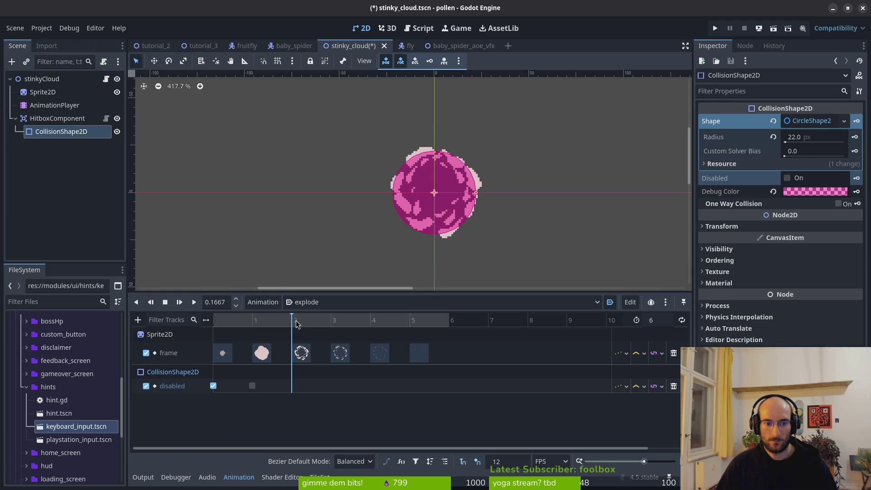
pyautogui.click(788, 178)
pyautogui.click(857, 178)
pyautogui.hotkey('ctrl', 's')
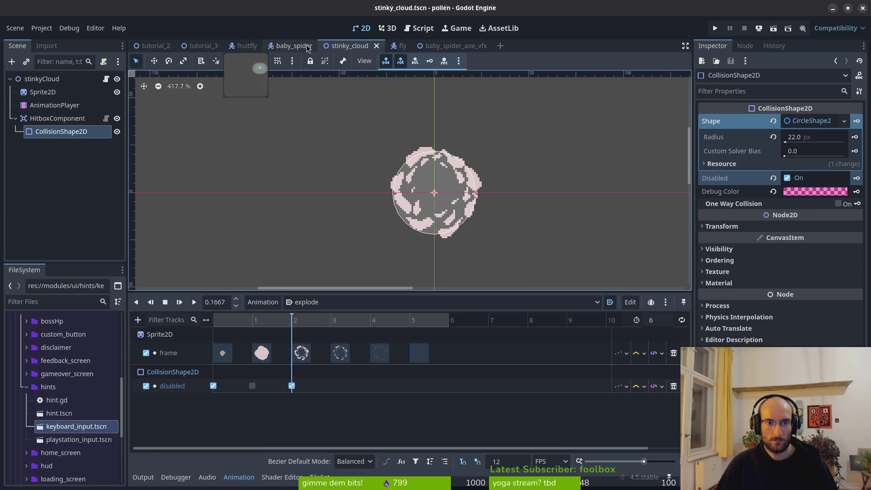
pyautogui.click(443, 45)
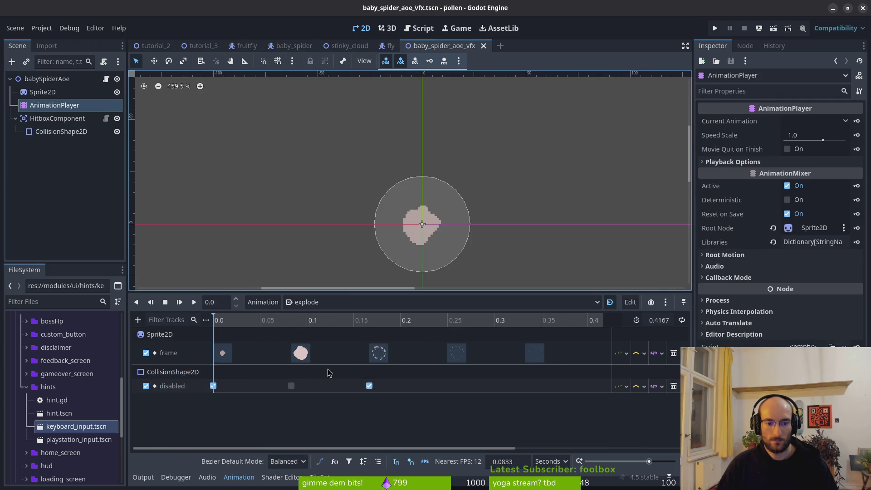
# Set the spider AOE timeline to FPS and return to the stinky_cloud scene
pyautogui.click(551, 461)
pyautogui.click(545, 448)
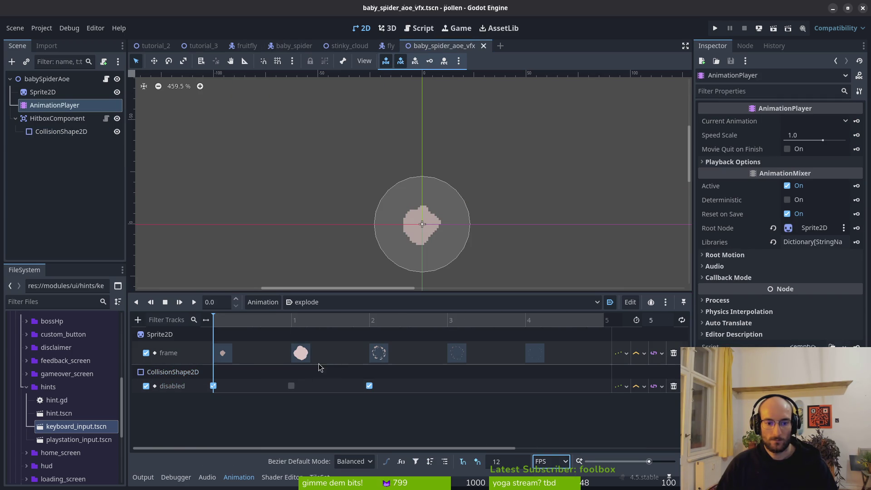
pyautogui.click(389, 46)
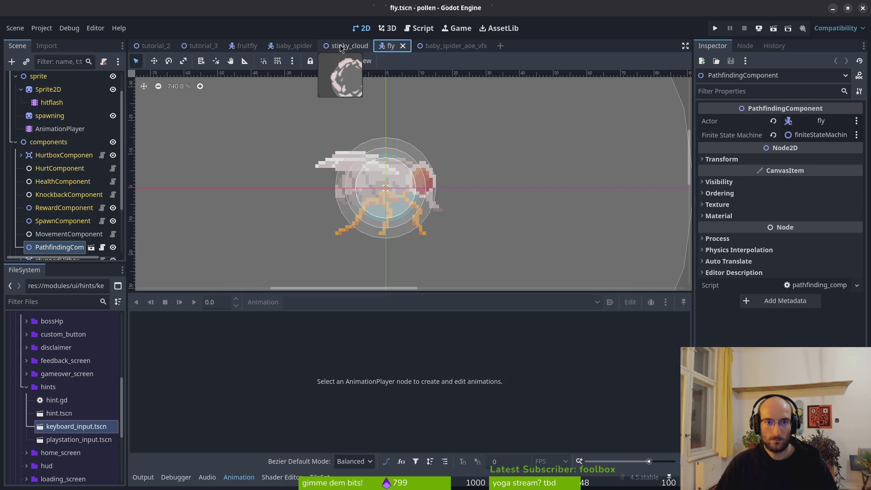
pyautogui.click(347, 46)
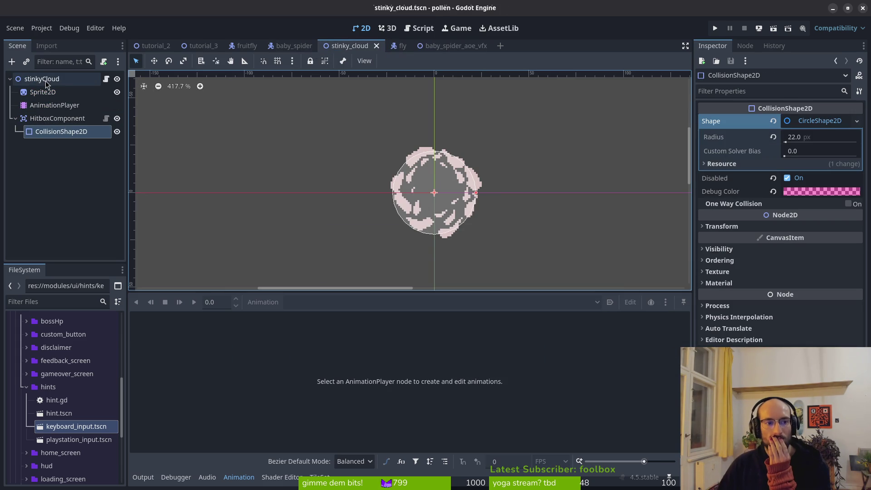
pyautogui.hotkey('ctrl', 'Tab')
pyautogui.hotkey('ctrl', 'Tab')
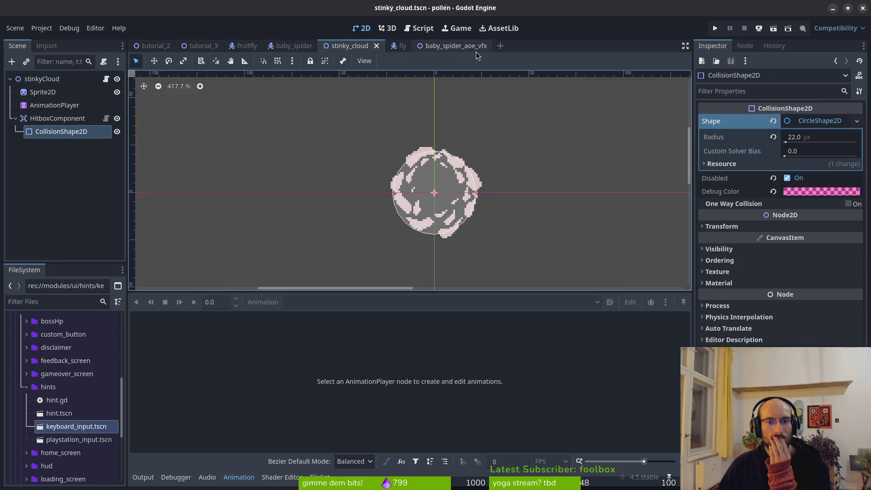
pyautogui.hotkey('ctrl', 'shift', 'Tab')
pyautogui.hotkey('ctrl', 'shift', 'Tab')
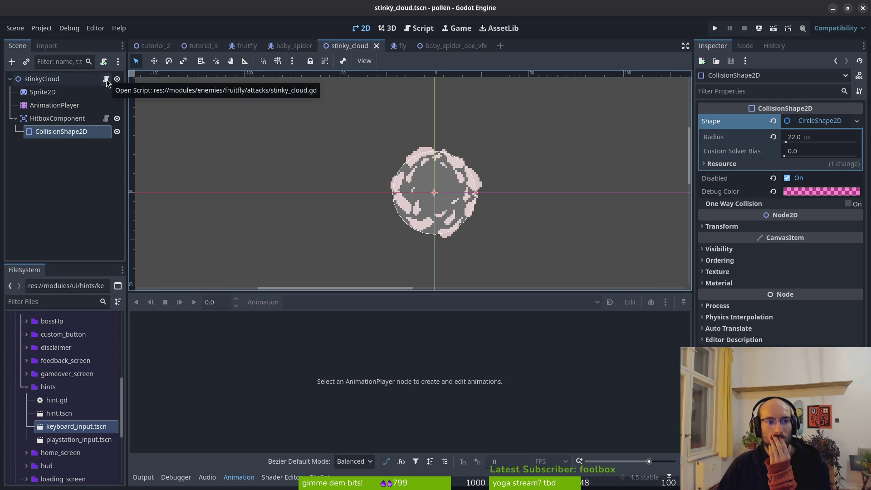
pyautogui.rightClick(63, 79)
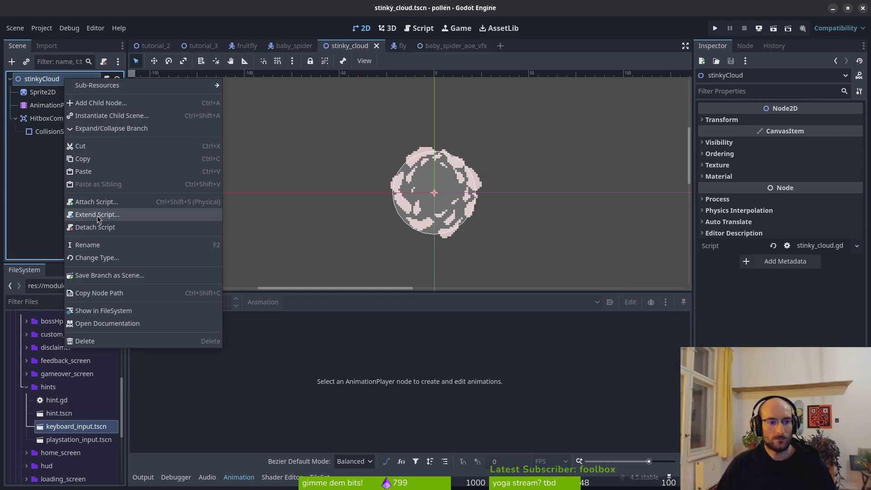
# Detach stinky_cloud.gd from stinkyCloud and start attaching an existing script
pyautogui.click(97, 227)
pyautogui.rightClick(72, 78)
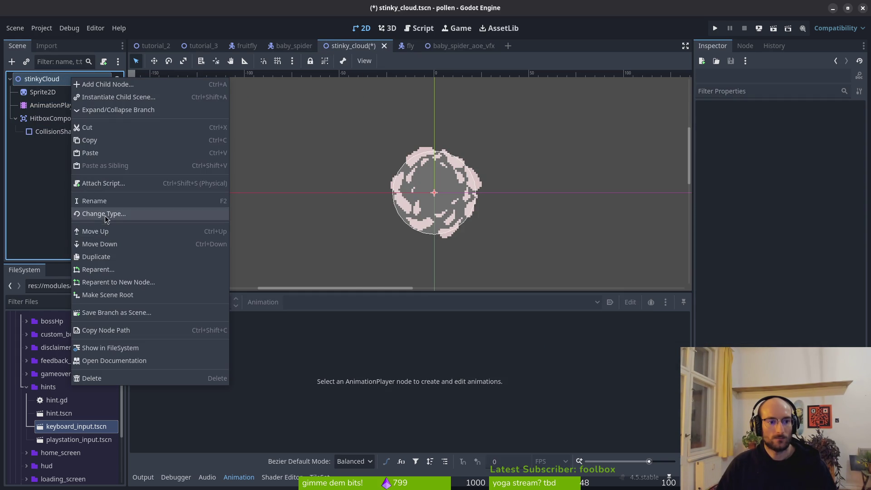
pyautogui.click(100, 185)
pyautogui.click(533, 233)
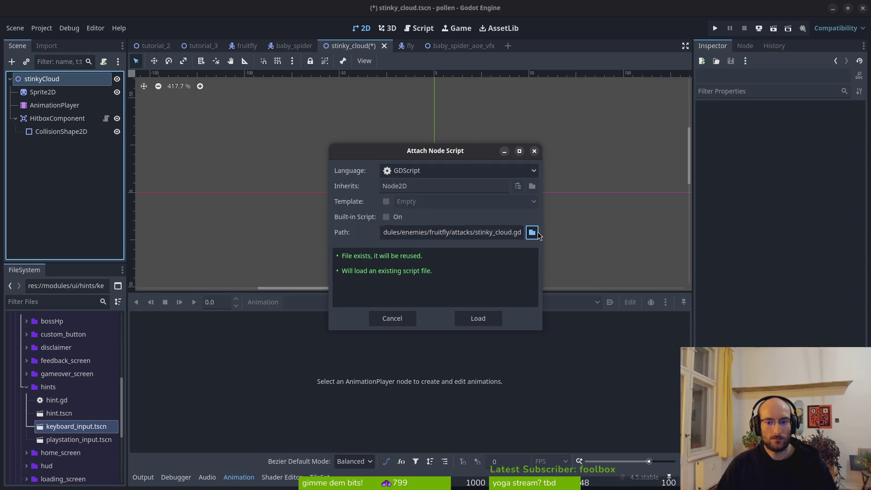
pyautogui.click(230, 98)
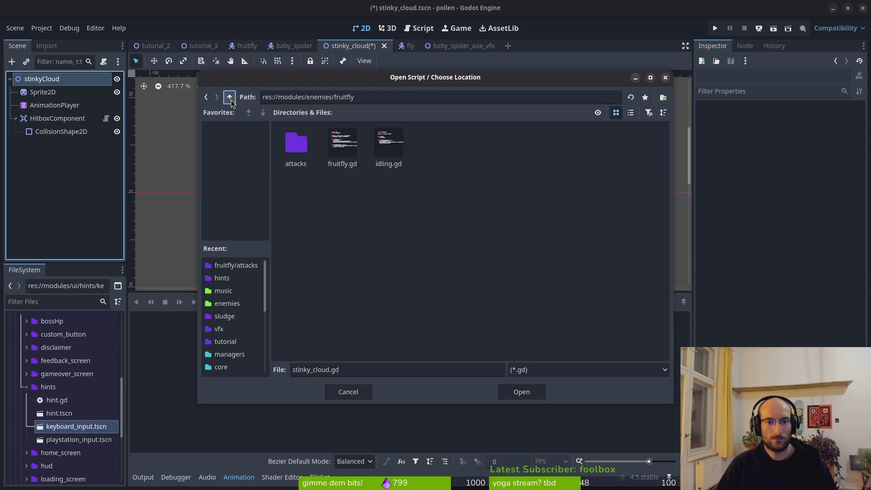
pyautogui.click(230, 97)
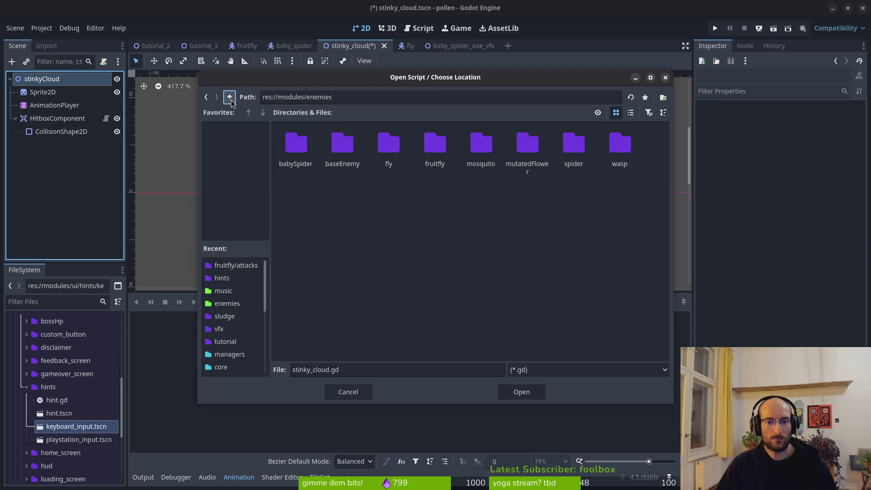
# Load res://modules/vfx/vfx.gd onto stinkyCloud and save the scene
pyautogui.doubleClick(301, 159)
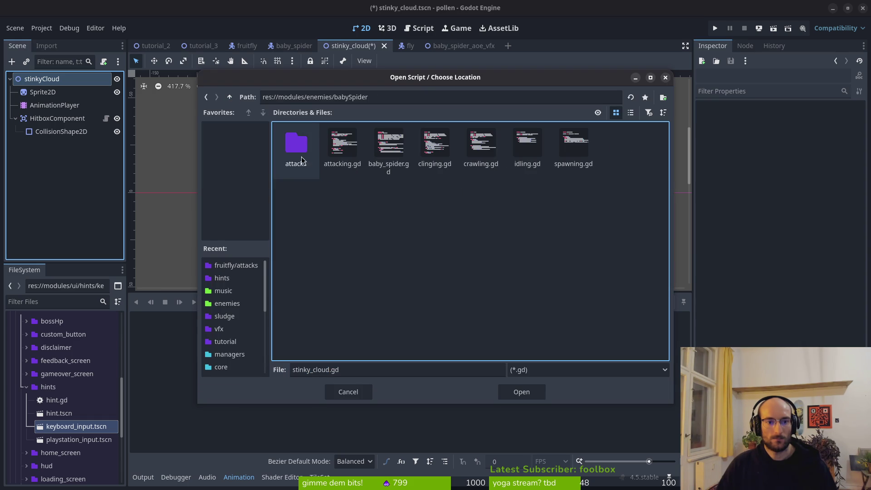
pyautogui.doubleClick(302, 160)
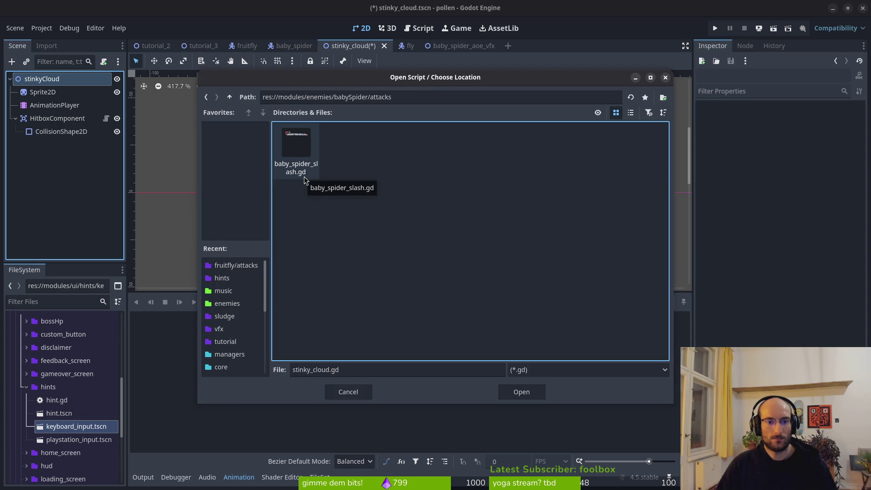
pyautogui.doubleClick(233, 101)
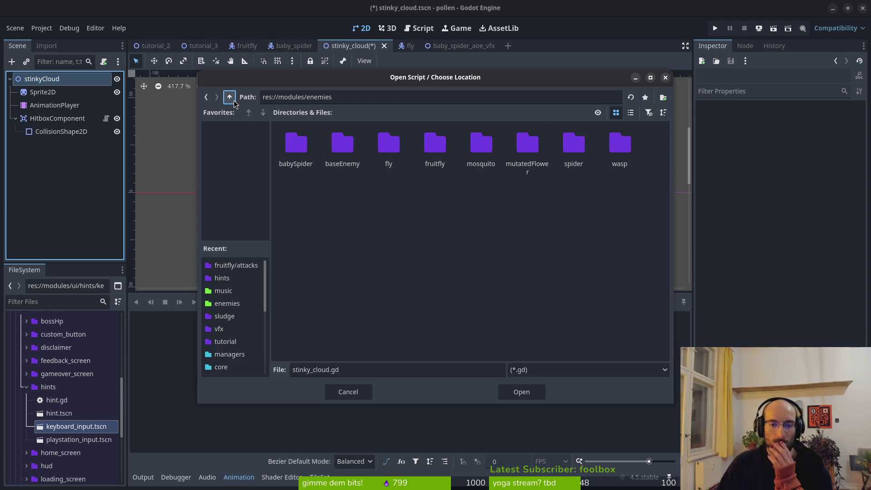
pyautogui.click(230, 97)
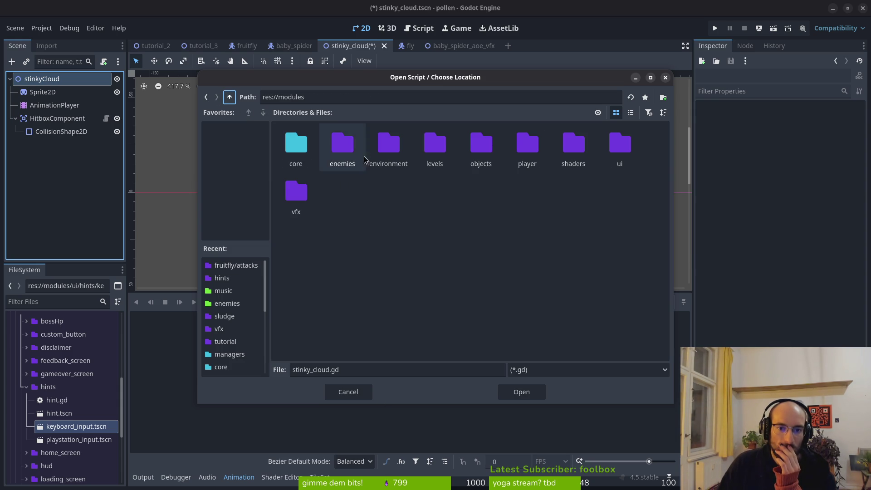
pyautogui.doubleClick(283, 193)
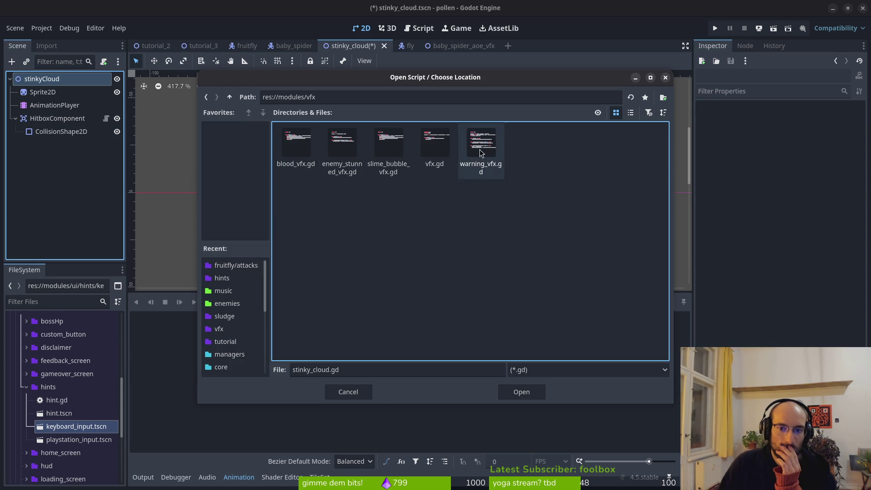
pyautogui.click(432, 145)
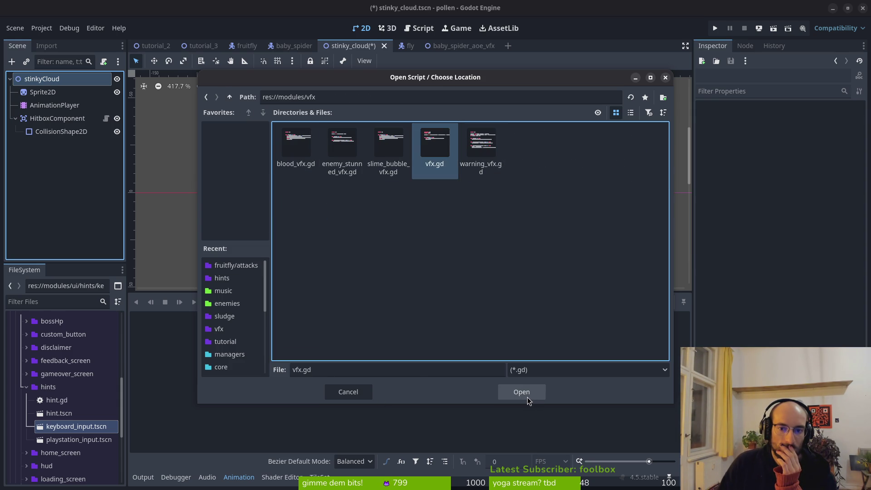
pyautogui.click(527, 397)
pyautogui.click(480, 323)
pyautogui.hotkey('ctrl', 's')
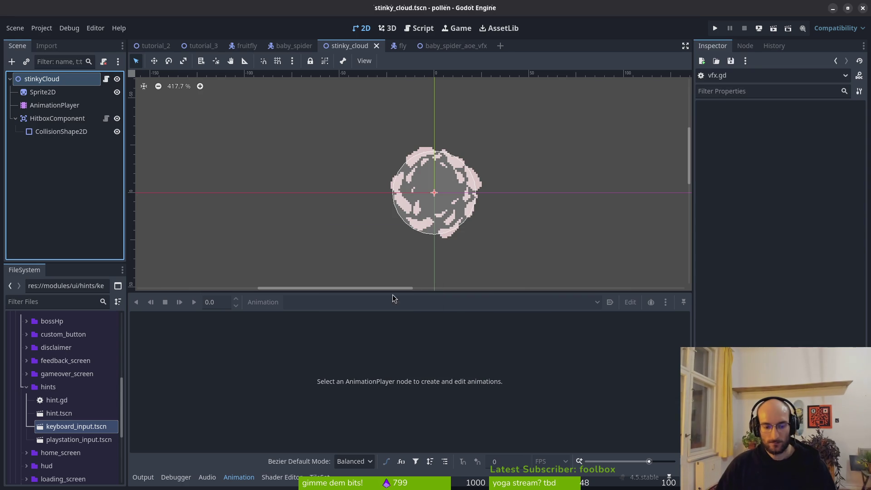
# In Files, cut stinky_cloud.tscn from enemies/fruitfly/attacks
pyautogui.hotkey('alt', 'Tab')
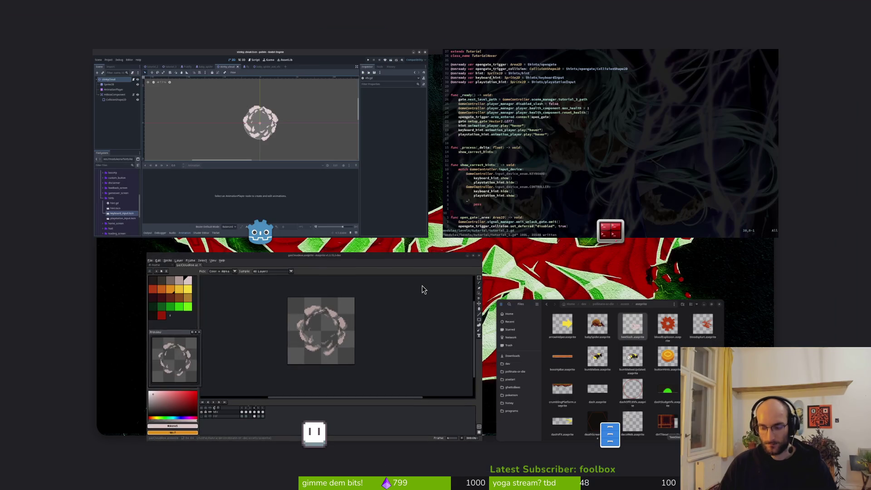
pyautogui.click(244, 251)
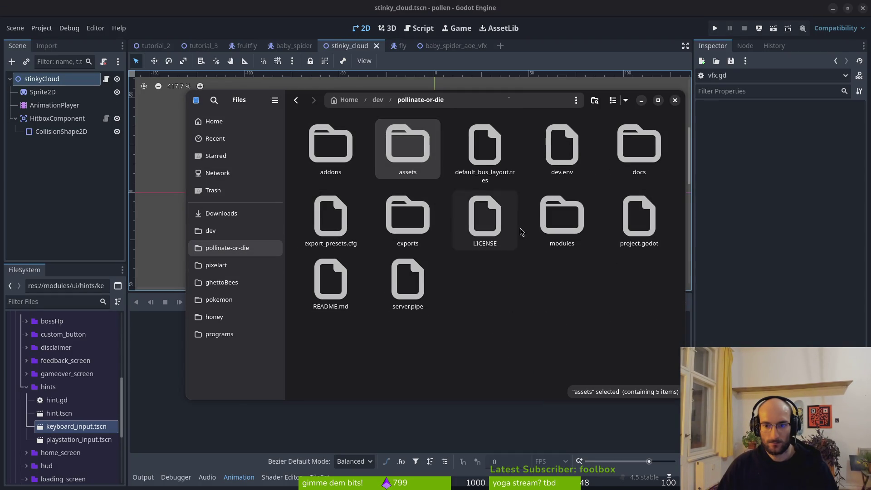
pyautogui.doubleClick(540, 225)
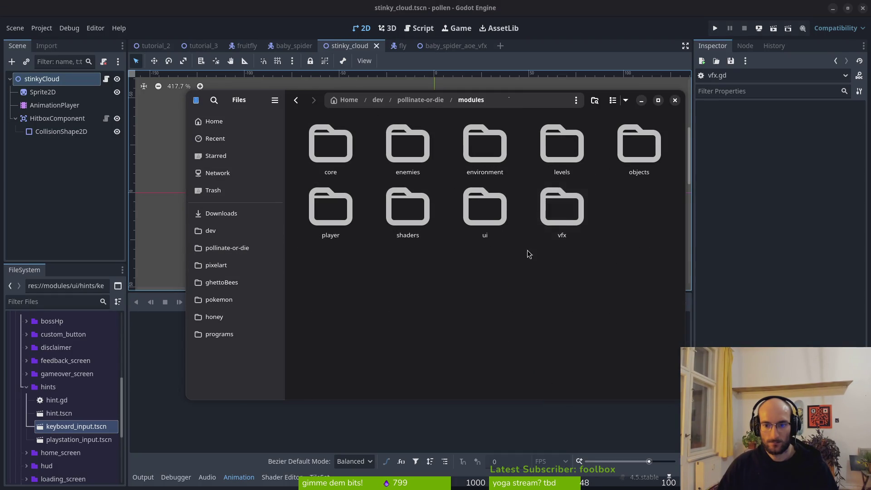
pyautogui.doubleClick(398, 151)
pyautogui.doubleClick(582, 154)
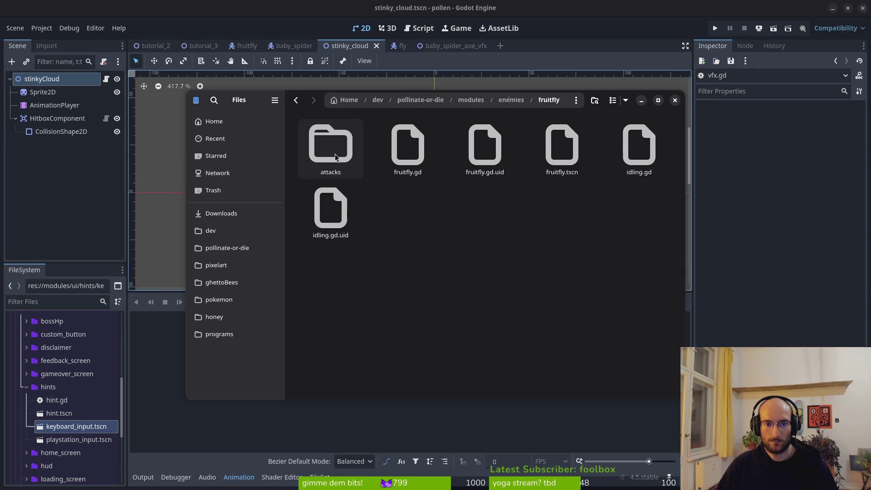
pyautogui.doubleClick(332, 150)
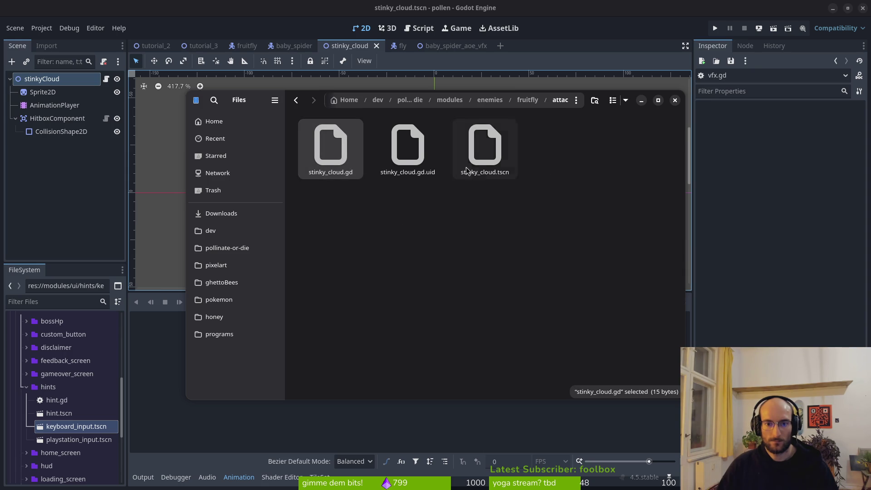
pyautogui.click(486, 147)
pyautogui.hotkey('ctrl', 'x')
# Paste stinky_cloud.tscn into the modules/vfx folder
pyautogui.hotkey('alt', 'Left')
pyautogui.hotkey('alt', 'Left')
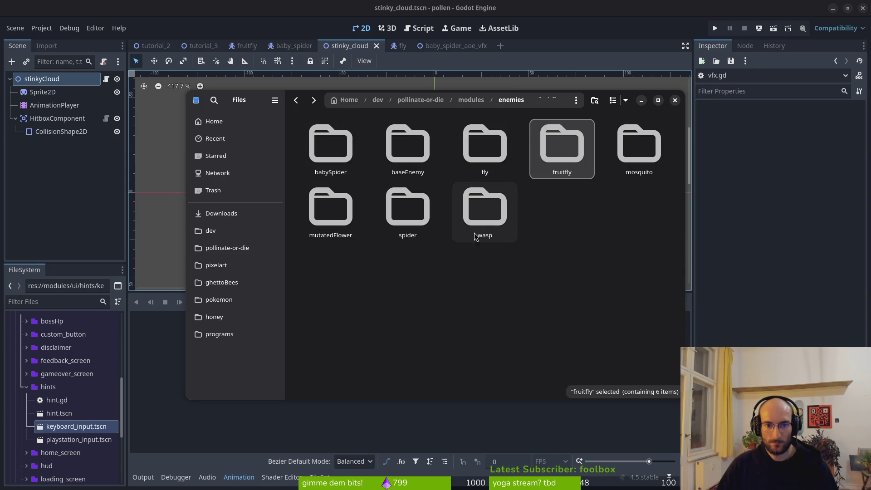
pyautogui.hotkey('alt', 'Left')
pyautogui.doubleClick(557, 208)
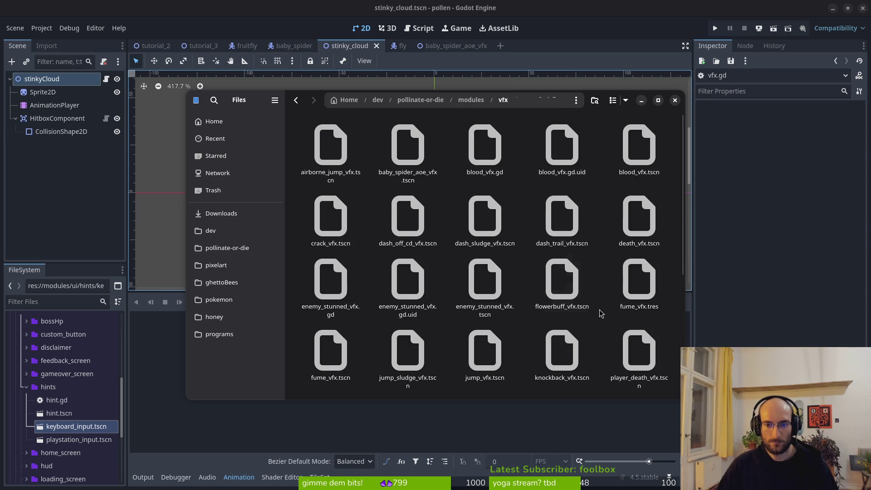
pyautogui.hotkey('ctrl', 'v')
pyautogui.hotkey('alt', 'Left')
pyautogui.hotkey('alt', 'Left')
pyautogui.hotkey('alt', 'Right')
# Trash the fruitfly attacks folder and close the file manager
pyautogui.doubleClick(408, 145)
pyautogui.doubleClick(565, 146)
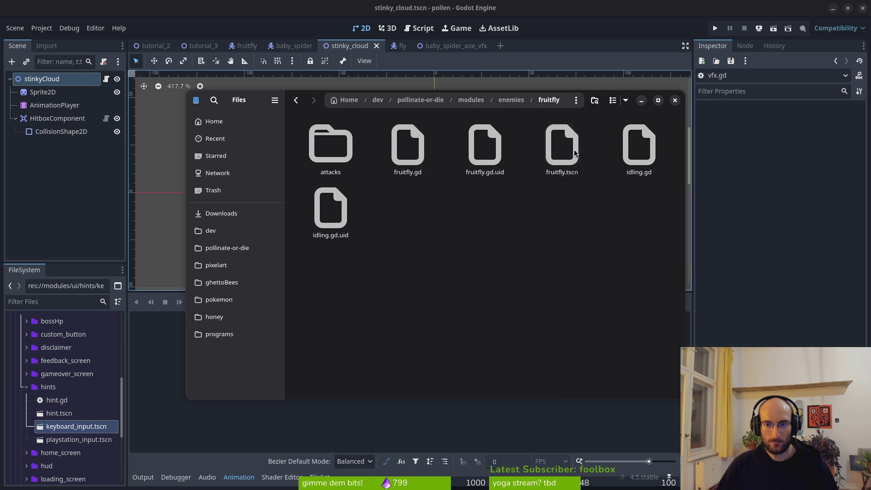
pyautogui.click(333, 149)
pyautogui.press('Delete')
pyautogui.click(498, 253)
pyautogui.hotkey('ctrl', 's')
pyautogui.press('Escape')
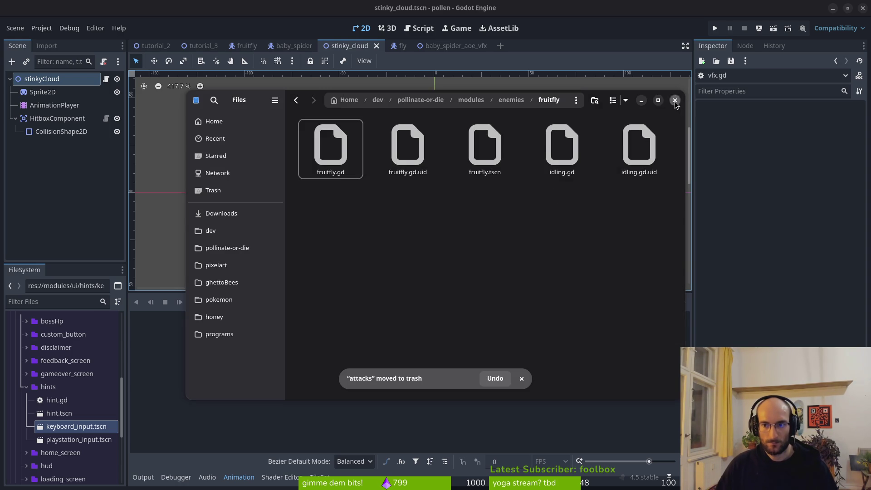
pyautogui.click(676, 101)
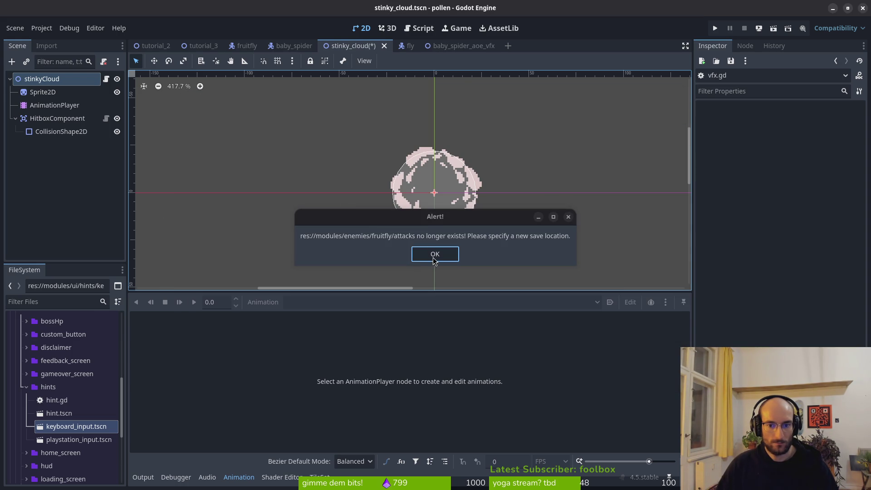
# Dismiss the missing-folder alert and overwrite modules/vfx/stinky_cloud.tscn with the scene
pyautogui.click(434, 257)
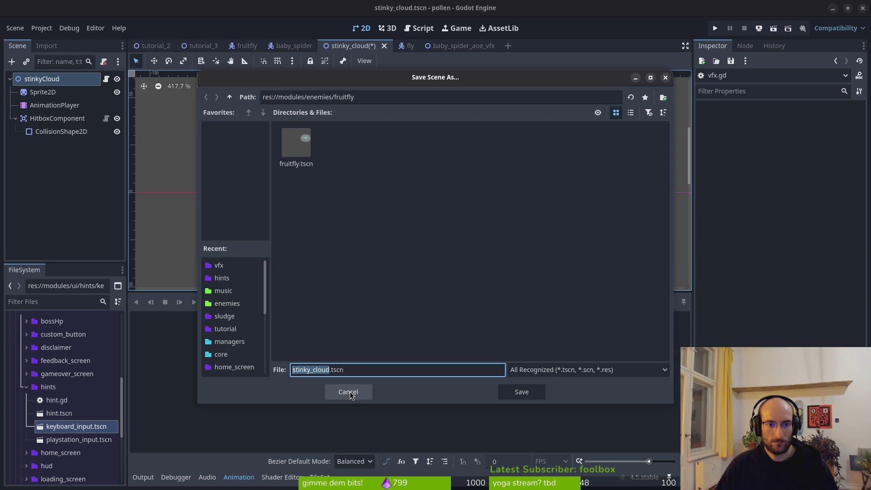
pyautogui.click(230, 96)
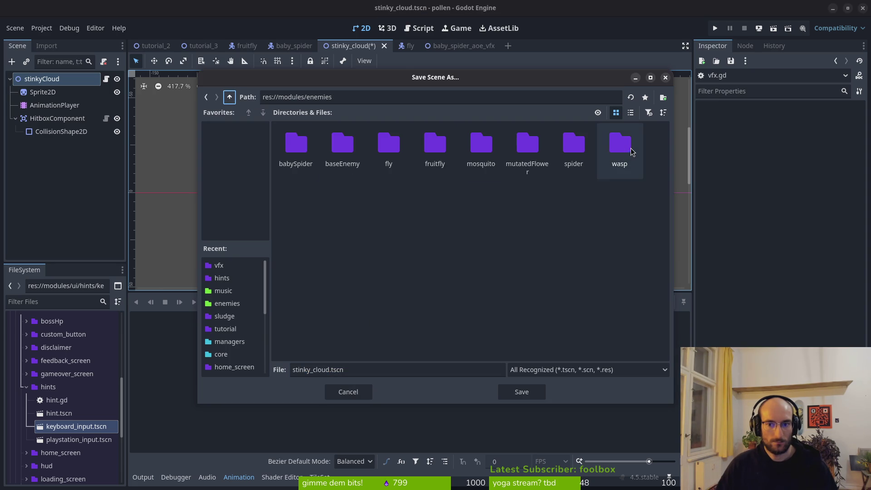
pyautogui.click(230, 96)
pyautogui.doubleClick(293, 193)
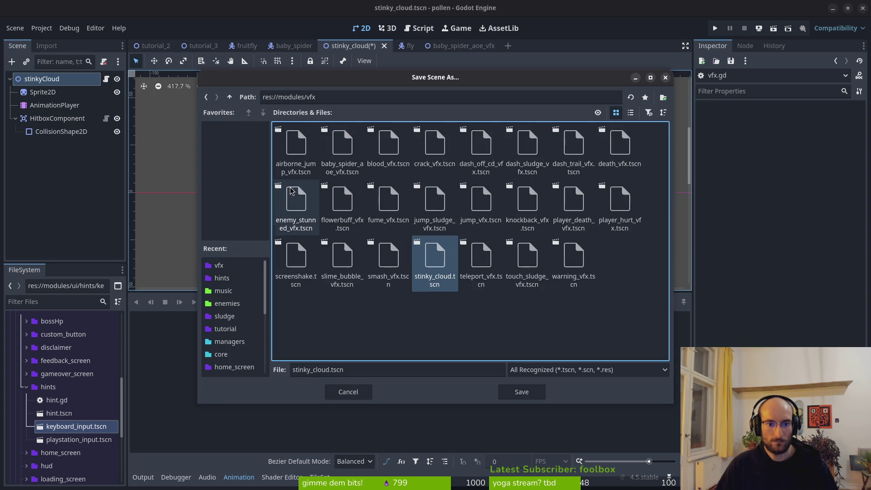
pyautogui.doubleClick(434, 290)
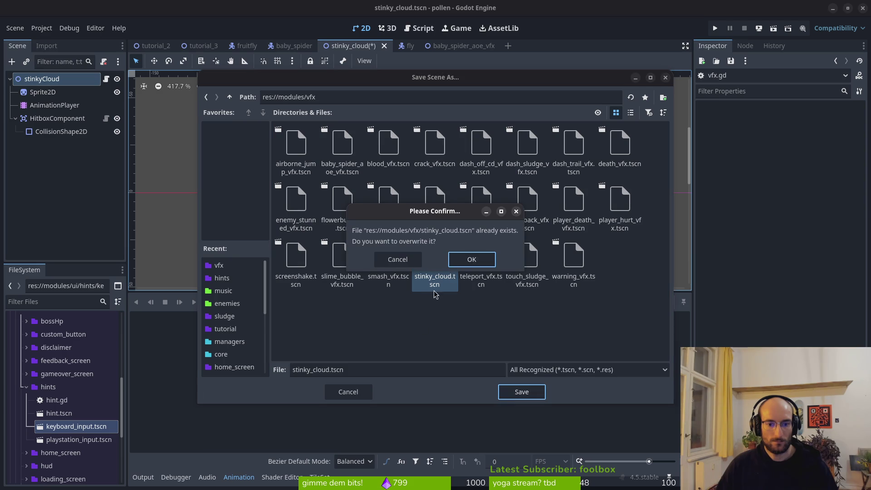
pyautogui.click(472, 261)
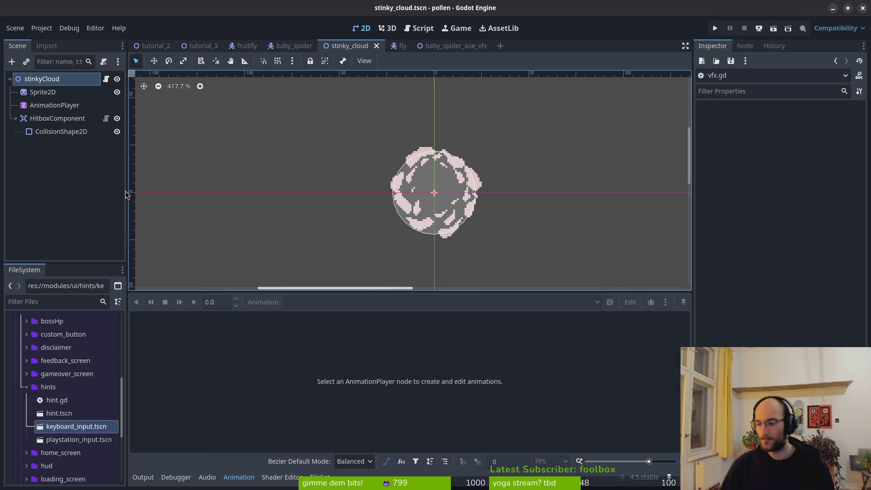
# Save the stinky cloud scene, then select finiteStateMachine in the fruitfly scene
pyautogui.hotkey('ctrl', 's')
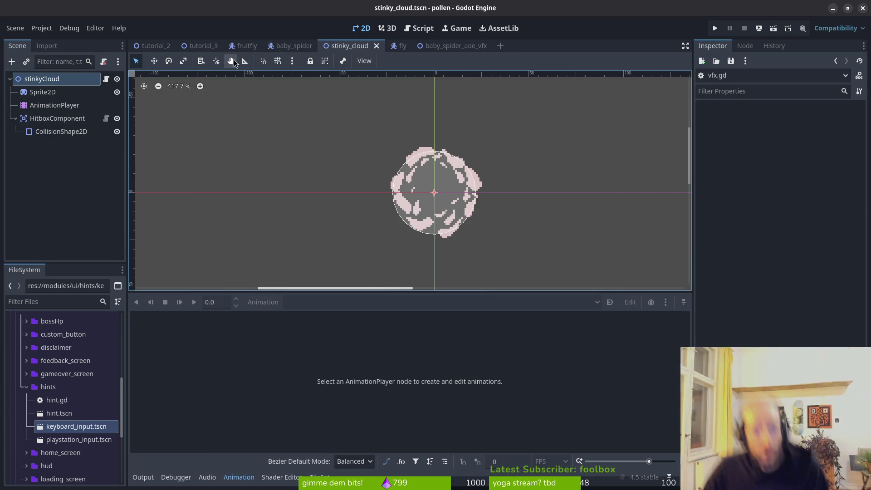
pyautogui.click(243, 46)
pyautogui.click(16, 184)
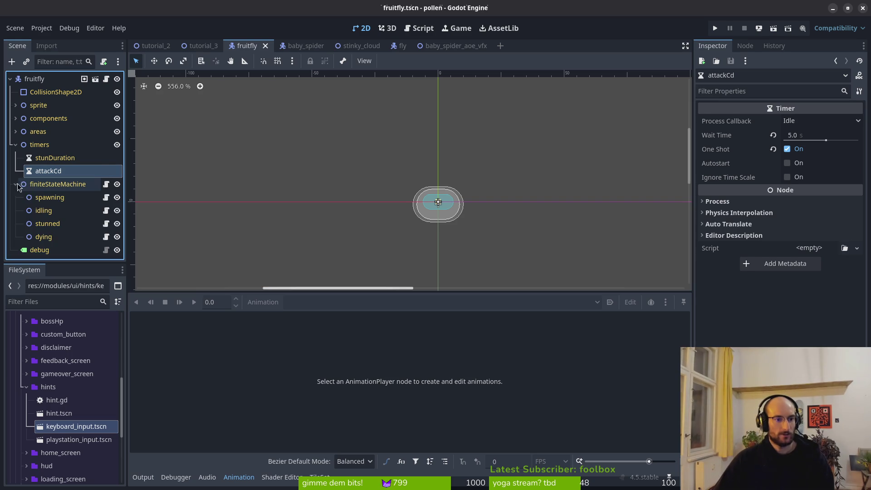
# Add a Node2D child under finiteStateMachine and rename it attacking
pyautogui.hotkey('ctrl', 'a')
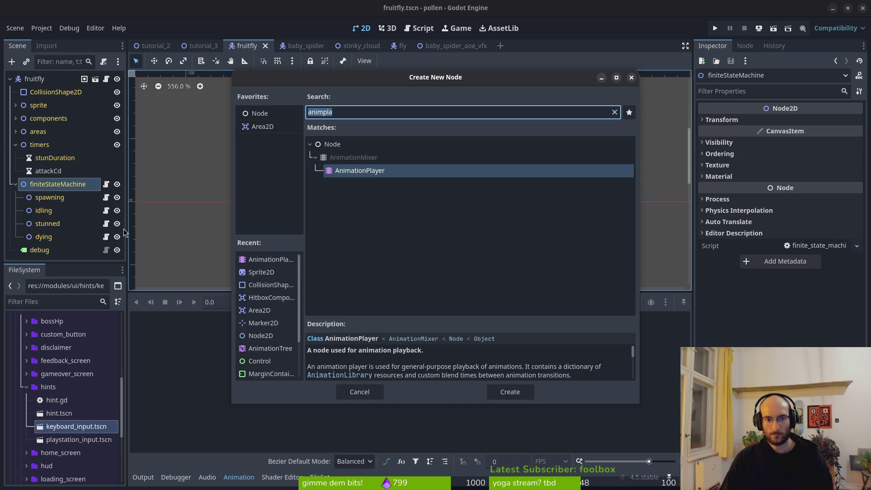
pyautogui.write('node3')
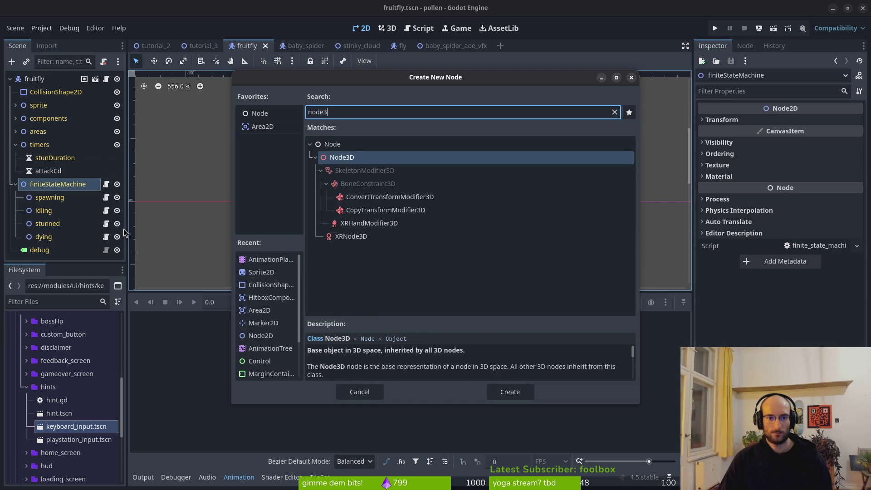
pyautogui.press('Down')
pyautogui.press('Return')
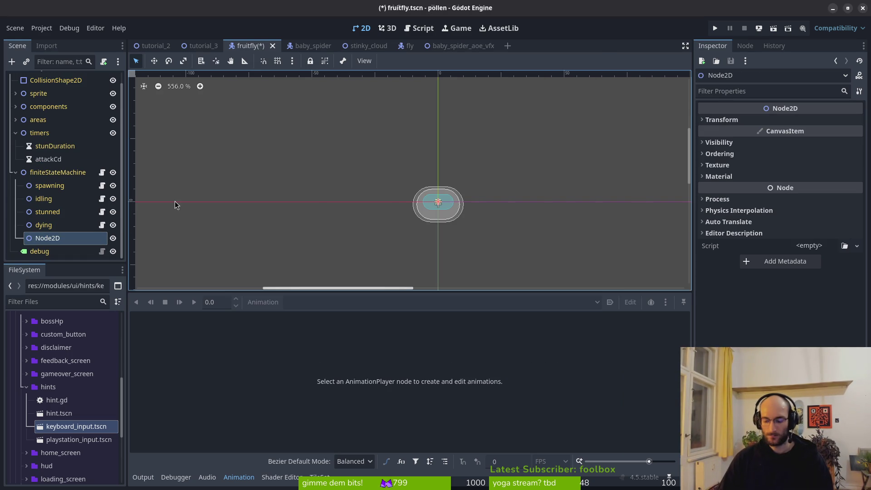
pyautogui.press('F2')
pyautogui.write('attacking')
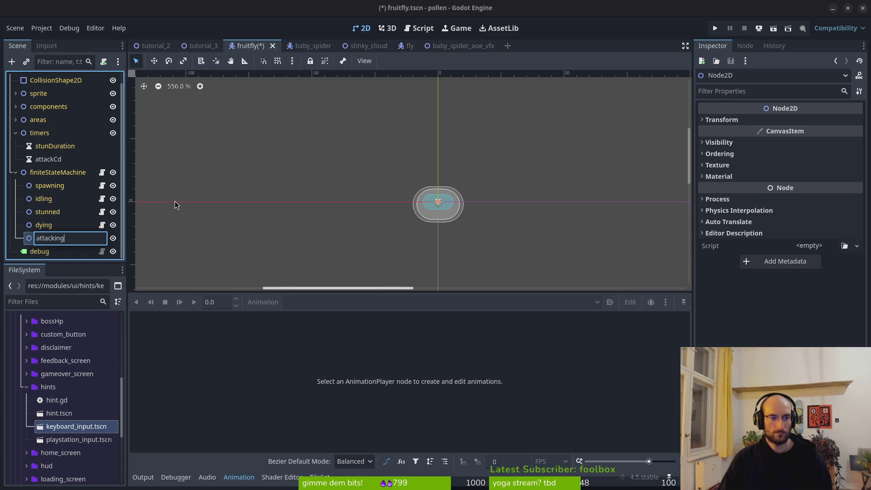
pyautogui.press('Return')
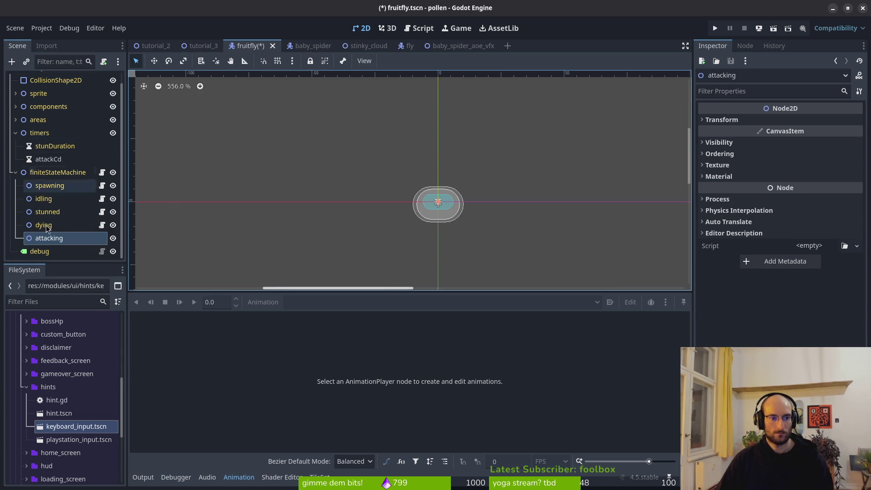
# Attach the existing res://modules/core/state/state.gd script to the attacking node
pyautogui.rightClick(99, 241)
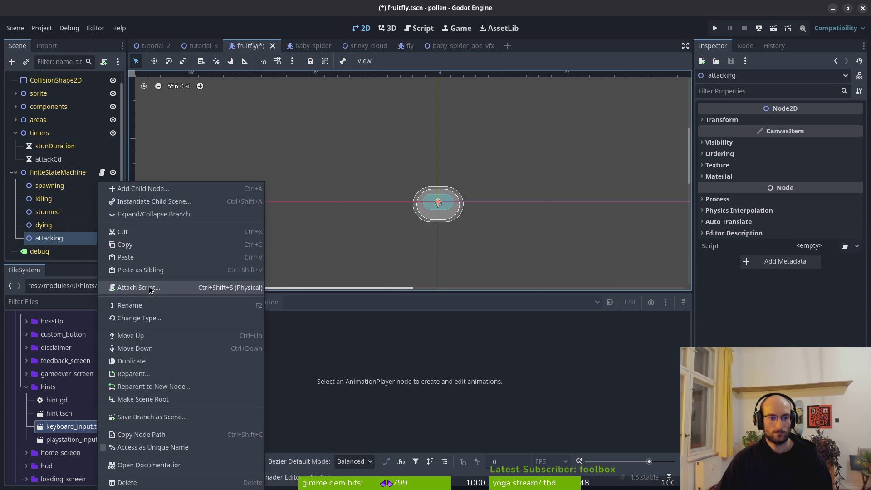
pyautogui.click(159, 288)
pyautogui.click(532, 232)
pyautogui.click(230, 97)
pyautogui.click(230, 97)
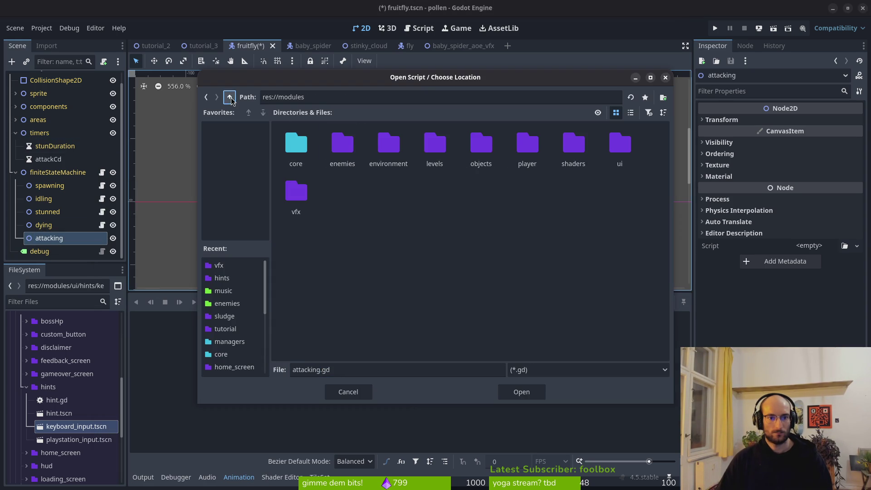
pyautogui.doubleClick(296, 145)
pyautogui.doubleClick(574, 145)
pyautogui.click(527, 145)
pyautogui.click(574, 145)
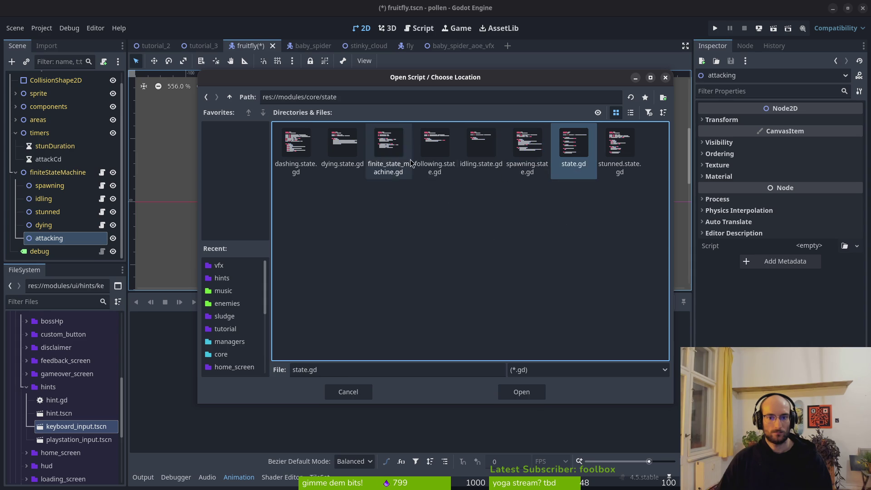
pyautogui.click(527, 392)
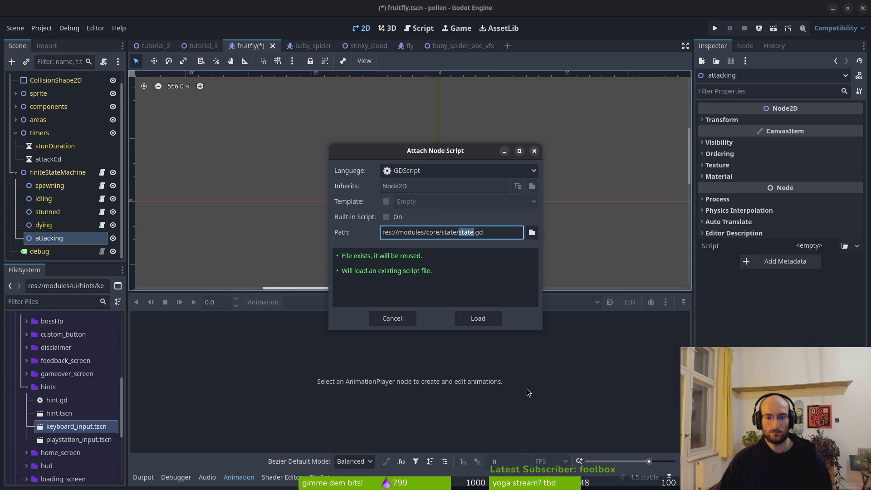
pyautogui.click(483, 317)
# Save the fruitfly scene and bring up Neovim's project file finder
pyautogui.hotkey('ctrl', 's')
pyautogui.rightClick(87, 238)
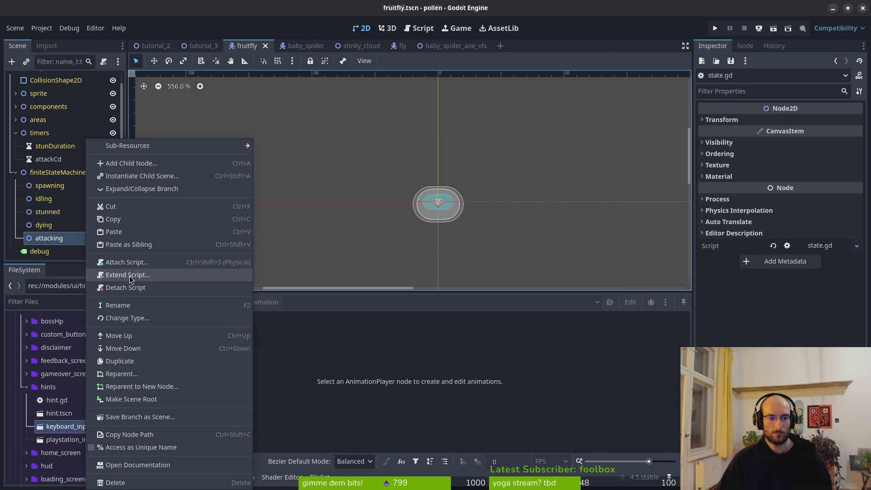
pyautogui.press('Escape')
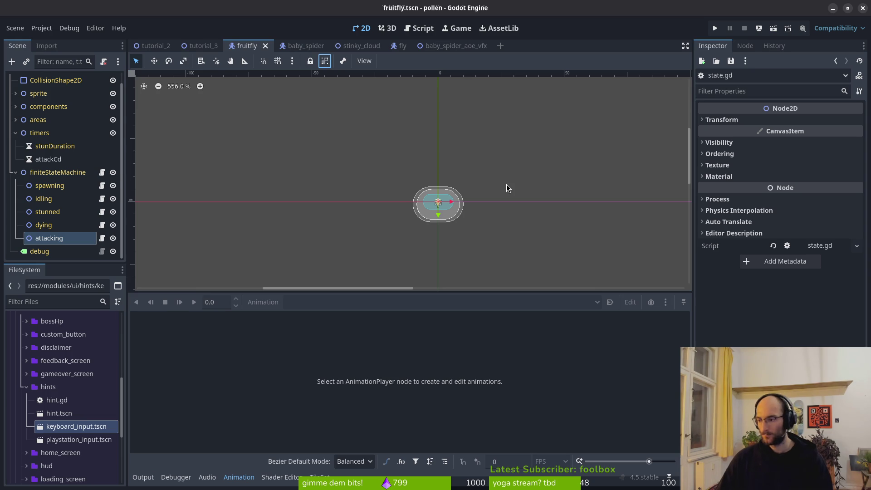
pyautogui.hotkey('alt', 'Tab')
pyautogui.press('space')
# Open babySpider's attacking.gd in Neovim and yank all 37 lines
pyautogui.press('f')
pyautogui.press('f')
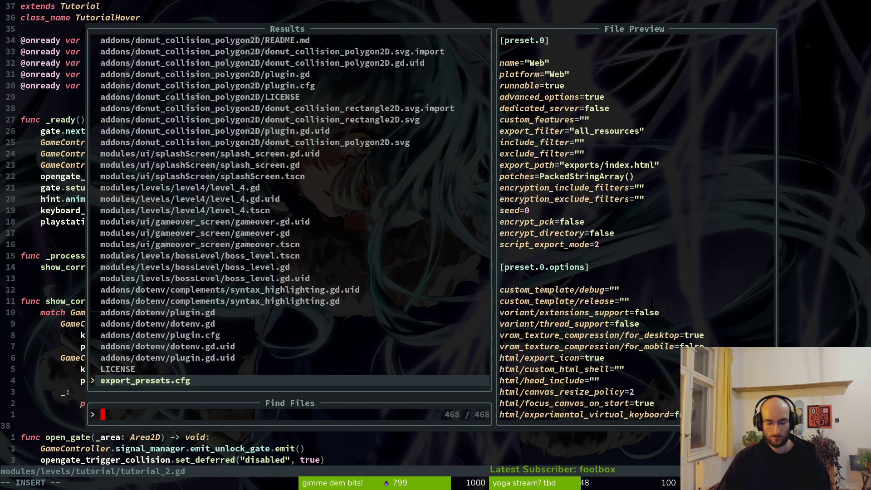
pyautogui.write('babattack')
pyautogui.press('Return')
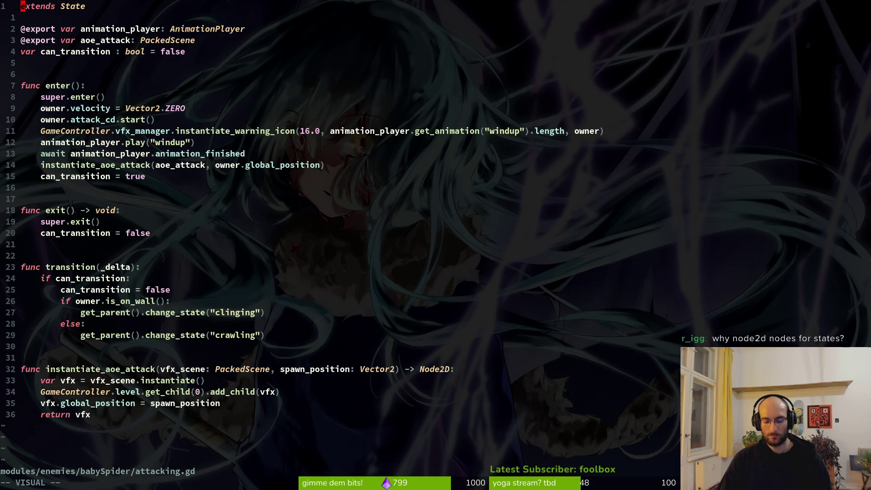
pyautogui.hotkey('shift', 'g')
pyautogui.press('y')
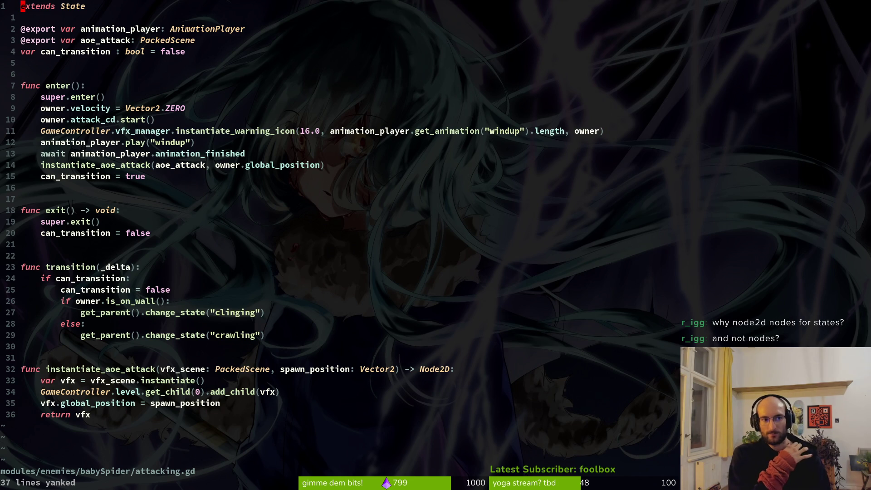
# Reopen babySpider's attacking.gd via the file finder, then bring up the attacking node's actions in Godot
pyautogui.hotkey('alt', 'Tab')
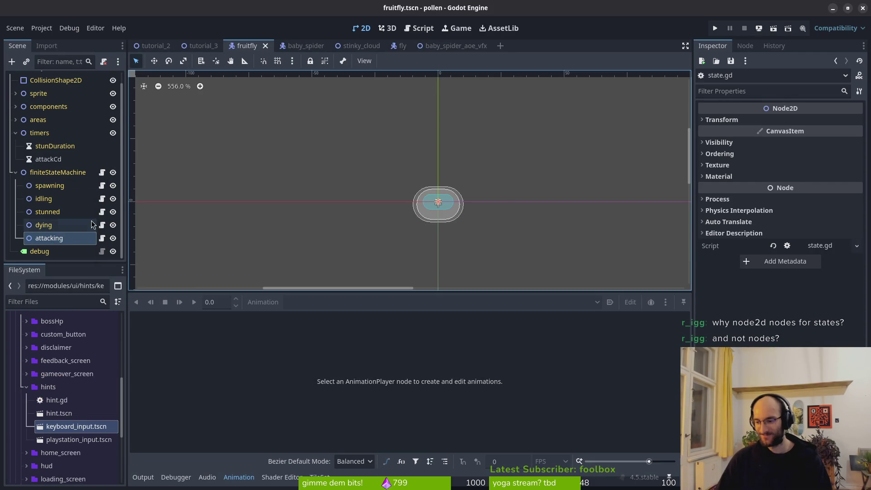
pyautogui.hotkey('alt', 'Tab')
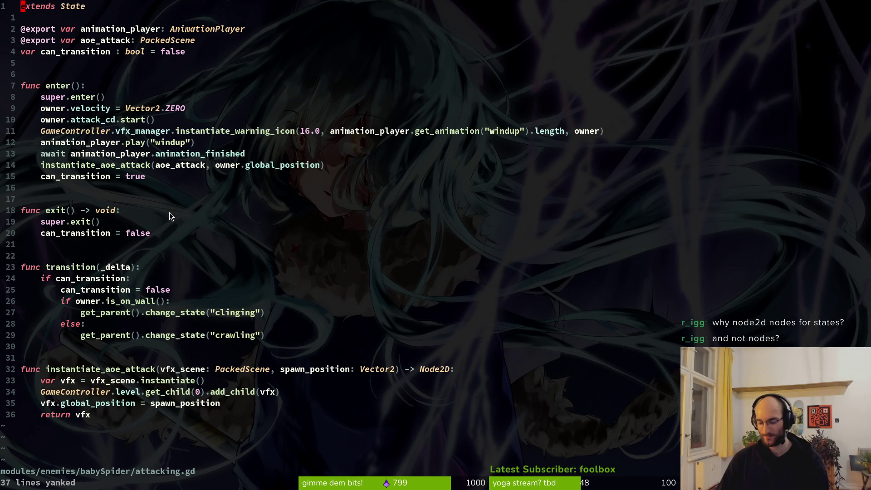
pyautogui.press('space')
pyautogui.press('f')
pyautogui.press('f')
pyautogui.write('attacki')
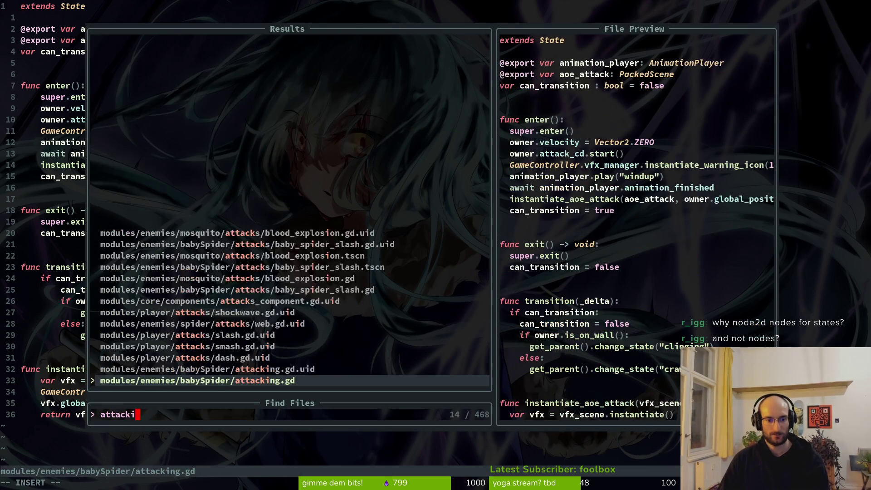
pyautogui.write('ng')
pyautogui.press('Escape')
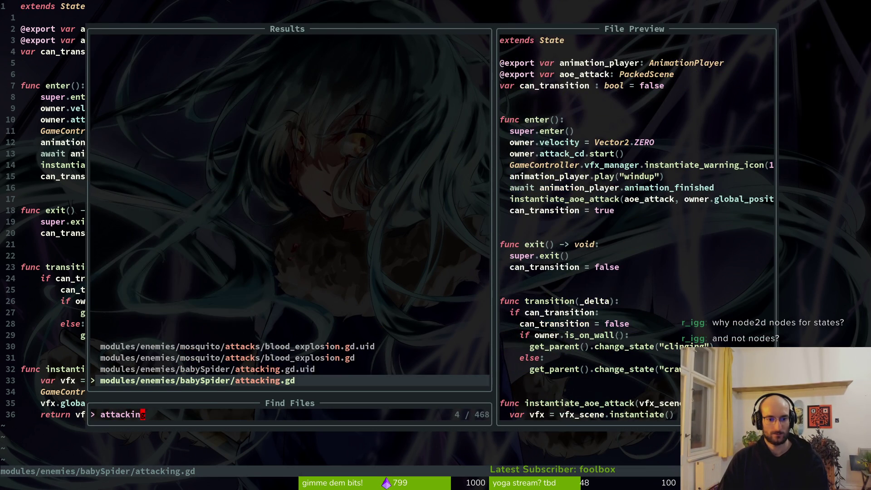
pyautogui.press('Return')
pyautogui.hotkey('alt', 'Tab')
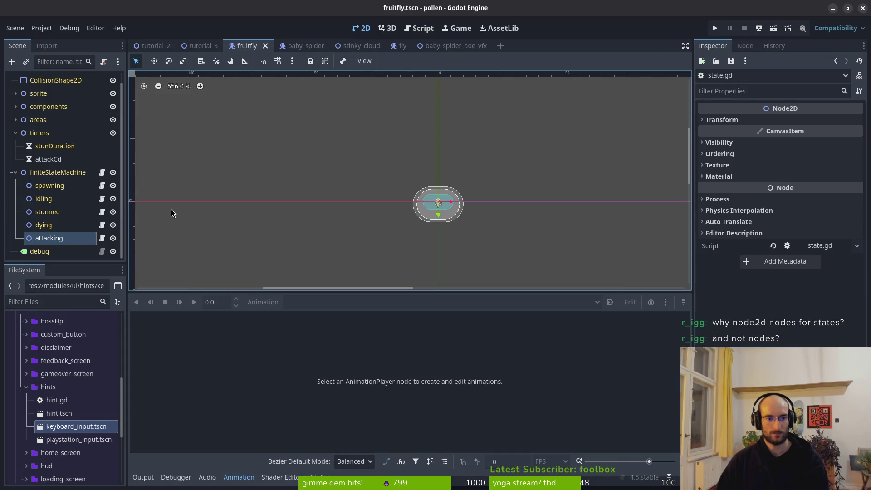
pyautogui.rightClick(63, 238)
# Create and attach a new attacking.gd script extending State to the attacking node
pyautogui.click(127, 273)
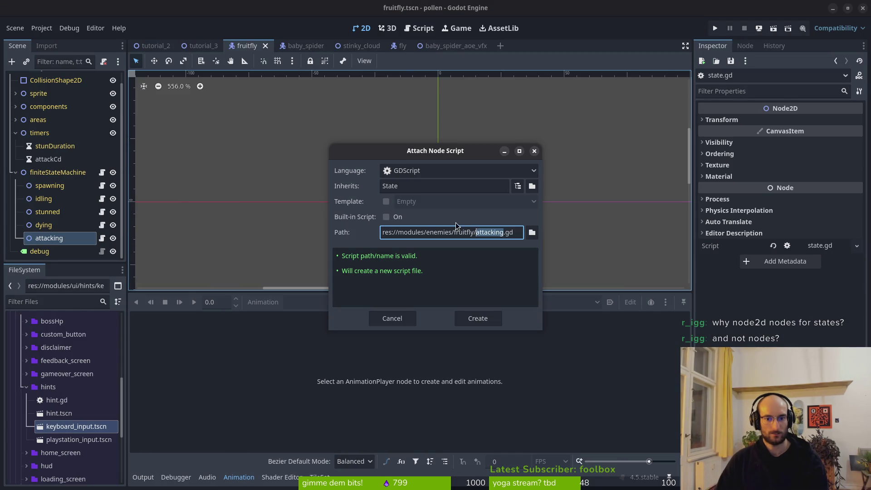
pyautogui.click(394, 318)
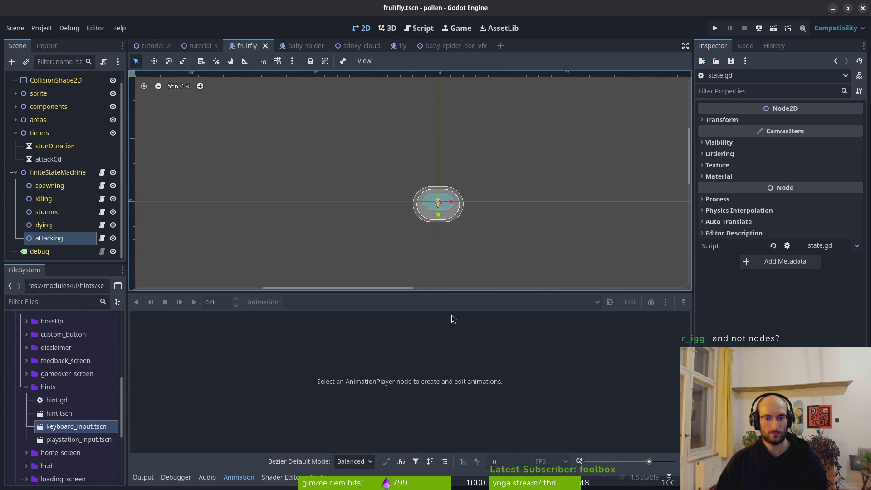
pyautogui.hotkey('alt', 'Tab')
pyautogui.hotkey('alt', 'Tab')
pyautogui.rightClick(77, 236)
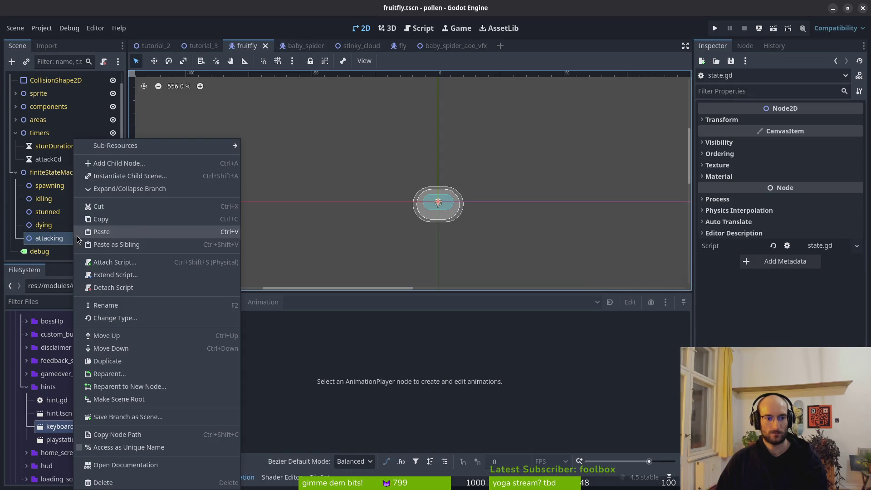
pyautogui.click(136, 273)
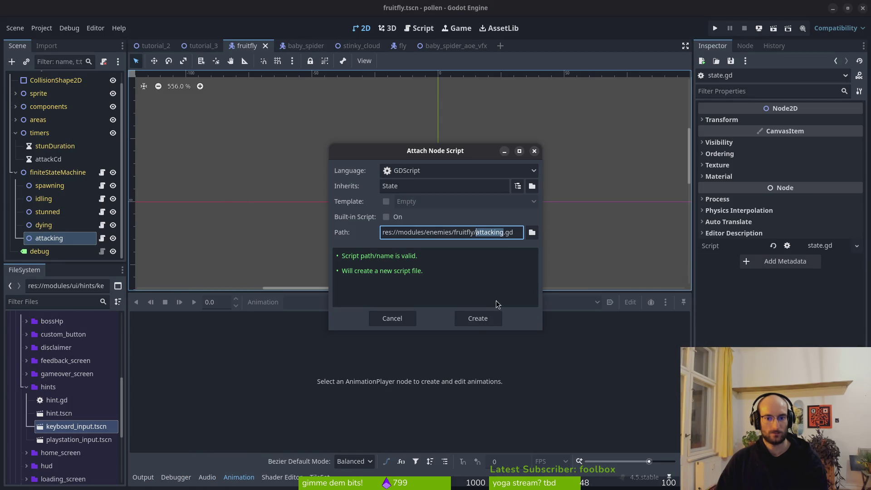
pyautogui.press('Return')
# Open the fruitfly's new attacking.gd in Neovim using the file finder
pyautogui.hotkey('alt', 'Tab')
pyautogui.press('space')
pyautogui.press('f')
pyautogui.press('f')
pyautogui.write('fratta')
pyautogui.press('Return')
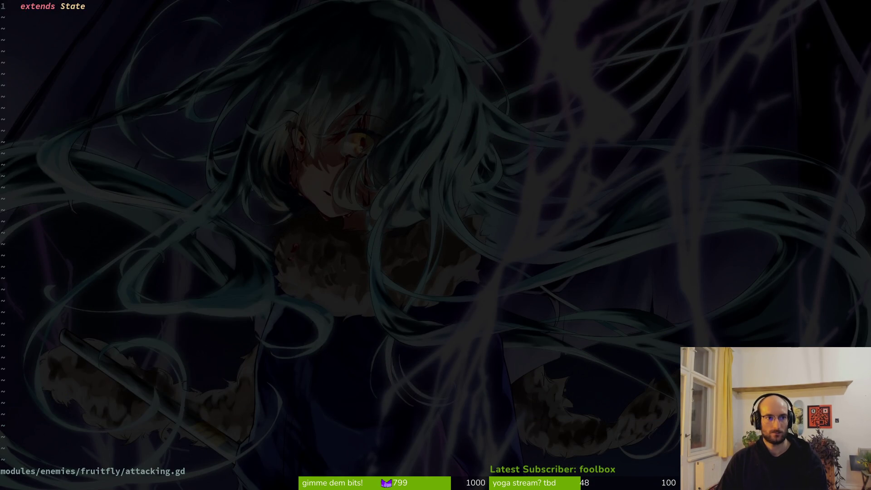
# Paste the baby spider's attack code below 'extends State', remove the duplicate extends line, and save
pyautogui.press('p')
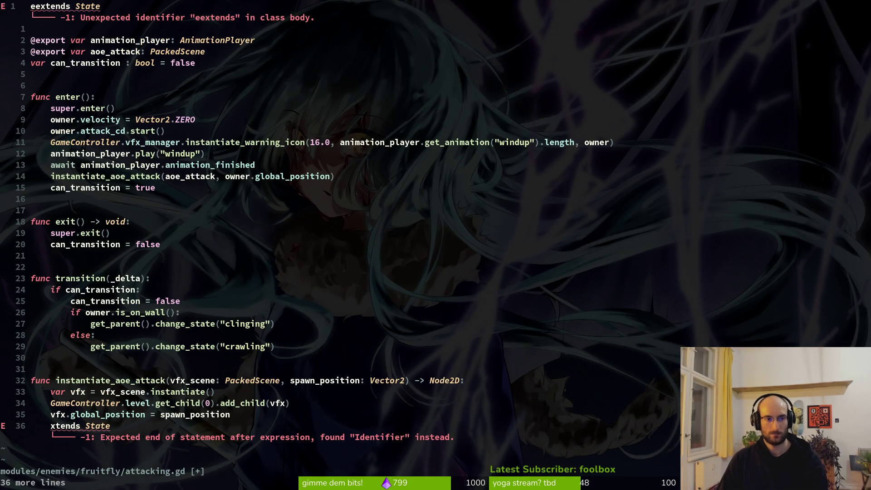
pyautogui.press('u')
pyautogui.press('o')
pyautogui.press('Escape')
pyautogui.press('p')
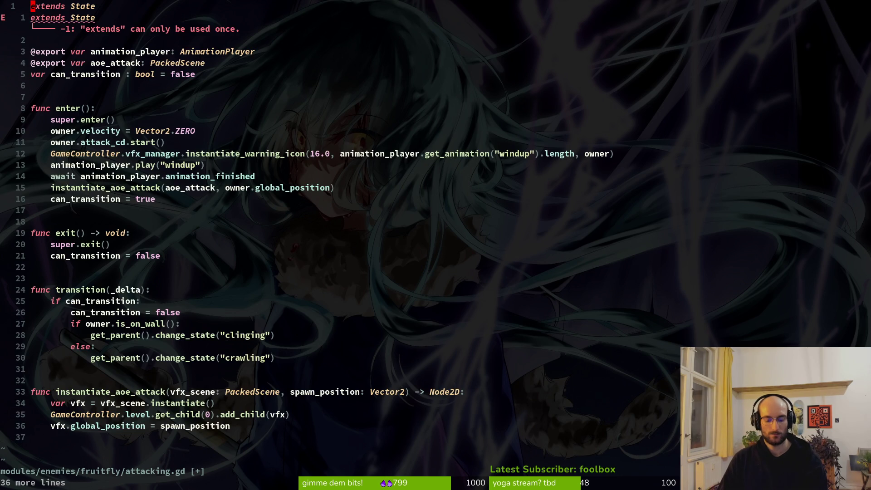
pyautogui.press('d')
pyautogui.press('d')
pyautogui.write(':w')
pyautogui.press('Return')
pyautogui.press('j')
pyautogui.press('j')
pyautogui.press('j')
pyautogui.press('j')
pyautogui.press('j')
pyautogui.press('j')
pyautogui.press('j')
pyautogui.press('j')
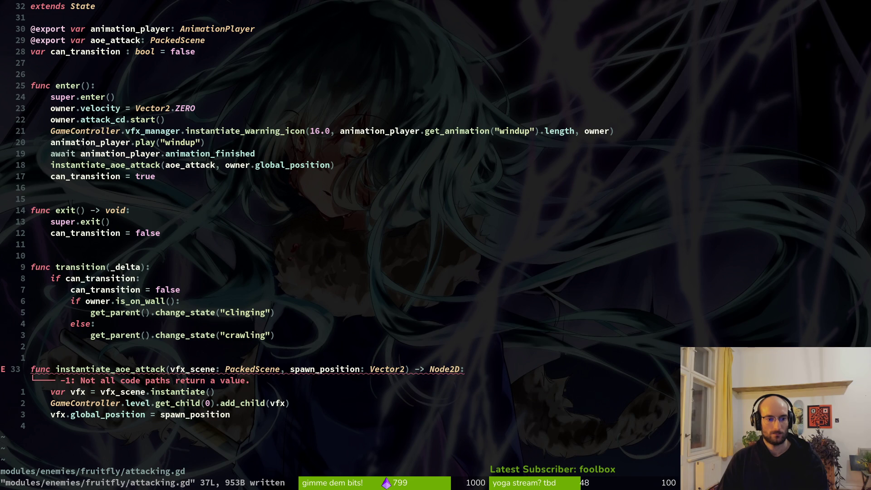
# Add 'return vfx' after the vfx.global_position line and save
pyautogui.press('j')
pyautogui.press('j')
pyautogui.press('j')
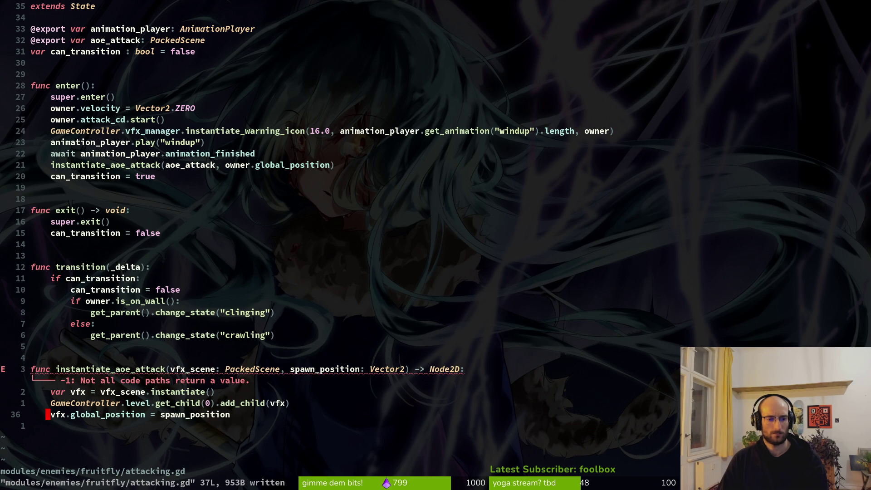
pyautogui.hotkey('ctrl', '6')
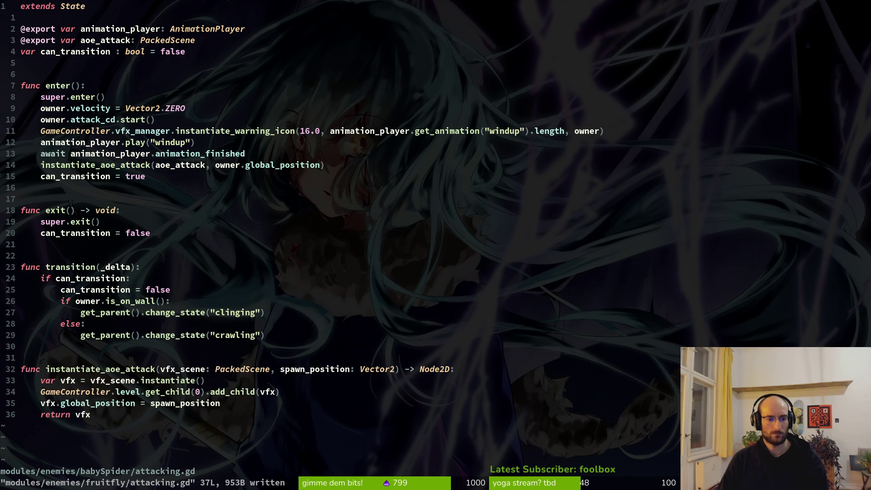
pyautogui.hotkey('ctrl', '6')
pyautogui.write('oreturn v')
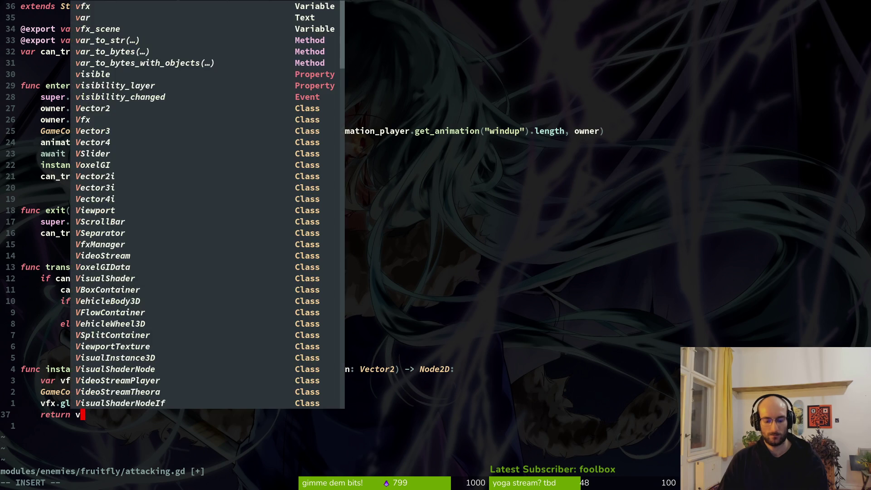
pyautogui.write('fx')
pyautogui.press('Escape')
pyautogui.write(':write')
pyautogui.press('Return')
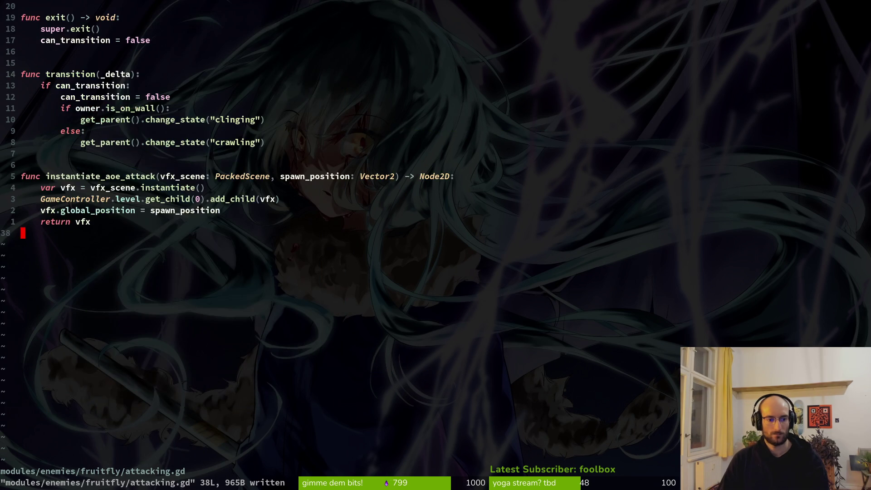
# Replace the is_on_wall check with a transition to "idling" instead of "crawling"
pyautogui.hotkey('ctrl', 'u')
pyautogui.press('j')
pyautogui.press('j')
pyautogui.press('j')
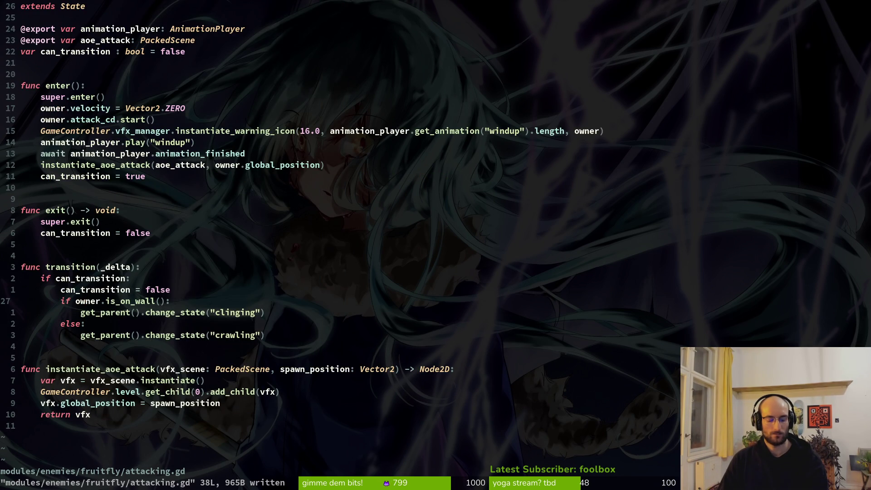
pyautogui.press('d')
pyautogui.press('d')
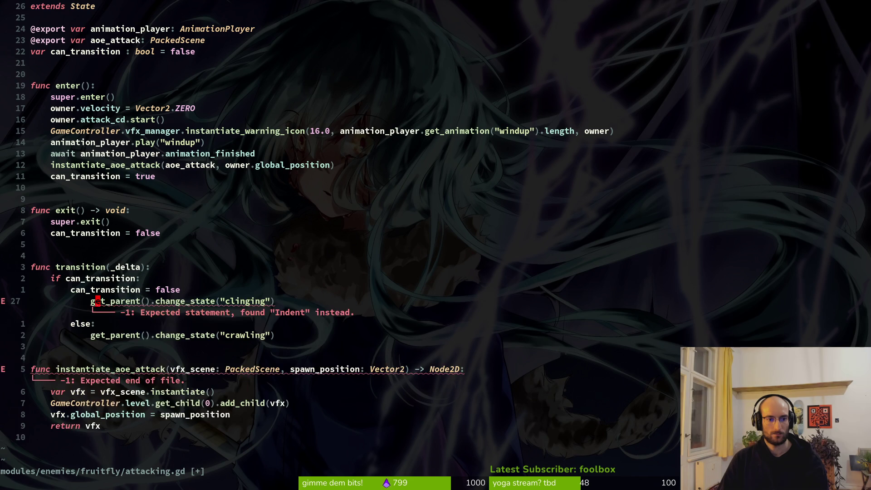
pyautogui.press('d')
pyautogui.press('d')
pyautogui.press('d')
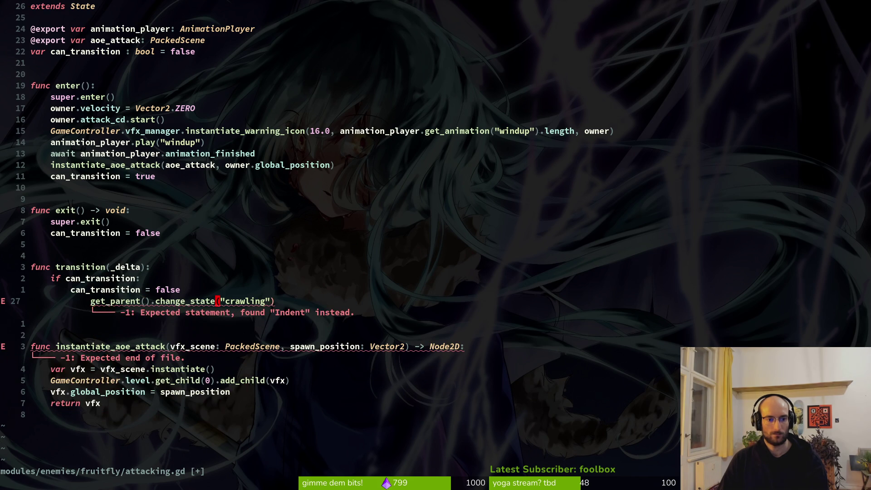
pyautogui.press('c')
pyautogui.press('i')
pyautogui.press('"')
pyautogui.write('idling')
pyautogui.press('Escape')
# Dedent the change_state("idling") line, save, and select the spawning node back in Godot
pyautogui.press('k')
pyautogui.press('j')
pyautogui.hotkey('shift', 'v')
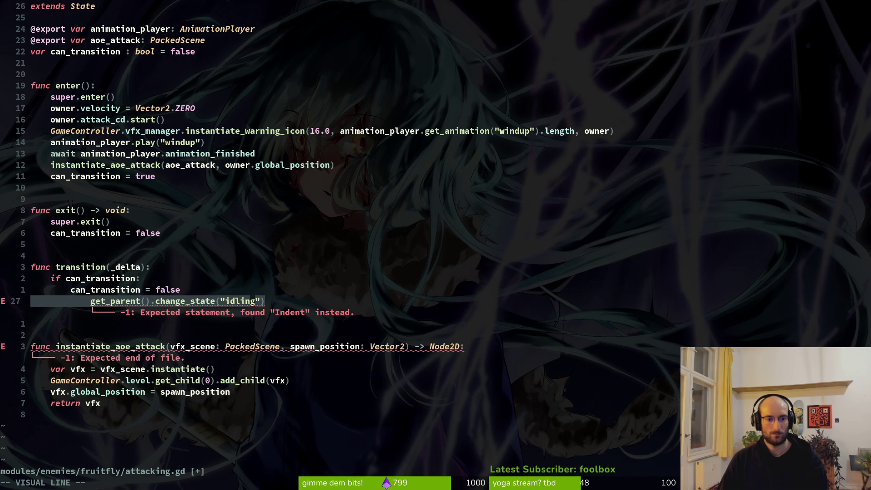
pyautogui.press('less')
pyautogui.write(':write')
pyautogui.press('Return')
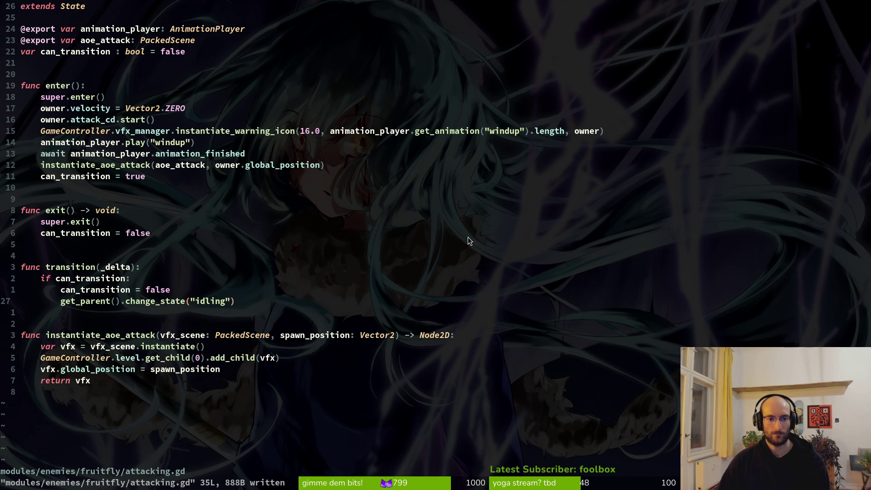
pyautogui.hotkey('alt', 'Tab')
pyautogui.click(45, 186)
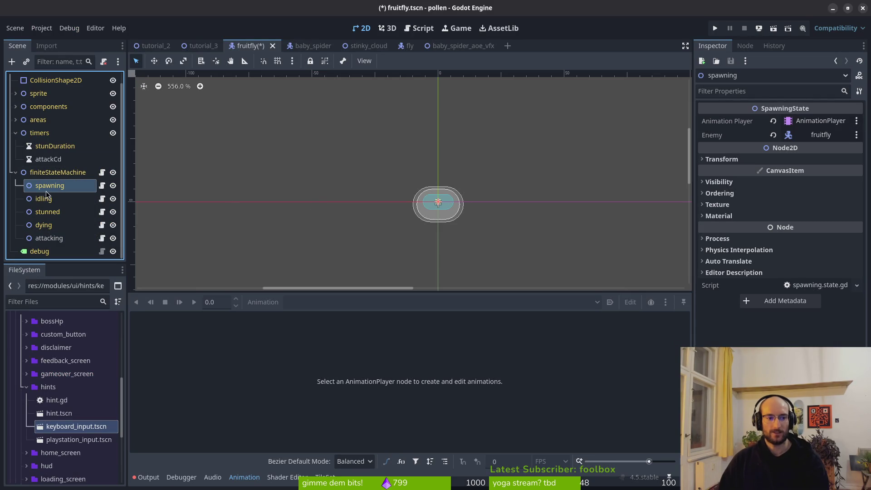
# Check the spawning node's transform, then select the attacking node and save the fruitfly scene
pyautogui.click(730, 159)
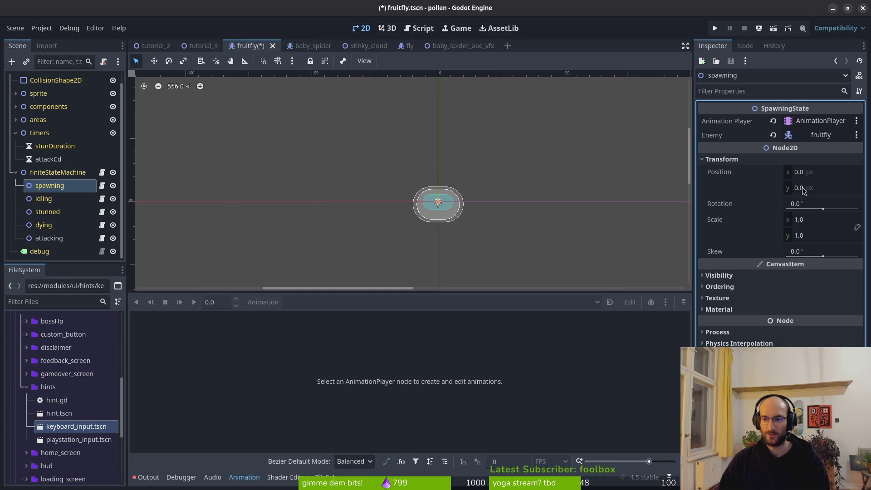
pyautogui.scroll(1, 37, 99)
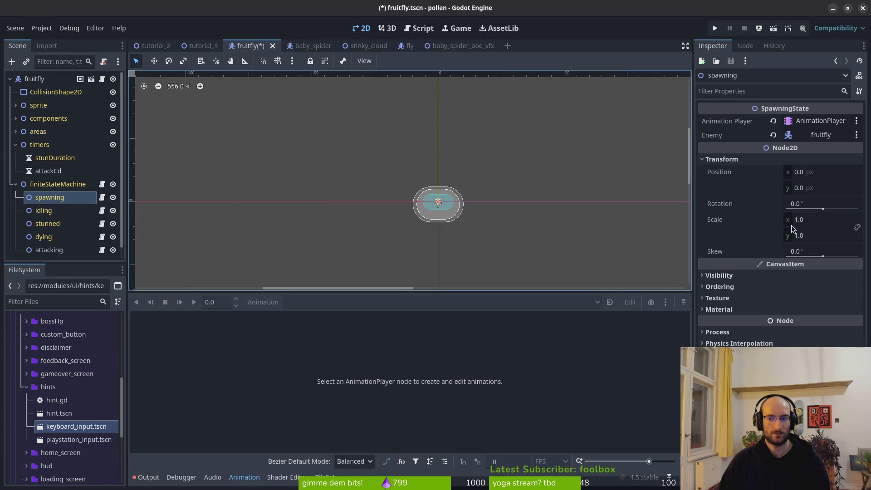
pyautogui.click(722, 160)
pyautogui.click(51, 252)
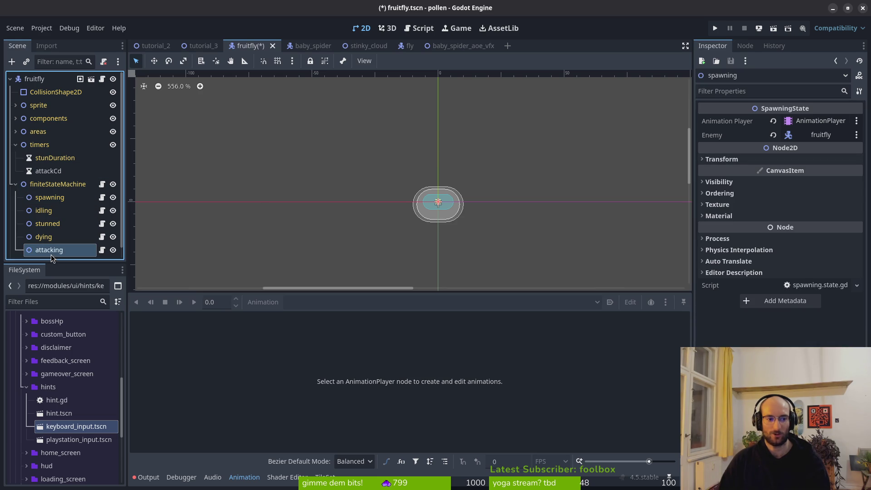
pyautogui.hotkey('ctrl', 's')
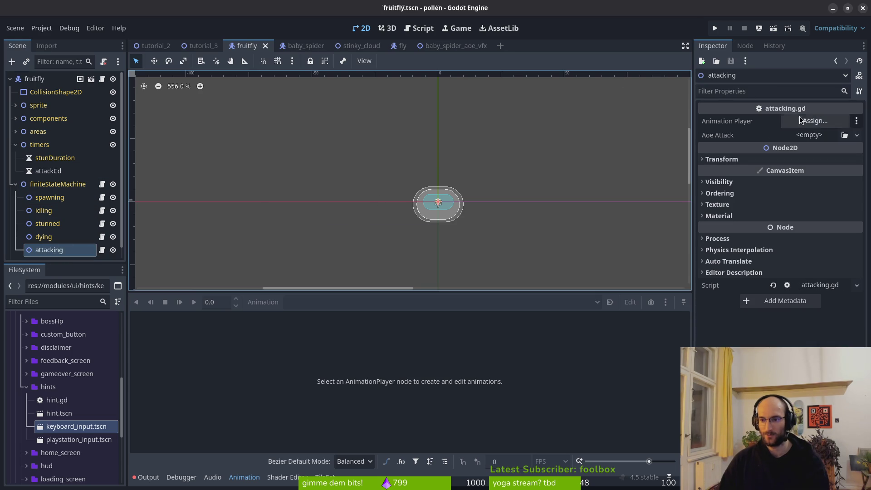
# Quick Load stinky_cloud.tscn as the attacking node's Aoe Attack scene
pyautogui.click(824, 135)
pyautogui.click(837, 181)
pyautogui.write('aoe')
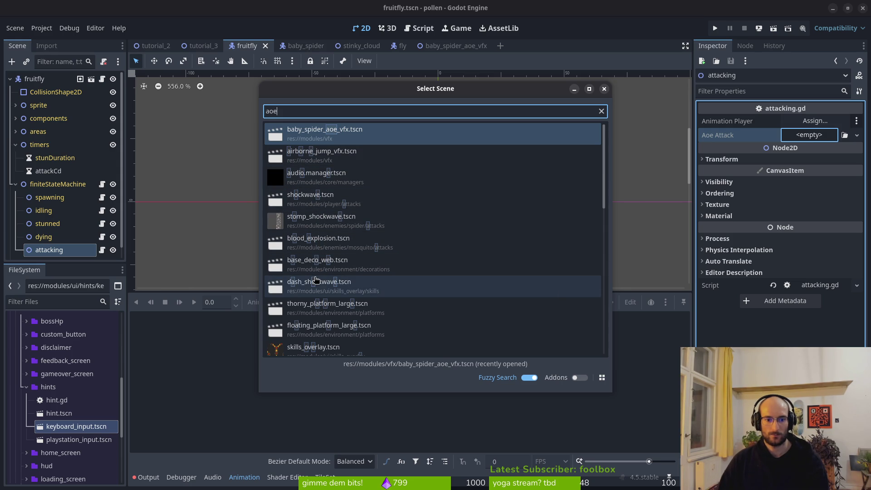
pyautogui.scroll(-3, 338, 168)
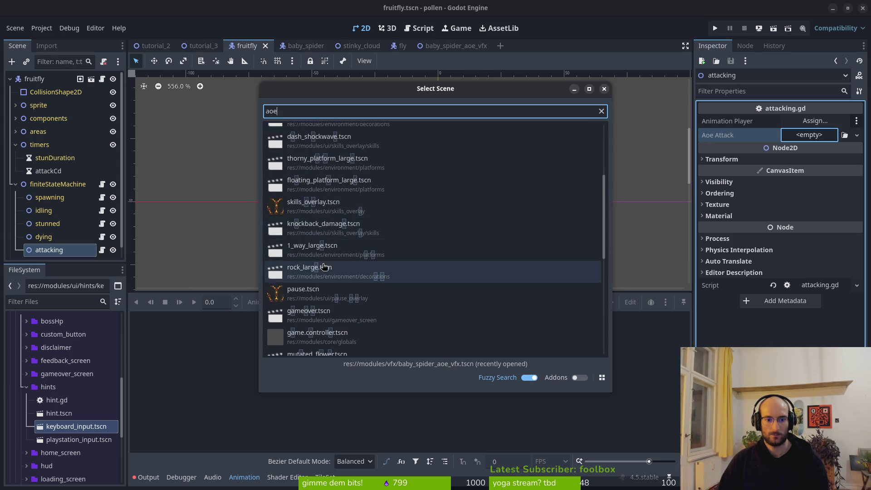
pyautogui.press('Escape')
pyautogui.click(804, 136)
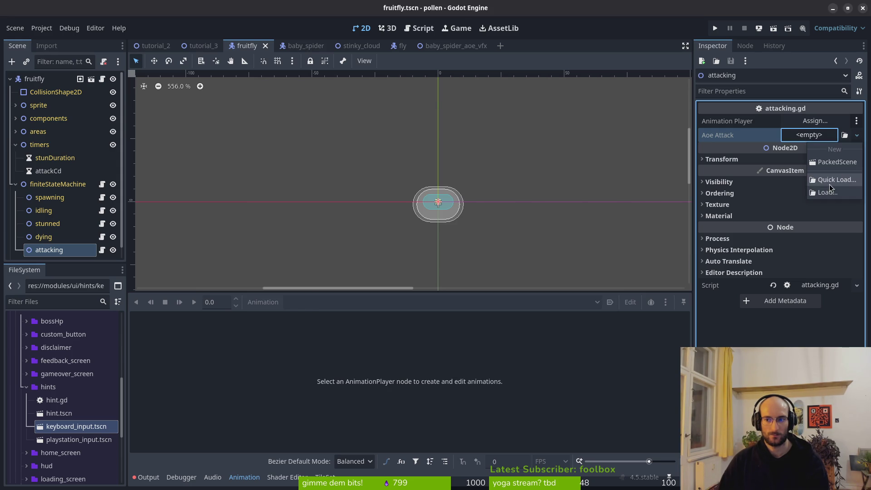
pyautogui.click(837, 181)
pyautogui.write('stink')
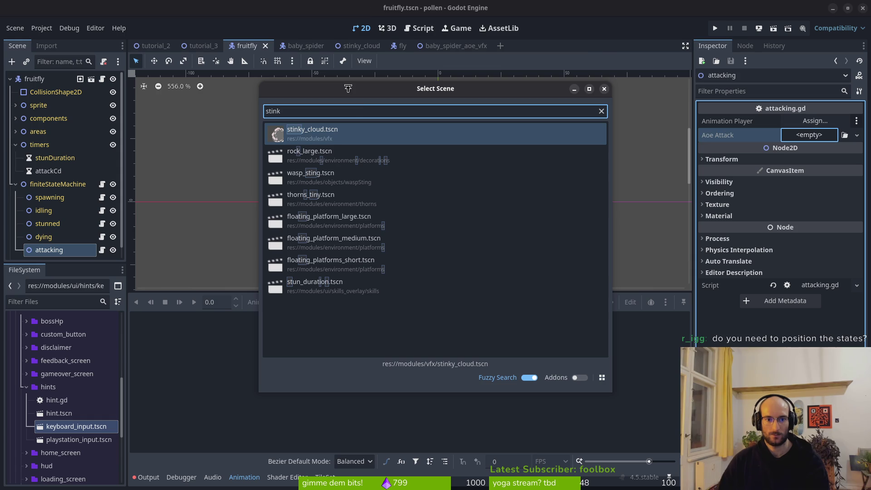
pyautogui.doubleClick(338, 132)
# Leave Animation Player unassigned and return to the animation_player.play line in attacking.gd
pyautogui.click(816, 121)
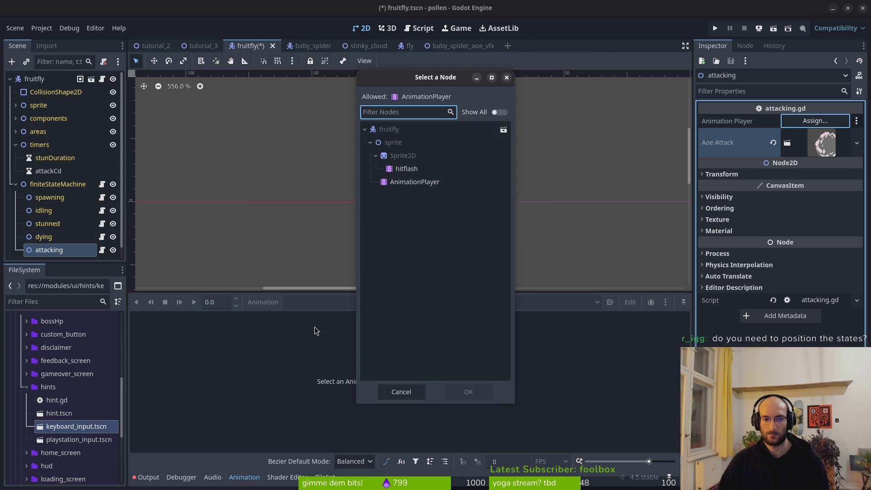
pyautogui.click(401, 392)
pyautogui.hotkey('alt', 'Tab')
pyautogui.click(142, 143)
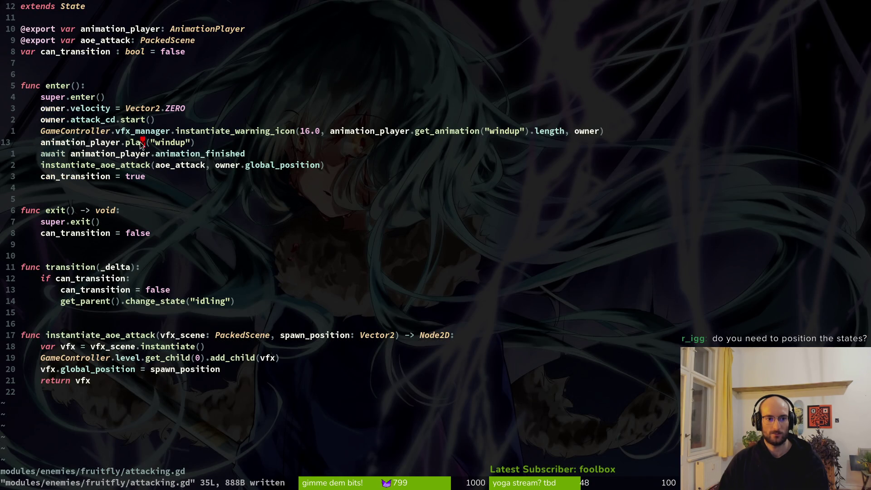